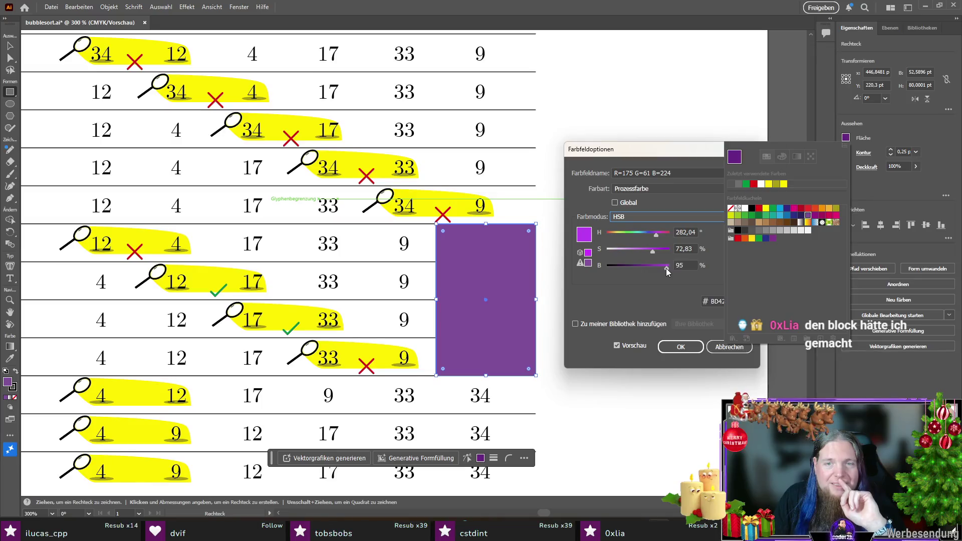
- Lower the purple swatch's saturation to lighten the block
mouse_move(653, 250)
left_mouse_down()
mouse_move(622, 251)
mouse_move(642, 253)
left_mouse_up()
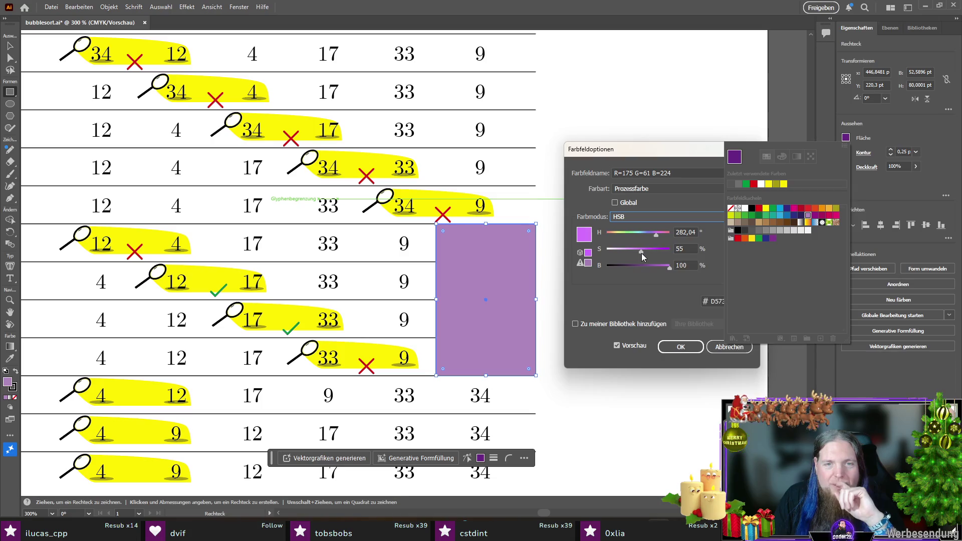
left_click(674, 343)
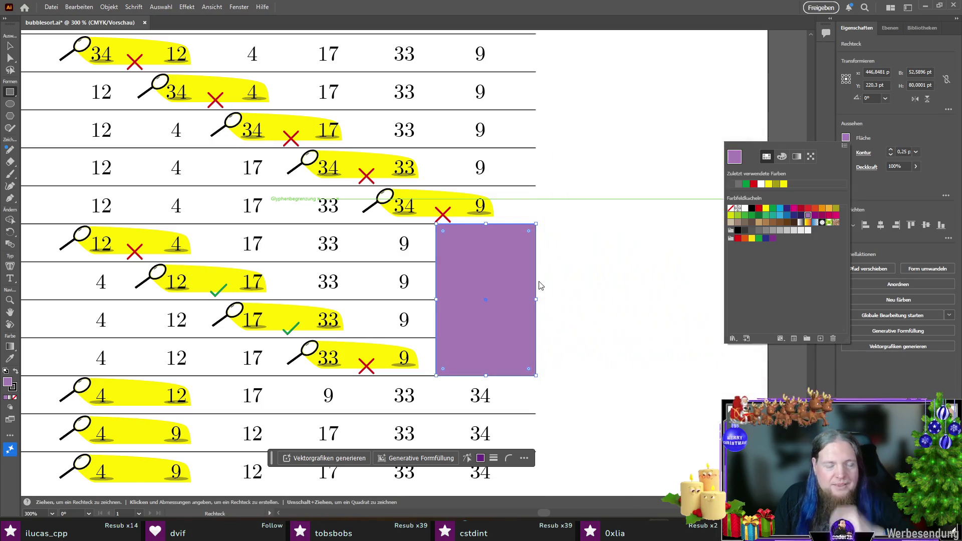
key("Escape")
- Send the purple block behind the table so the four 34s show through
key("v")
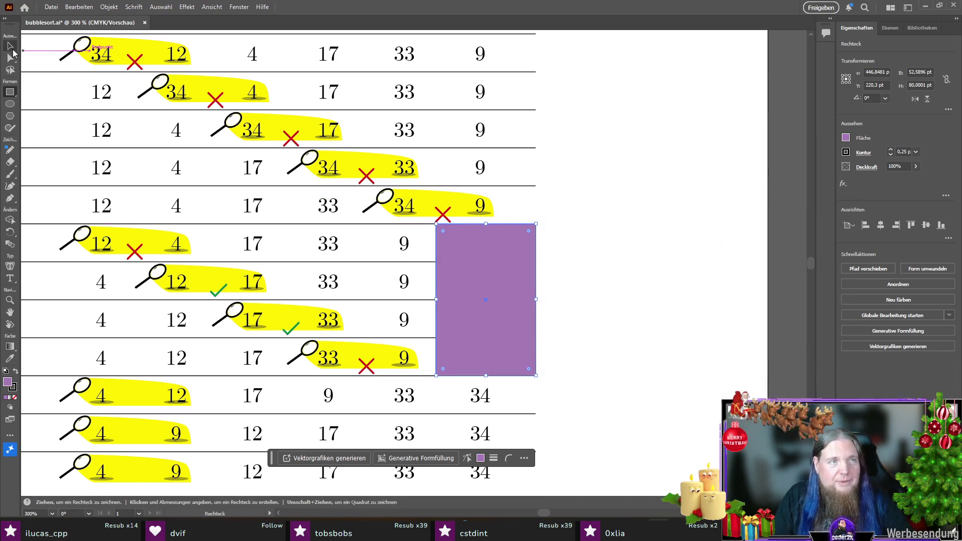
key("ctrl+shift+bracketleft")
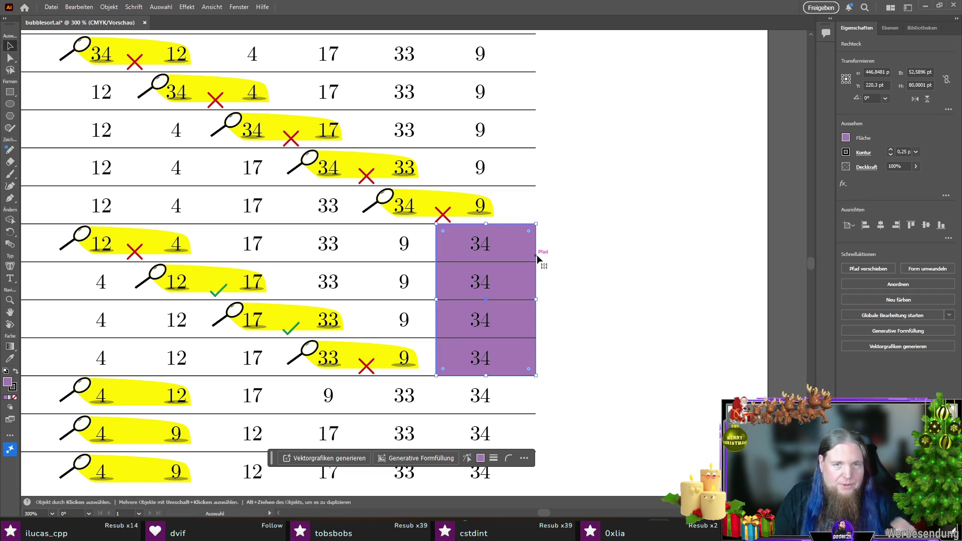
left_click(608, 274)
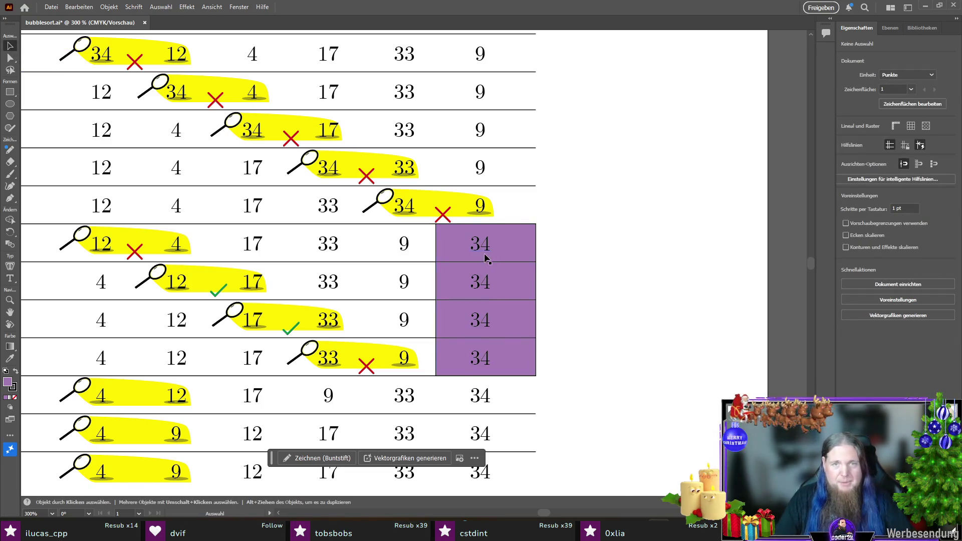
scroll(484, 251, "up", 3)
scroll(484, 250, "down", 4)
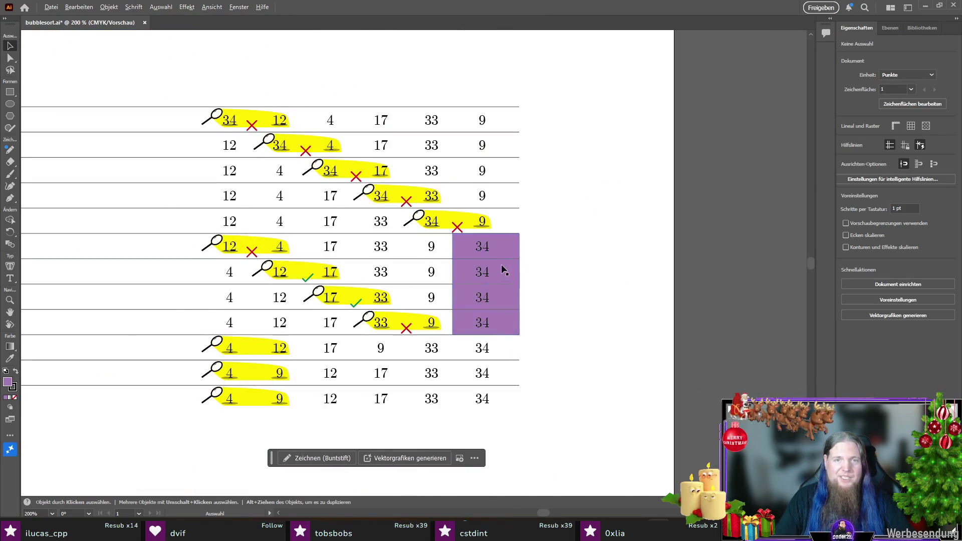
scroll(501, 261, "up", 2)
left_click(523, 249)
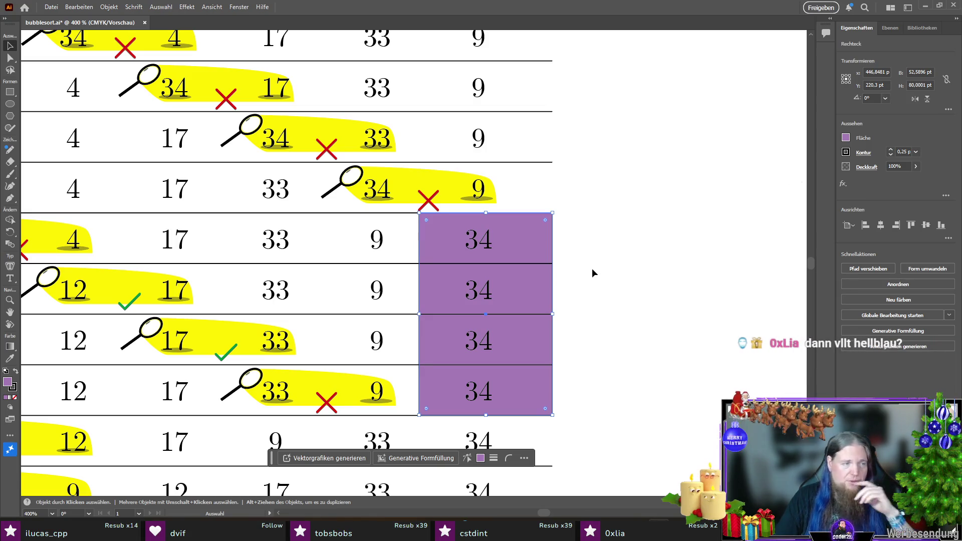
- Switch the purple swatch to HSB and drop its saturation to 21% for a greyish purple
left_click(846, 138)
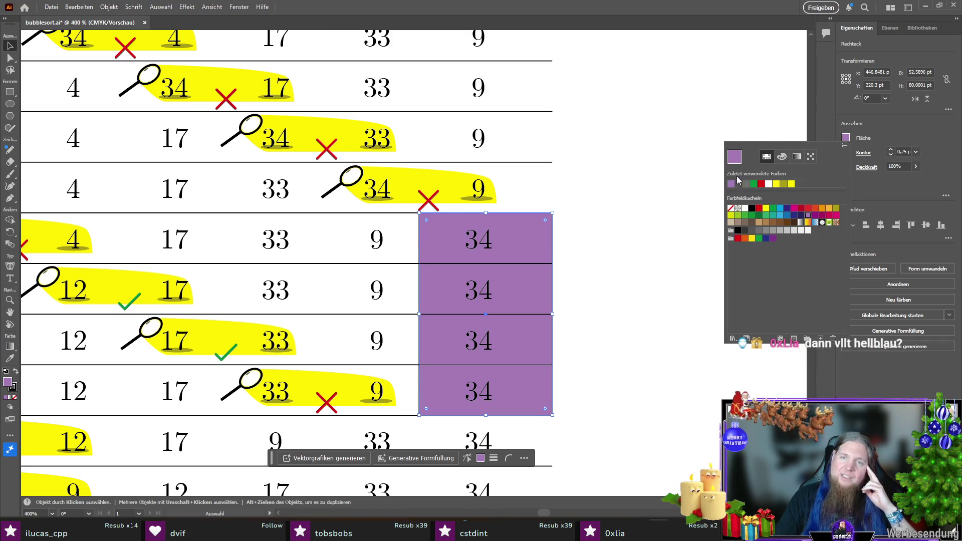
double_click(810, 218)
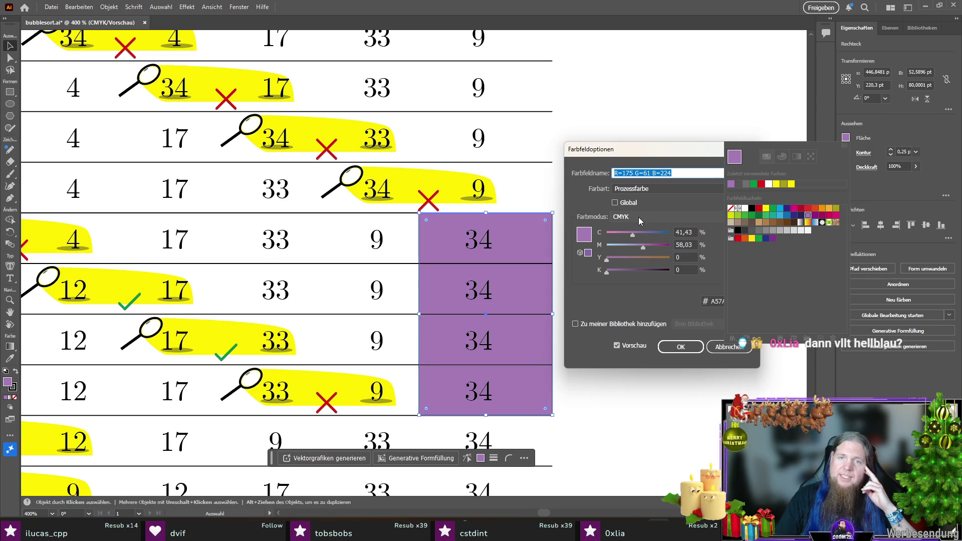
left_click(638, 217)
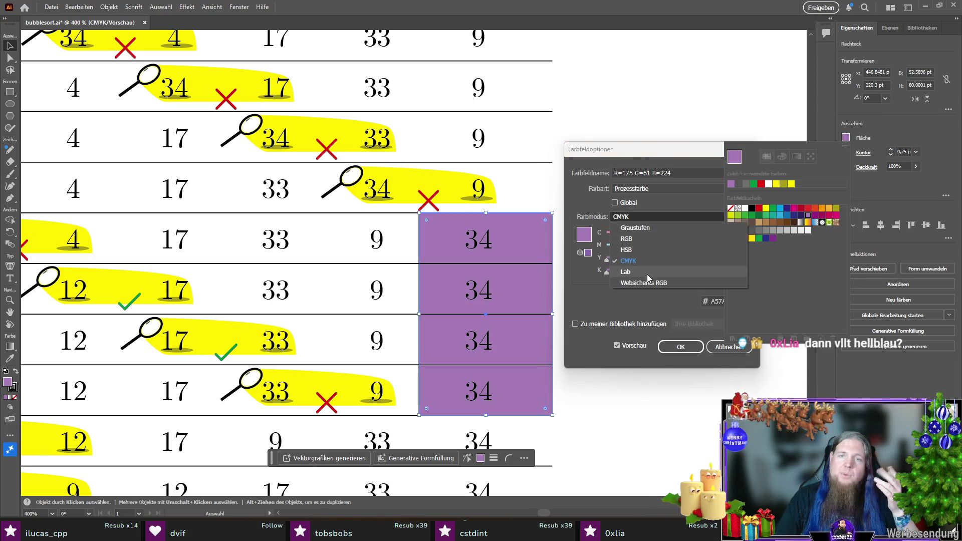
left_click(644, 251)
mouse_move(627, 252)
left_mouse_down()
mouse_move(609, 252)
mouse_move(620, 251)
left_mouse_up()
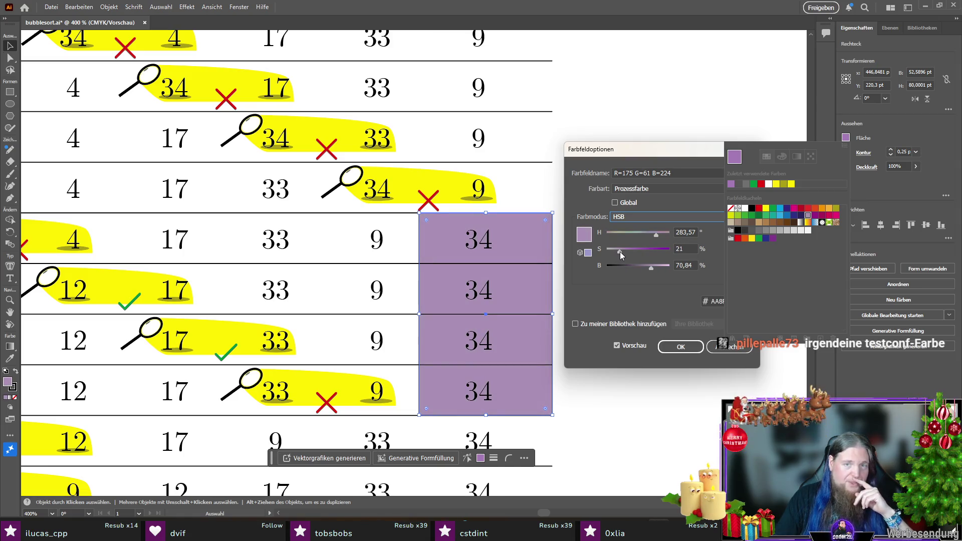
left_click(675, 347)
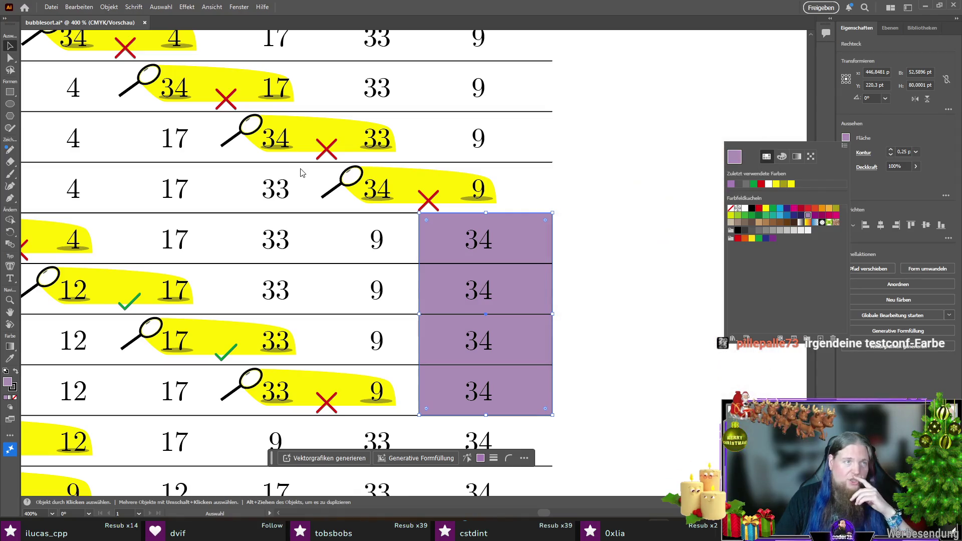
left_click(616, 238)
left_click(661, 259)
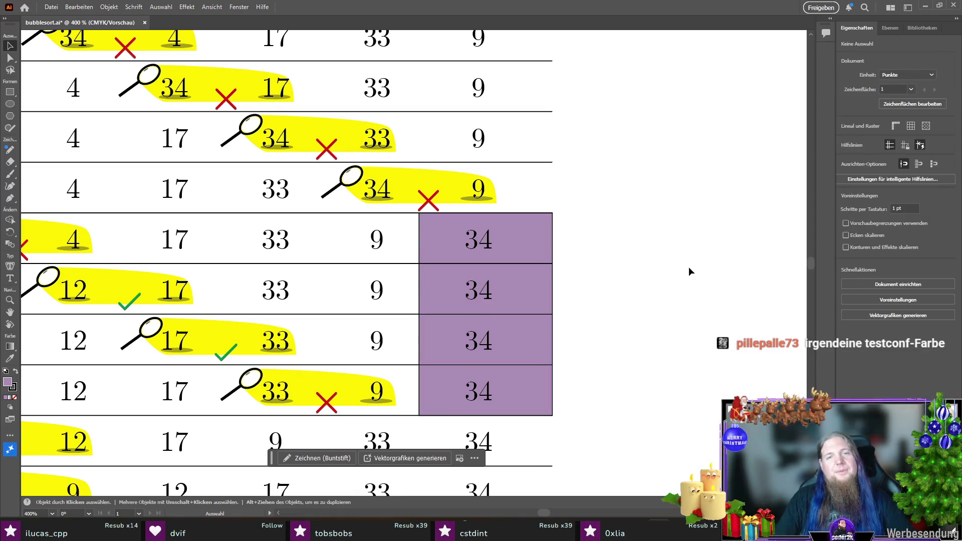
- Set the stroke of the block behind the sorted 34s to None
left_click(498, 234)
left_click(846, 153)
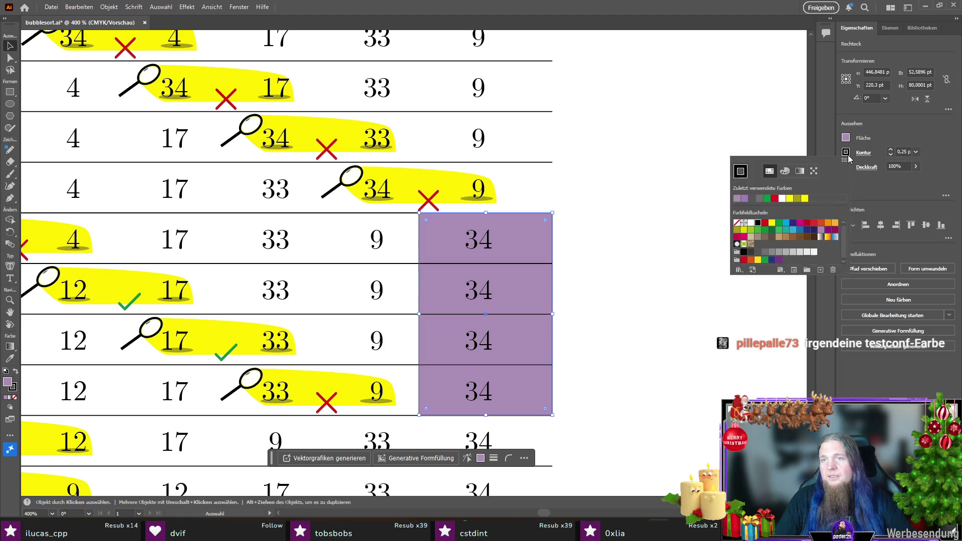
left_click(738, 219)
left_click(684, 239)
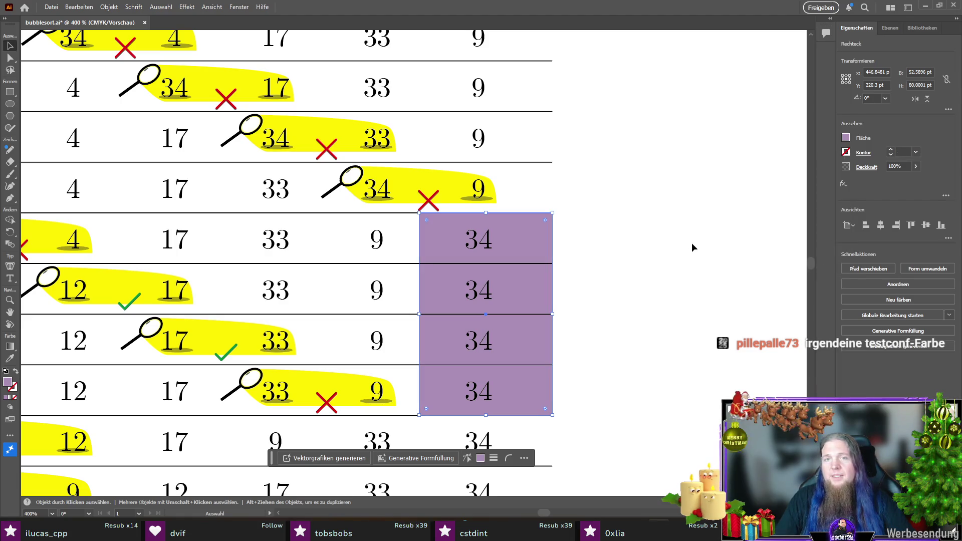
left_click(714, 251)
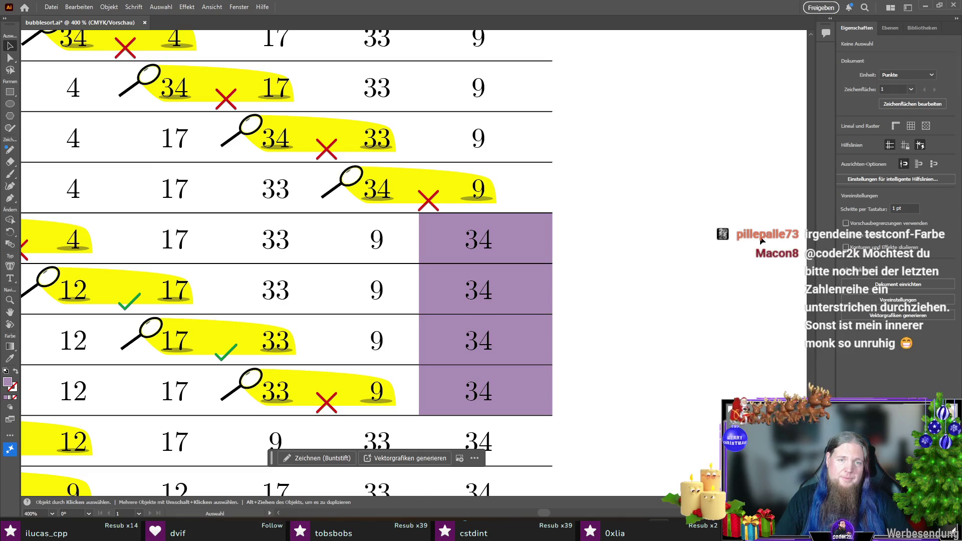
scroll(722, 241, "down", 2, "alt")
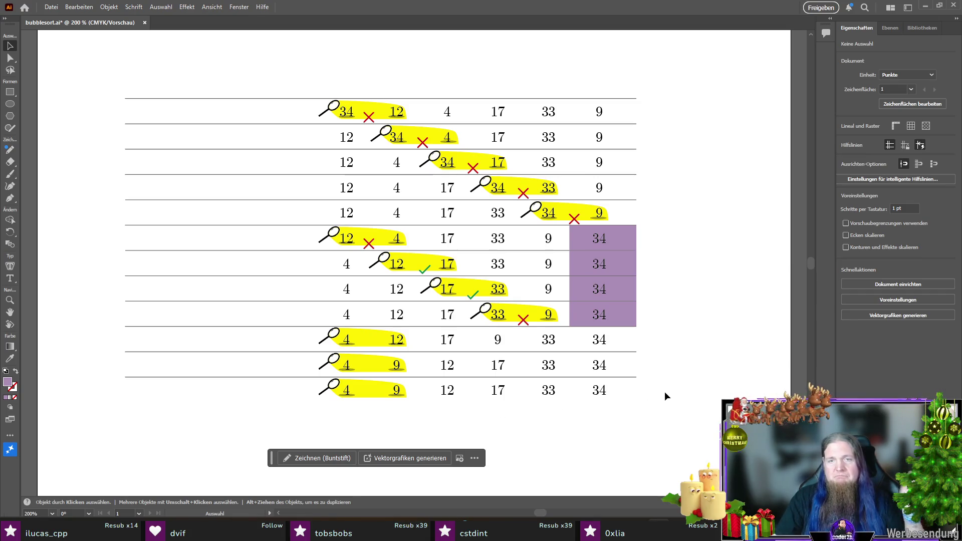
scroll(607, 264, "up", 1)
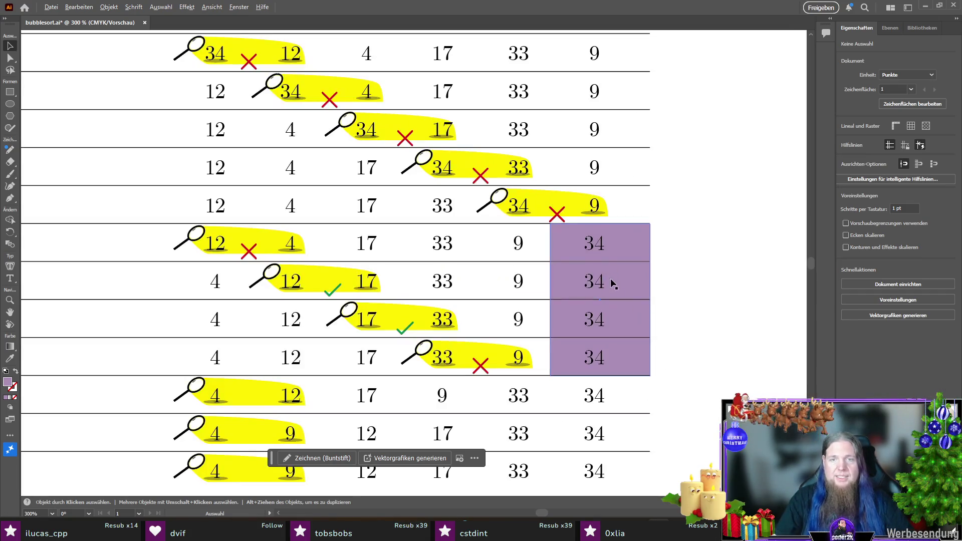
- Fill the block behind the 34s with green, trying several green swatches
left_click(627, 283)
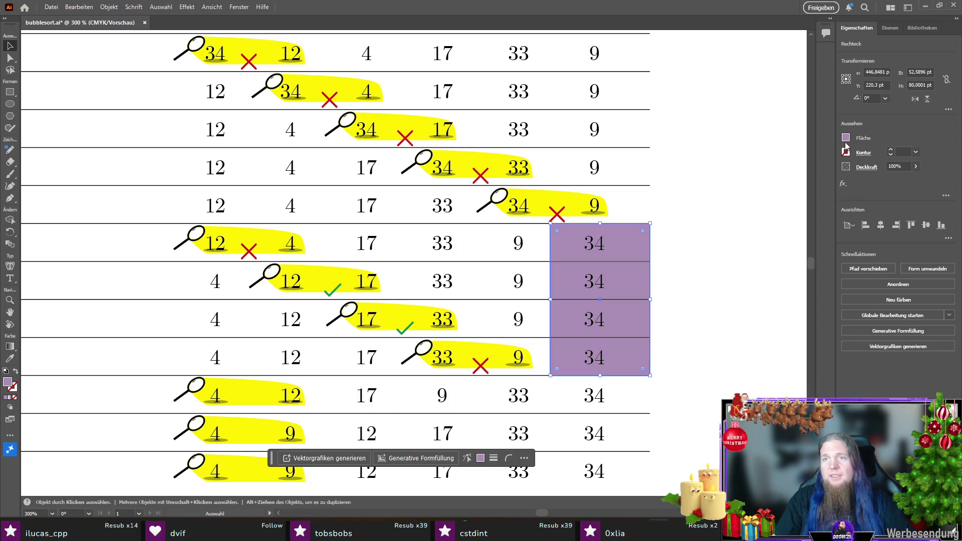
left_click(846, 137)
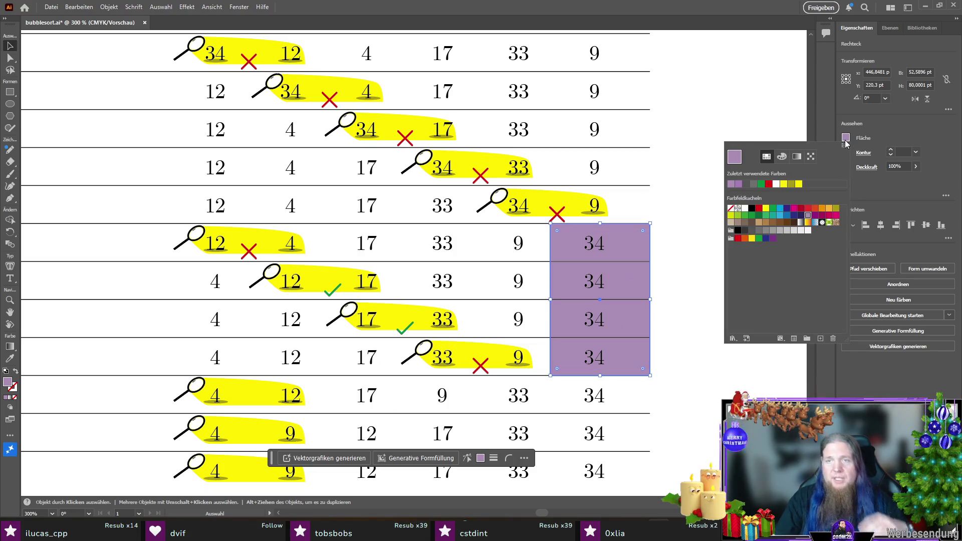
left_click(738, 216)
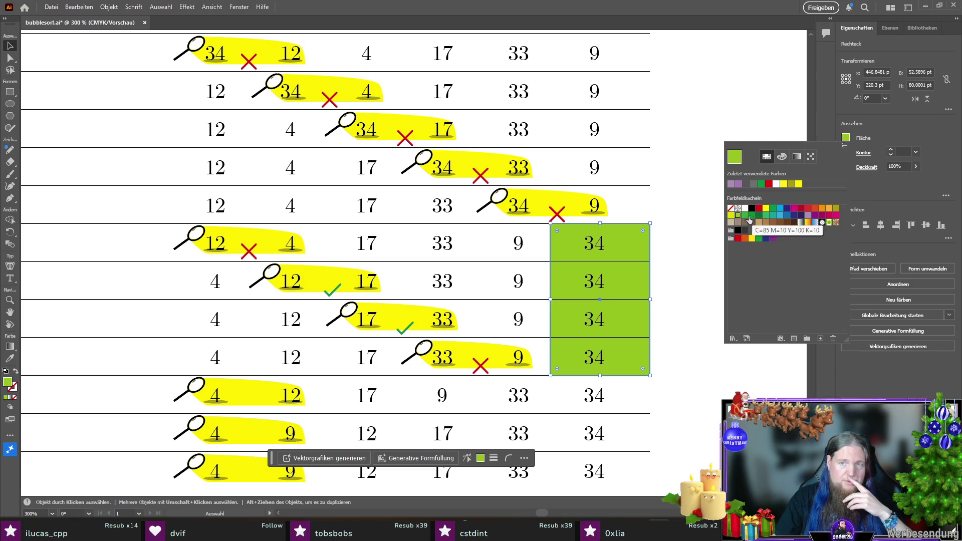
left_click(759, 216)
left_click(752, 216)
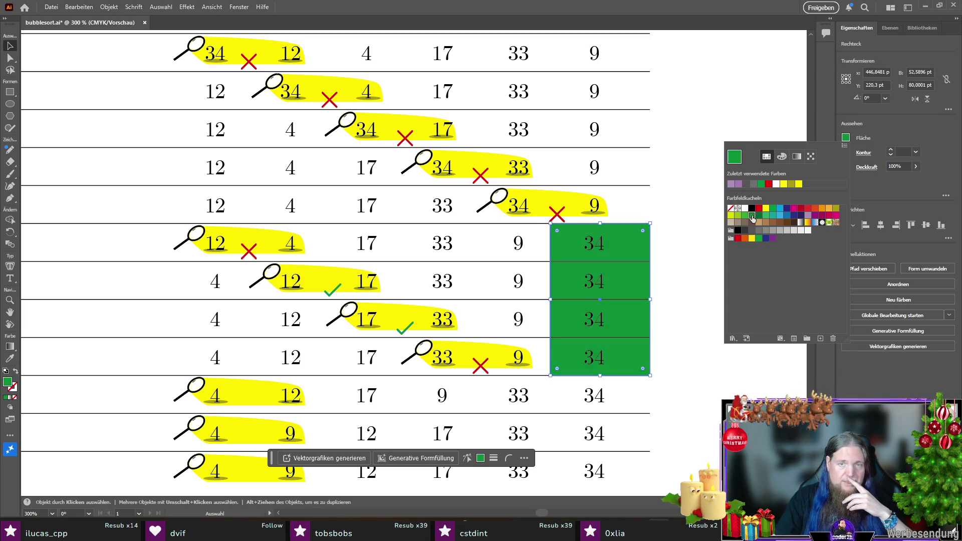
left_click(746, 216)
double_click(746, 216)
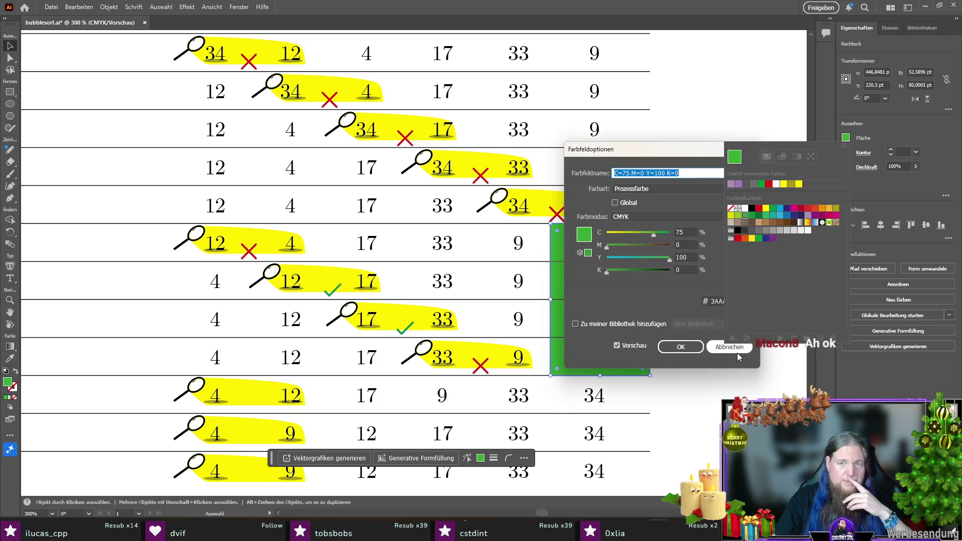
key("Escape")
- Edit the green swatch in HSB, raising brightness and lowering saturation to 32%
double_click(752, 218)
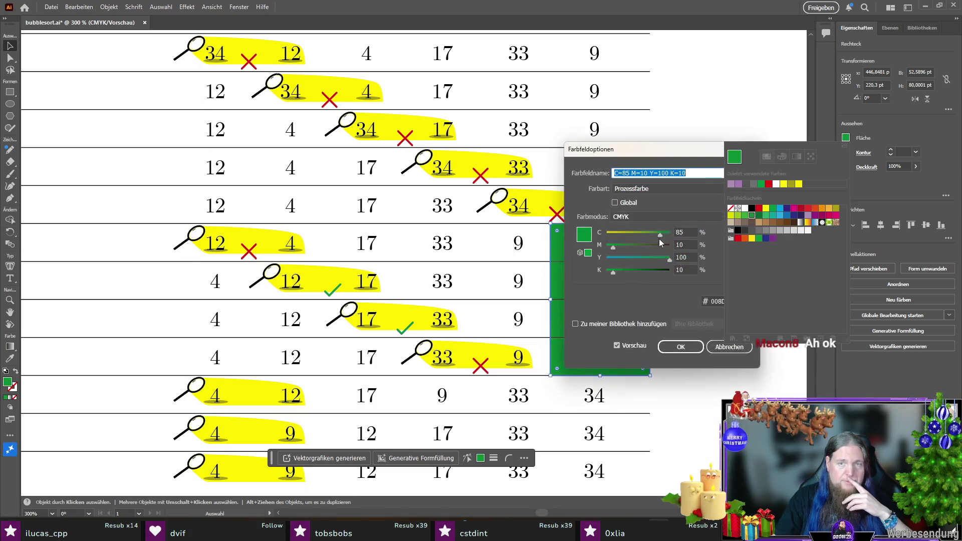
left_click(636, 216)
left_click(640, 249)
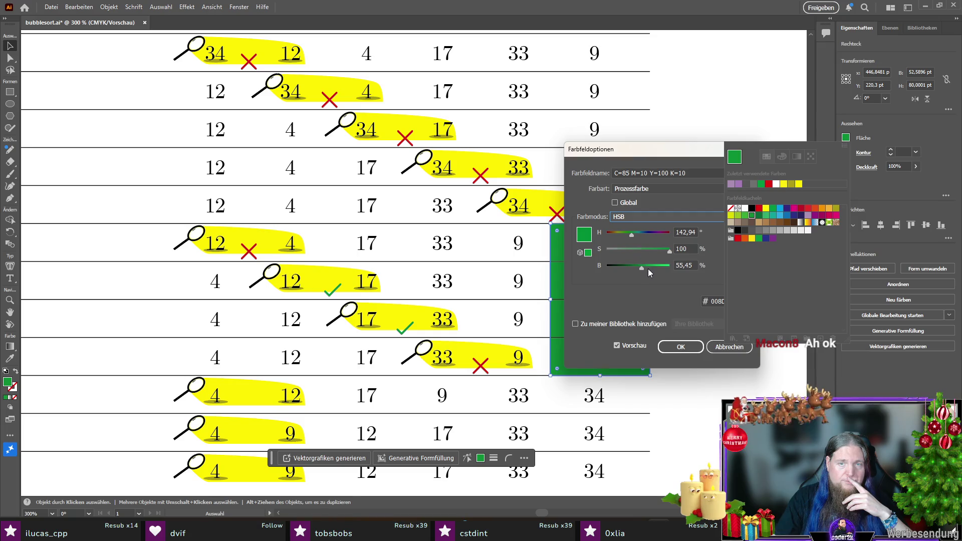
mouse_move(641, 267)
left_mouse_down()
mouse_move(653, 268)
mouse_move(630, 252)
left_mouse_up()
left_click_drag(678, 150, 281, 139)
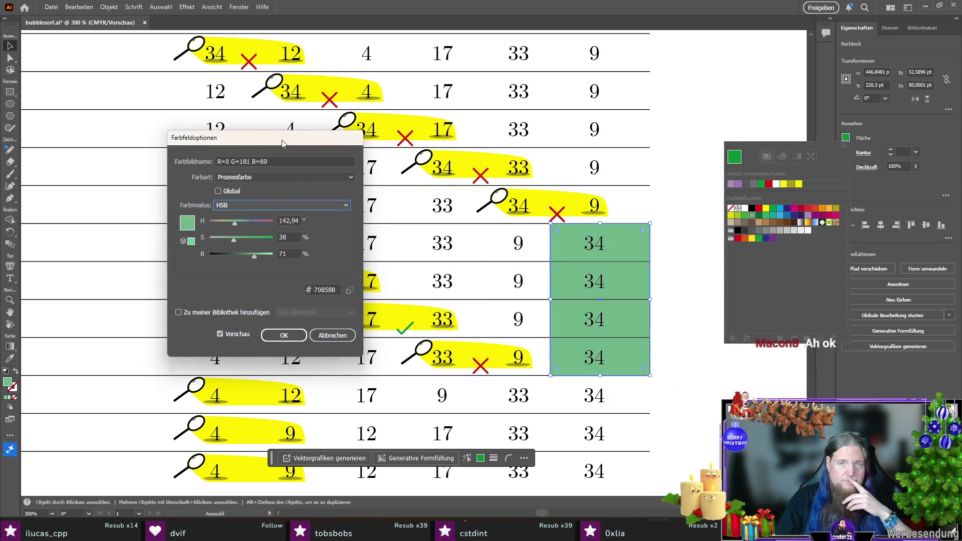
left_click_drag(233, 239, 230, 240)
left_click(284, 335)
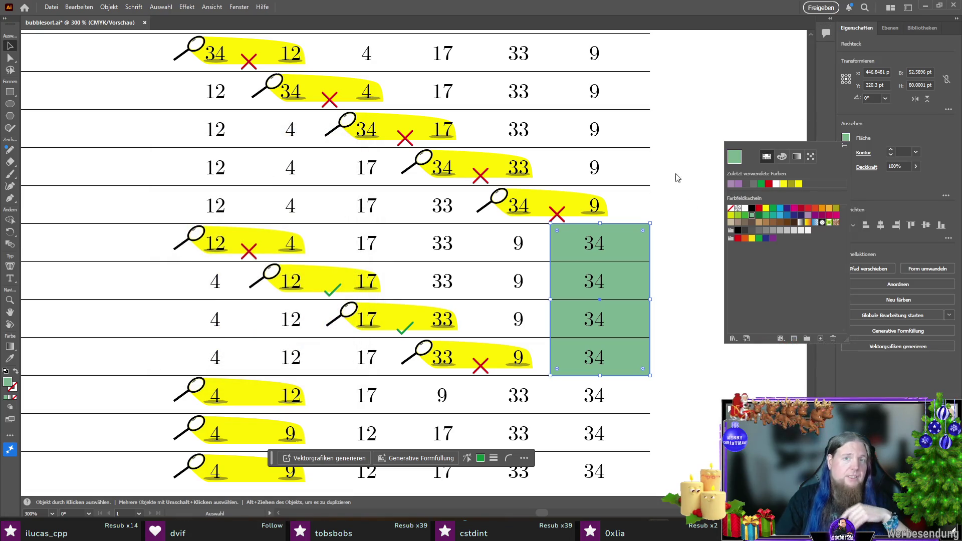
left_click(732, 178)
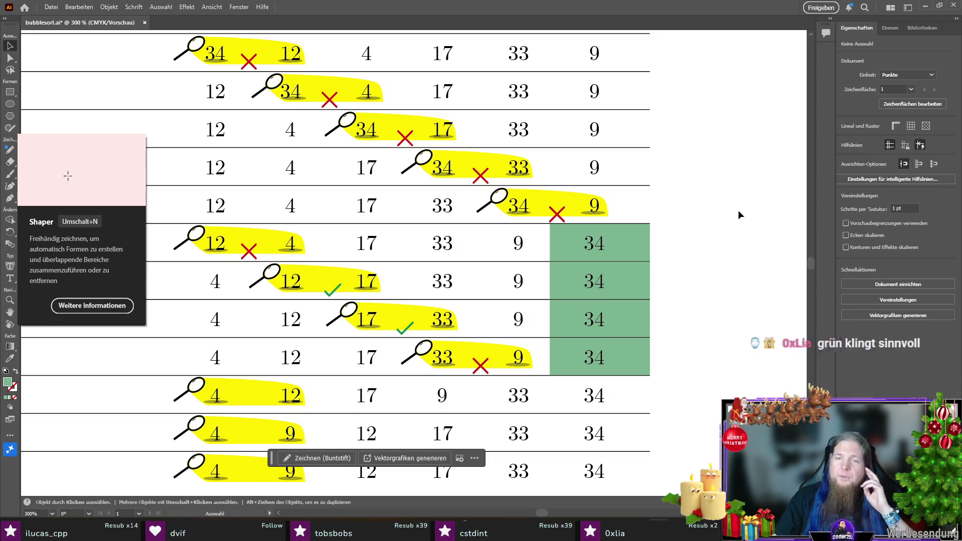
- Copy the green shading into the lower rows, stretching it over the 33 and 17
scroll(739, 213, "down", 3)
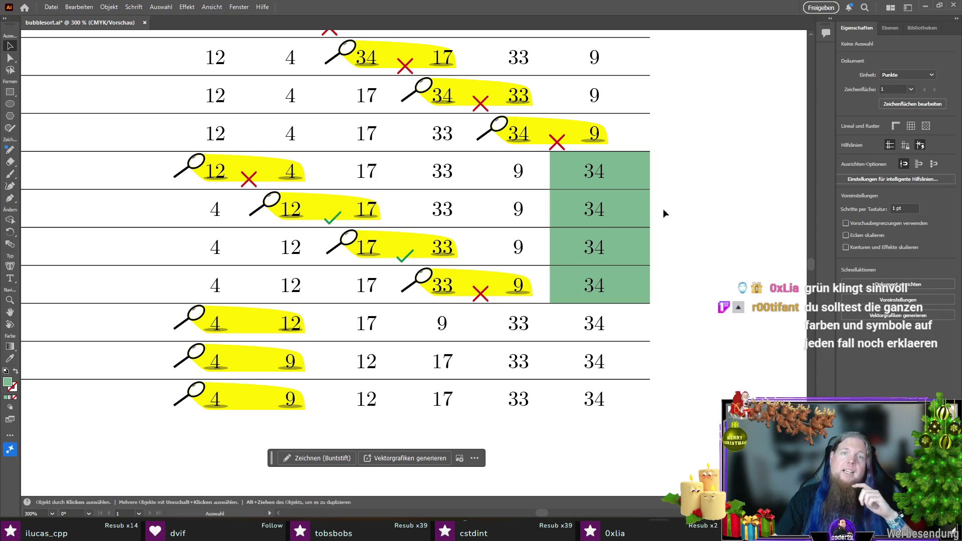
left_click(638, 208)
mouse_move(600, 206)
left_mouse_down()
mouse_move(414, 249)
mouse_move(598, 368)
mouse_move(602, 351)
mouse_move(600, 426)
mouse_move(550, 338)
mouse_move(480, 317)
mouse_move(498, 297)
mouse_move(506, 336)
mouse_move(407, 337)
left_mouse_up()
scroll(687, 359, "down", 1)
left_click(681, 329)
left_click_drag(479, 348, 476, 385)
scroll(450, 339, "up", 3)
left_click(483, 316)
left_click_drag(574, 323, 574, 325)
- Widen the bottom row's green shading left over the 12 and align it with its row
scroll(608, 321, "down", 2)
left_click(568, 371)
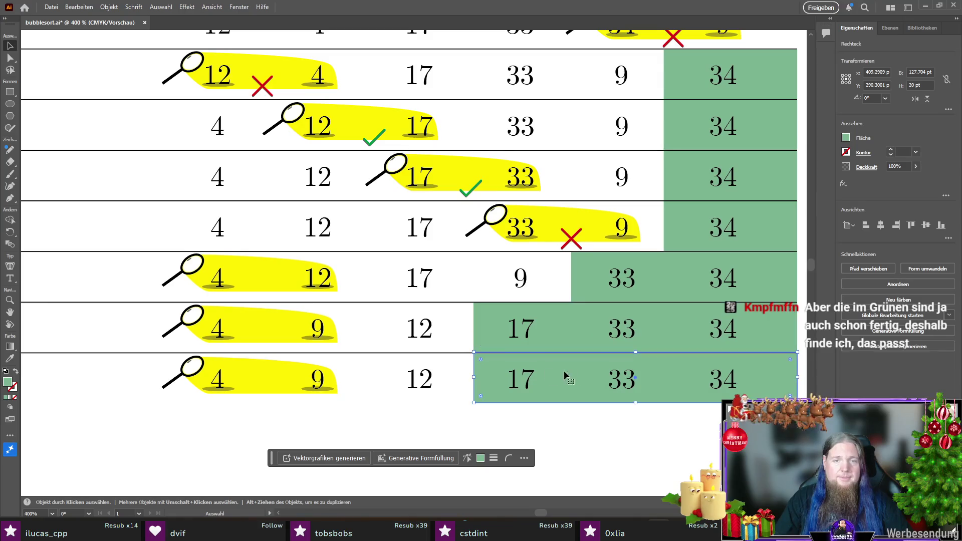
left_click_drag(474, 377, 371, 377)
scroll(420, 362, "up", 3)
scroll(437, 367, "down", 1)
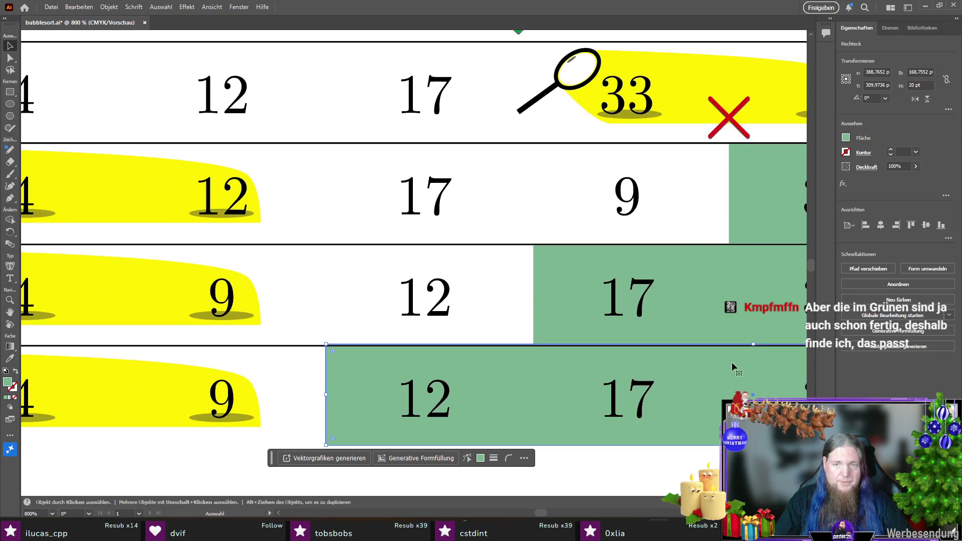
left_click_drag(702, 379, 701, 382)
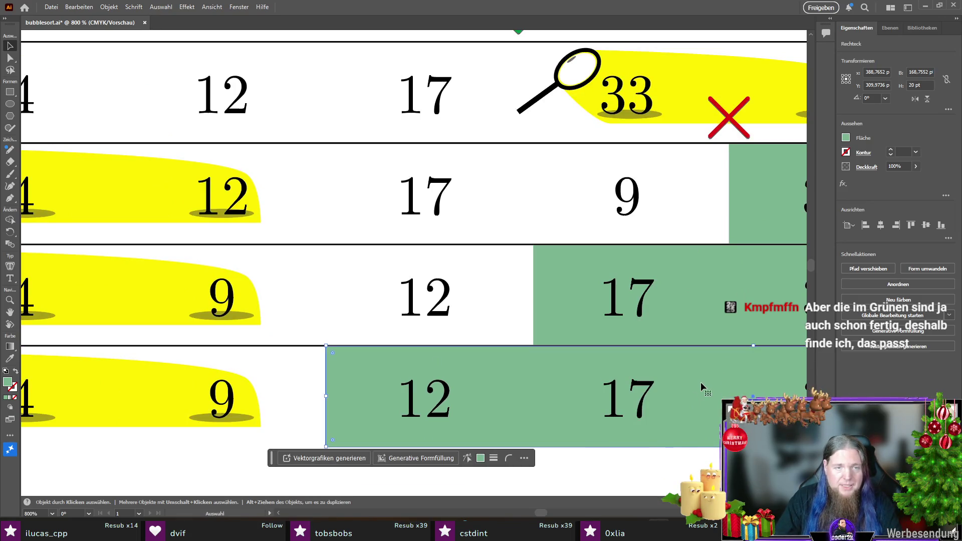
left_click(299, 401)
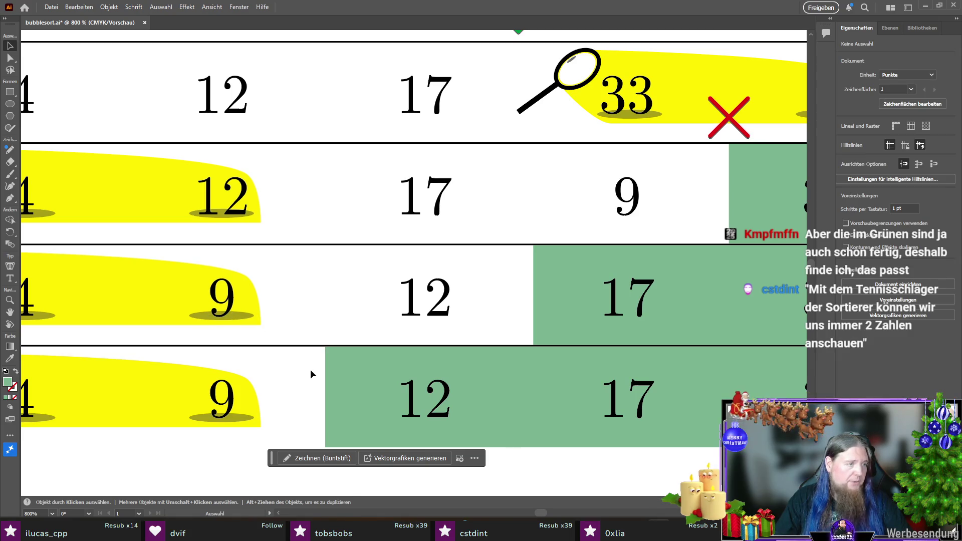
scroll(165, 370, "down", 3)
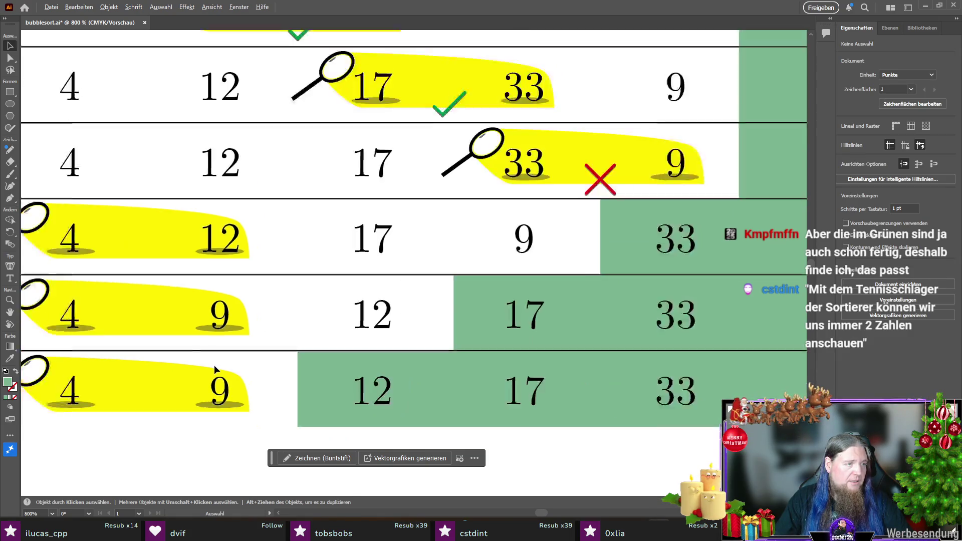
scroll(692, 319, "down", 1)
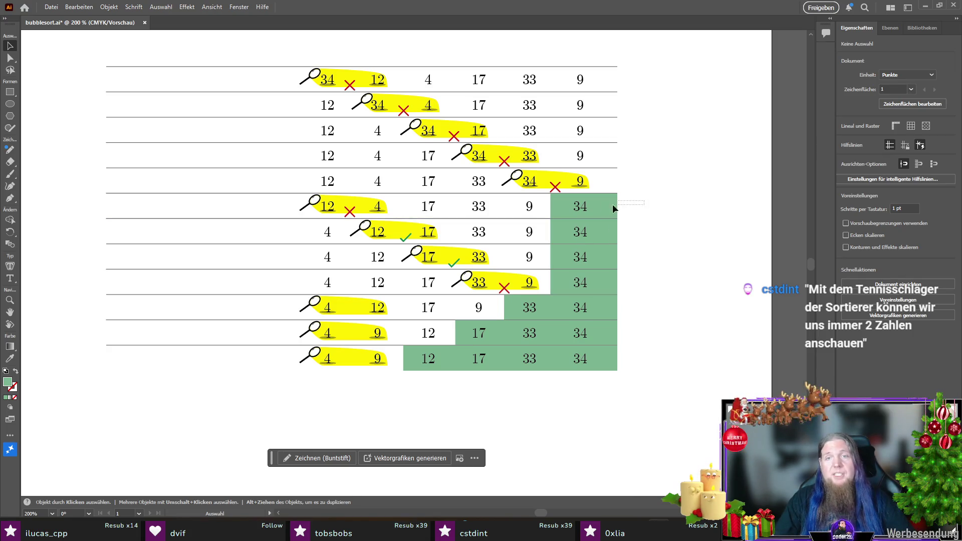
- Trim the right edges of the four green shading blocks flush with the table edge
left_click(611, 230)
left_click(604, 304, "shift")
left_click(600, 330, "shift")
left_click(603, 360, "shift")
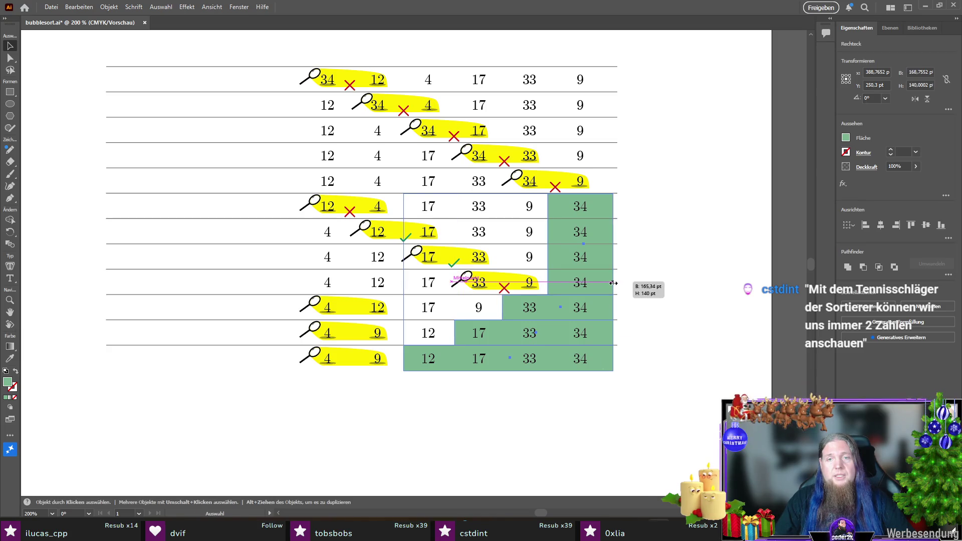
left_click(687, 285)
left_click(608, 215)
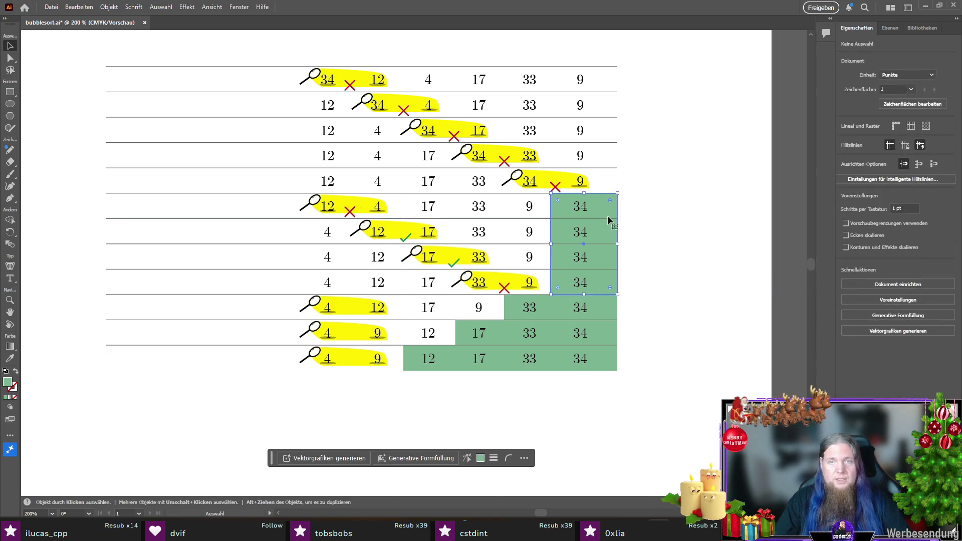
left_click_drag(618, 247, 612, 247)
left_click_drag(618, 307, 614, 307)
left_click_drag(617, 344, 612, 358)
left_click(608, 361)
left_click(645, 368)
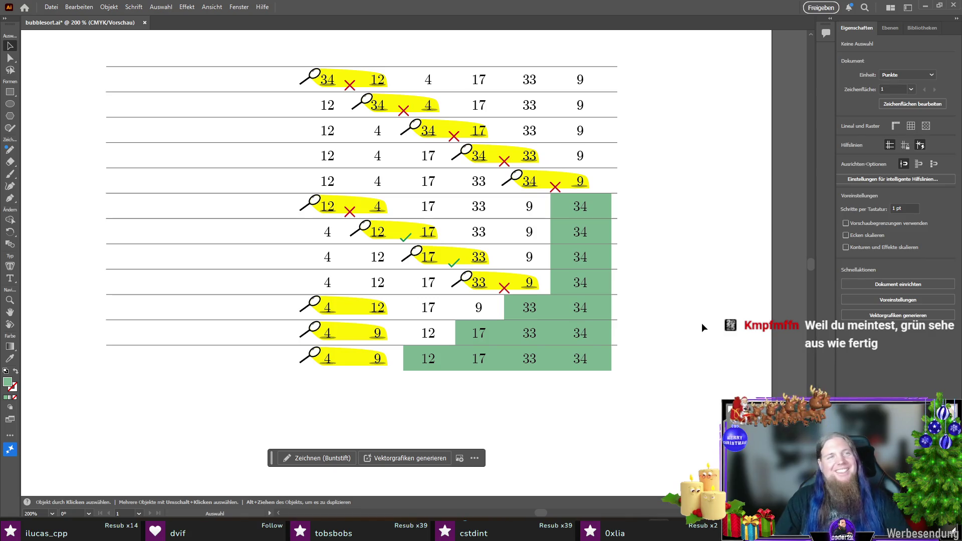
key("ctrl+s")
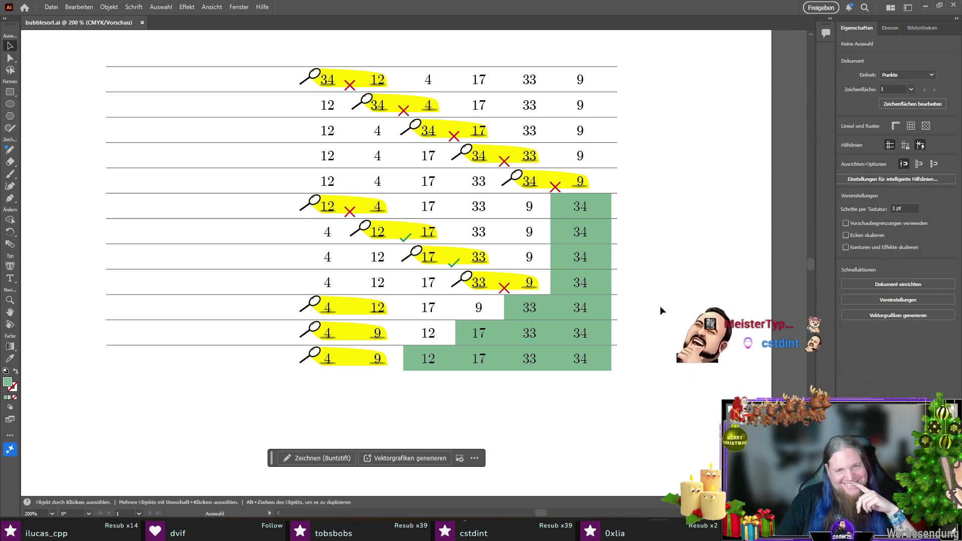
scroll(647, 304, "up", 2)
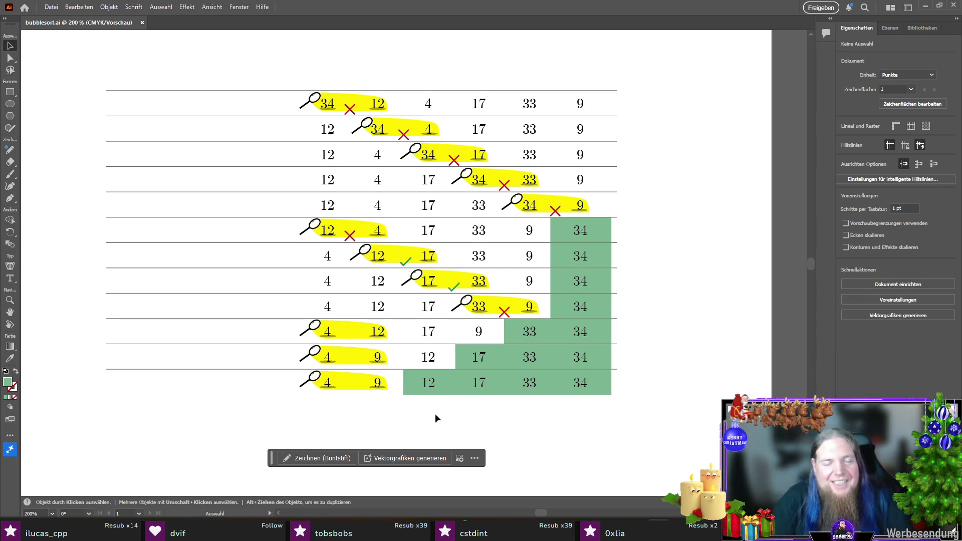
scroll(435, 414, "down", 3)
scroll(365, 352, "up", 1)
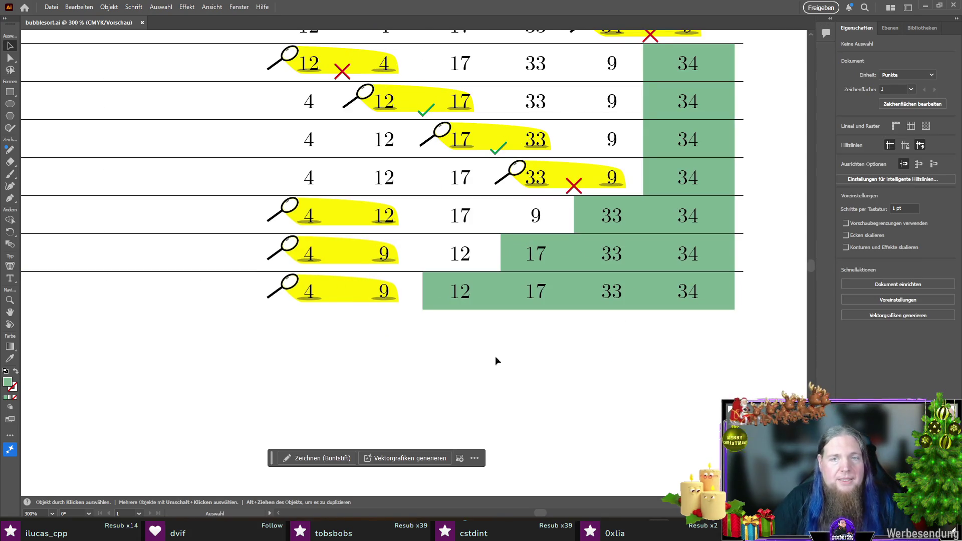
mouse_move(769, 330)
left_mouse_down()
mouse_move(184, 268)
mouse_move(211, 286)
mouse_move(214, 323)
mouse_move(213, 313)
left_mouse_up()
- Delete the stray empty green rectangle and the last row's magnifier highlight
left_click(369, 374)
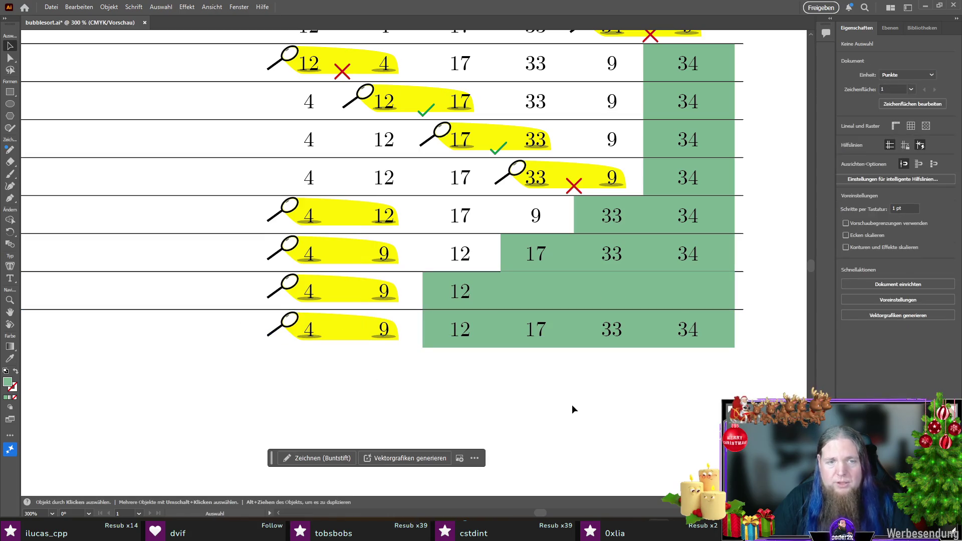
left_click(553, 285)
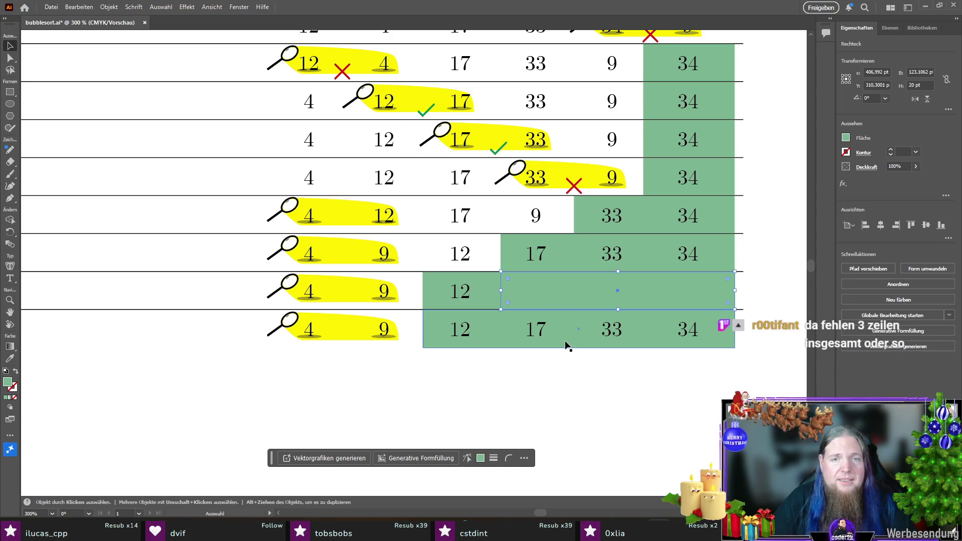
key("Delete")
left_click(306, 328)
key("Delete")
- Extend the last row's green shading left to cover the 9
left_click(451, 332)
left_click_drag(423, 329, 350, 328)
left_click(411, 408)
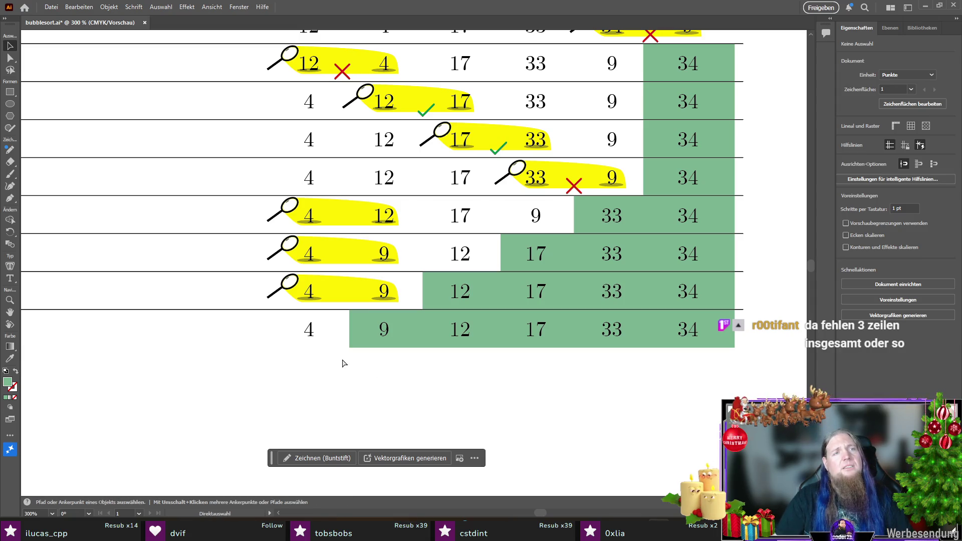
scroll(507, 314, "down", 3)
scroll(507, 315, "up", 1)
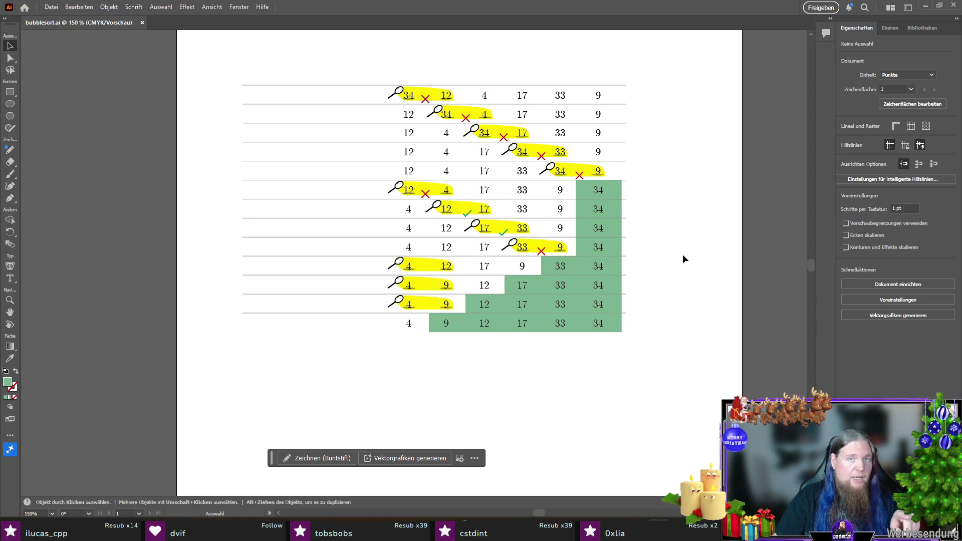
scroll(683, 254, "up", 1)
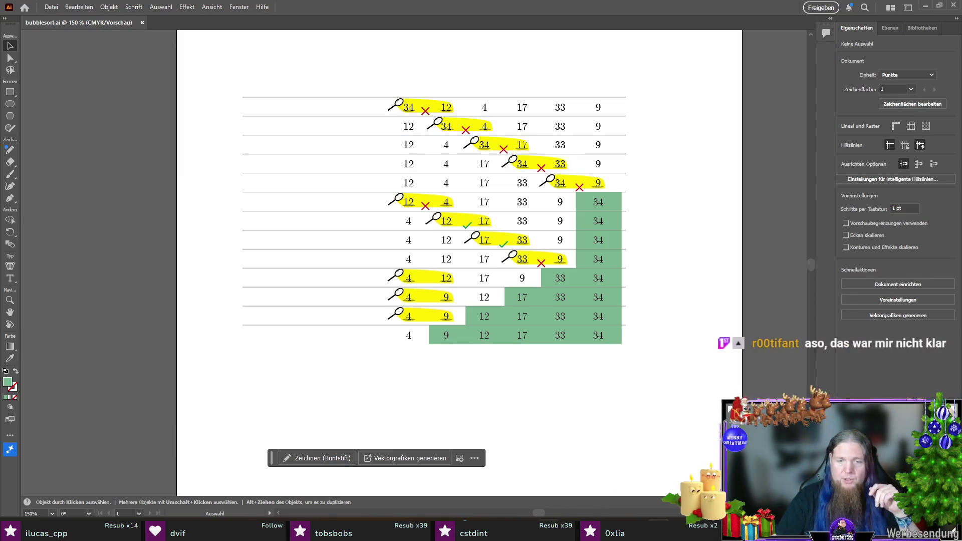
left_click(534, 531)
left_click(536, 512)
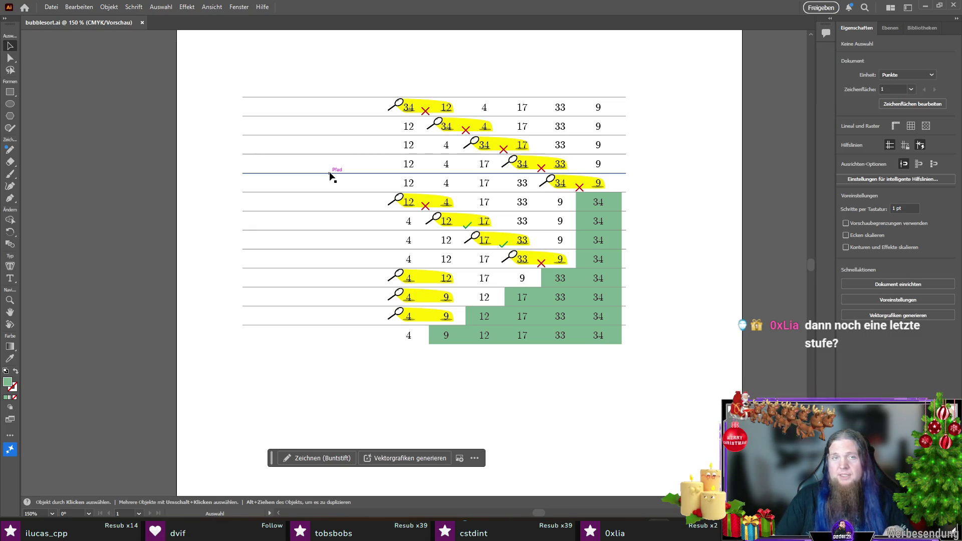
scroll(333, 105, "up", 2)
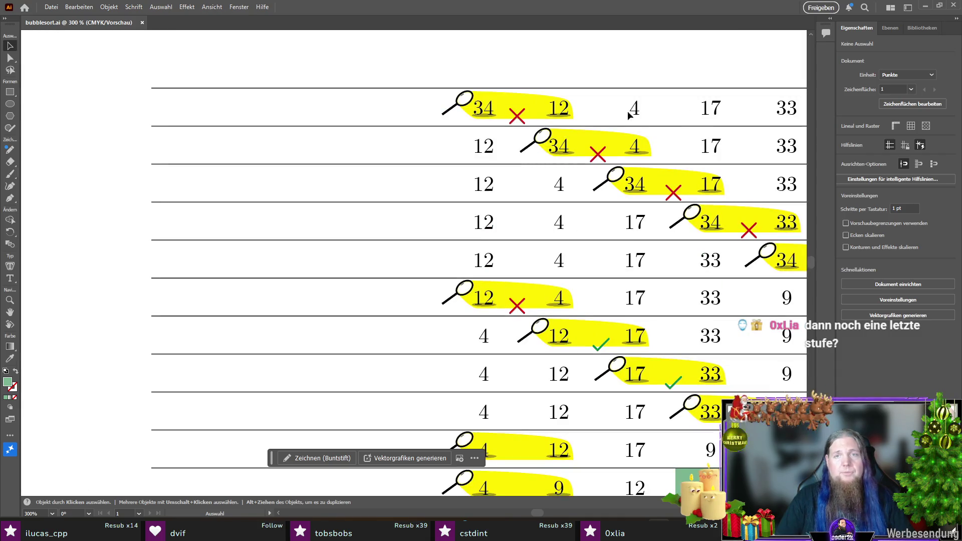
- Copy the 17 into the first row's left margin and retype it as 'Start:'
left_click_drag(716, 110, 172, 109)
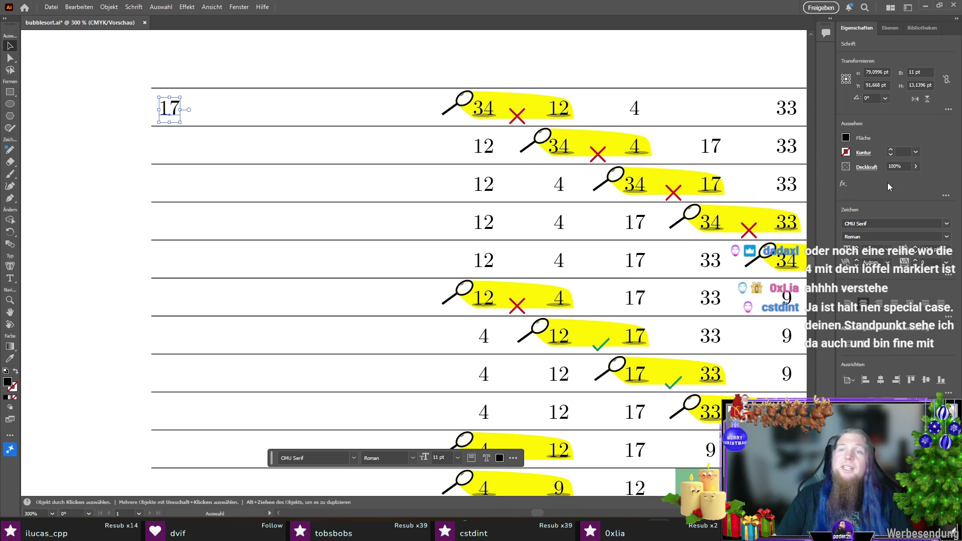
key("Right")
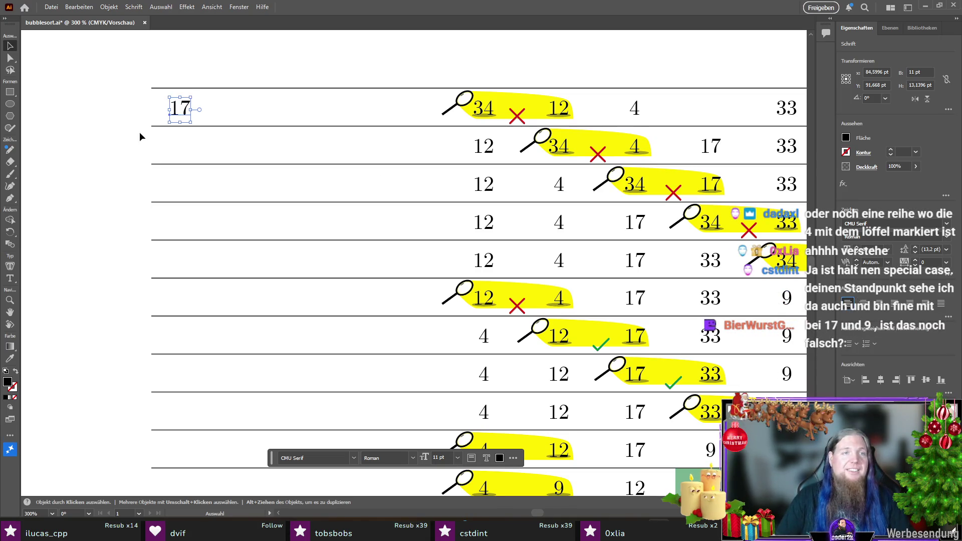
double_click(182, 107)
type("Start:")
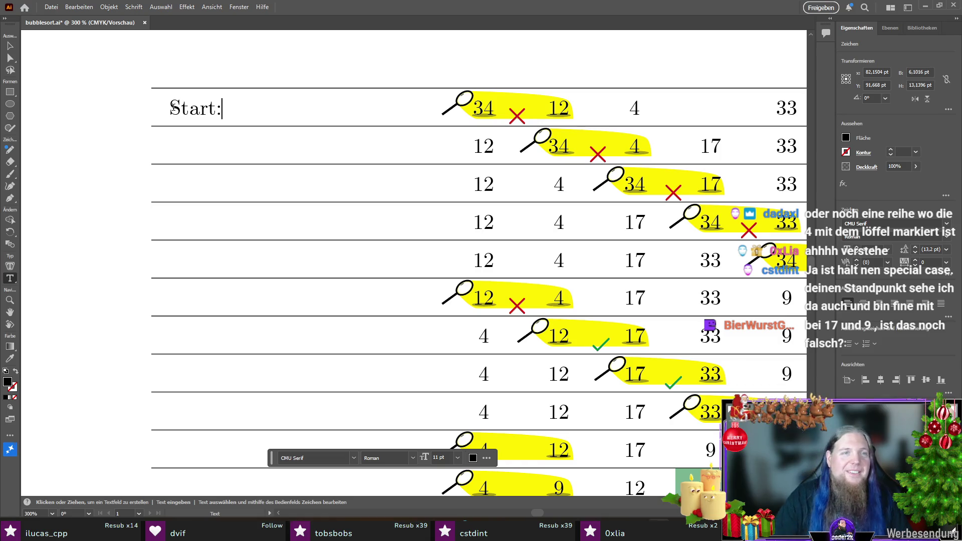
left_click(8, 48)
left_click(160, 129)
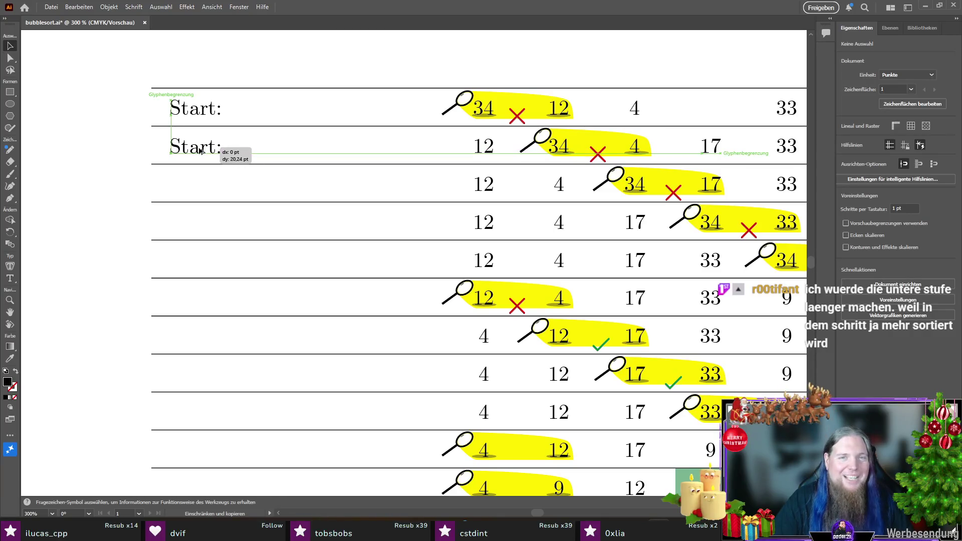
- Place a copy of the 'Start:' label in the second row
left_click_drag(200, 152, 200, 150)
left_click_drag(190, 118, 199, 149)
scroll(186, 145, "up", 3)
- Fine-tune the second row's 'Start:' label and copy it into two lower rows
scroll(200, 151, "down", 2)
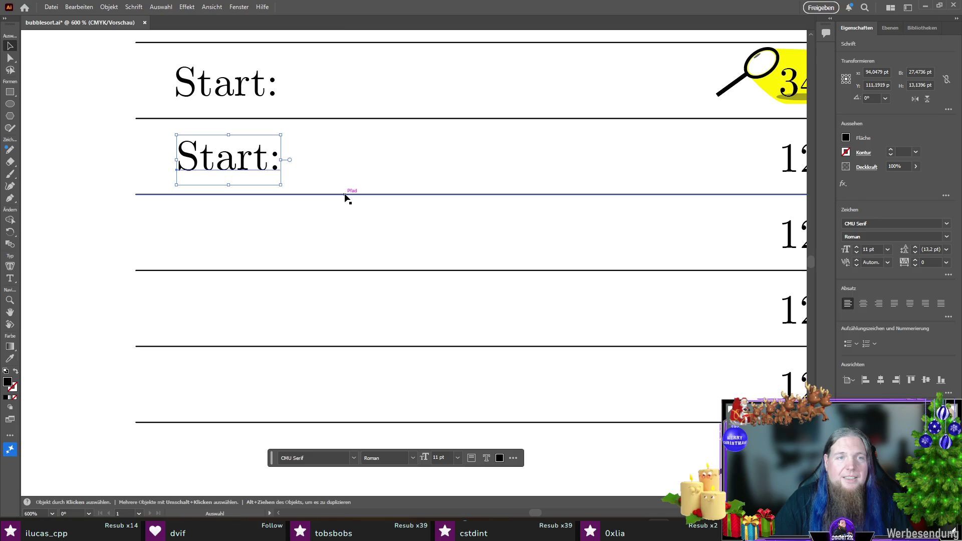
scroll(251, 219, "right", 2)
left_click_drag(149, 163, 149, 164)
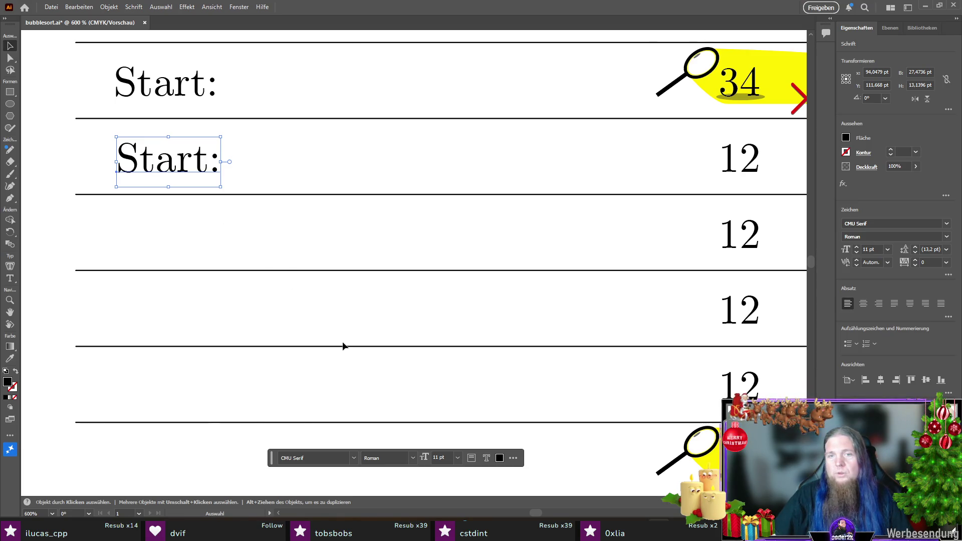
scroll(247, 346, "down", 3)
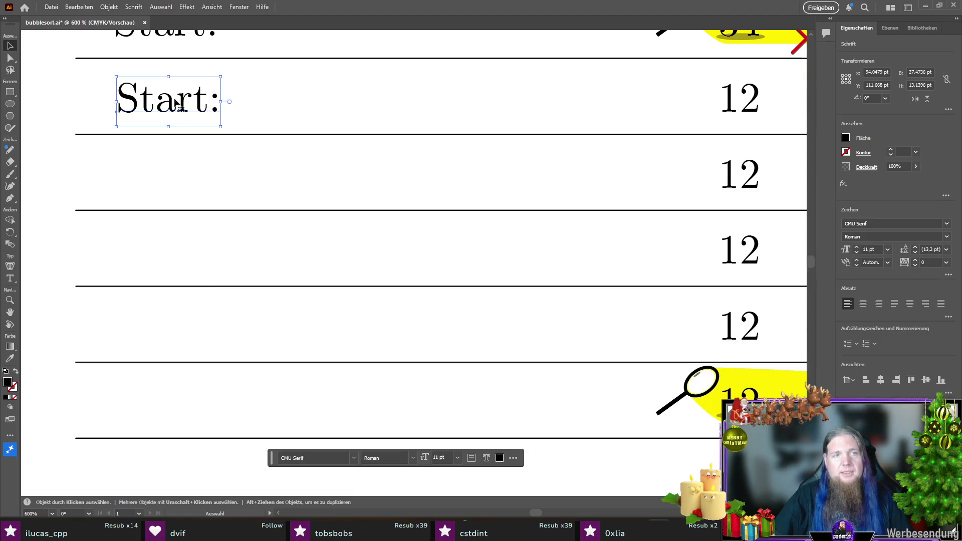
left_click_drag(170, 103, 180, 406)
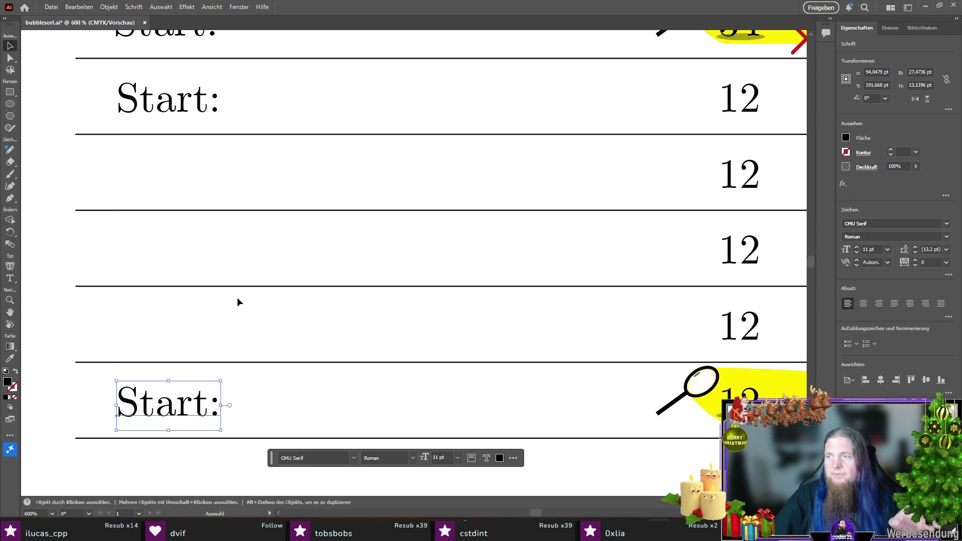
scroll(237, 300, "down", 5)
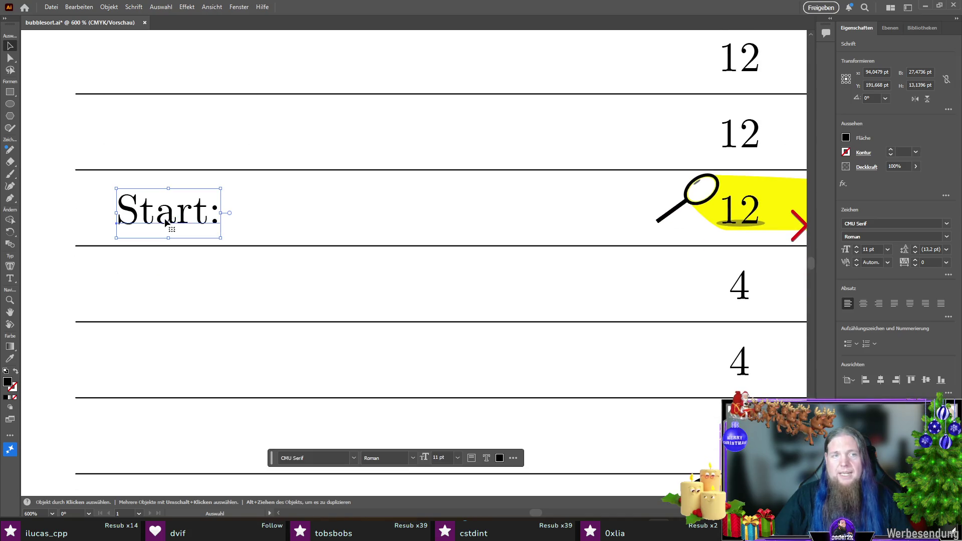
left_click_drag(171, 220, 168, 297)
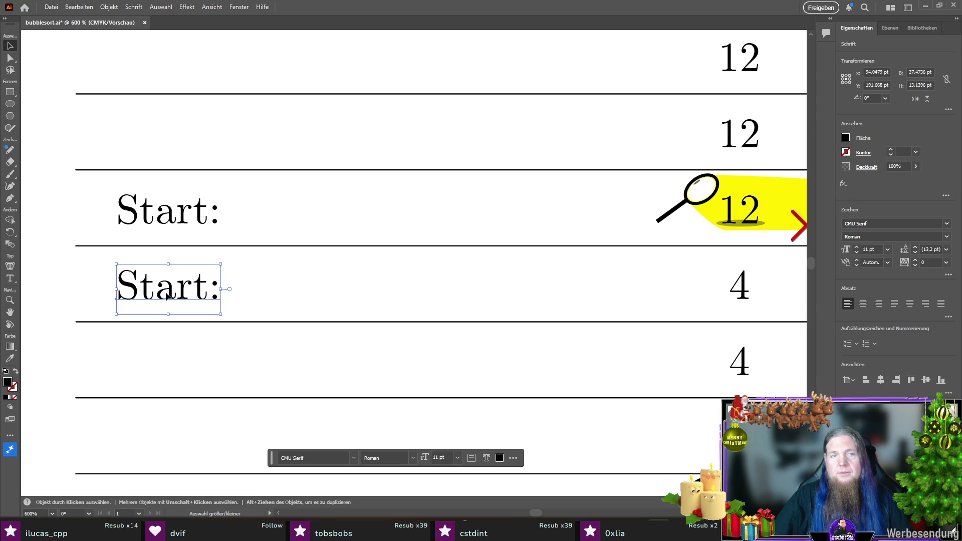
- Copy the 'Start:' label into the remaining lower rows, through the fourth
scroll(208, 263, "down", 3)
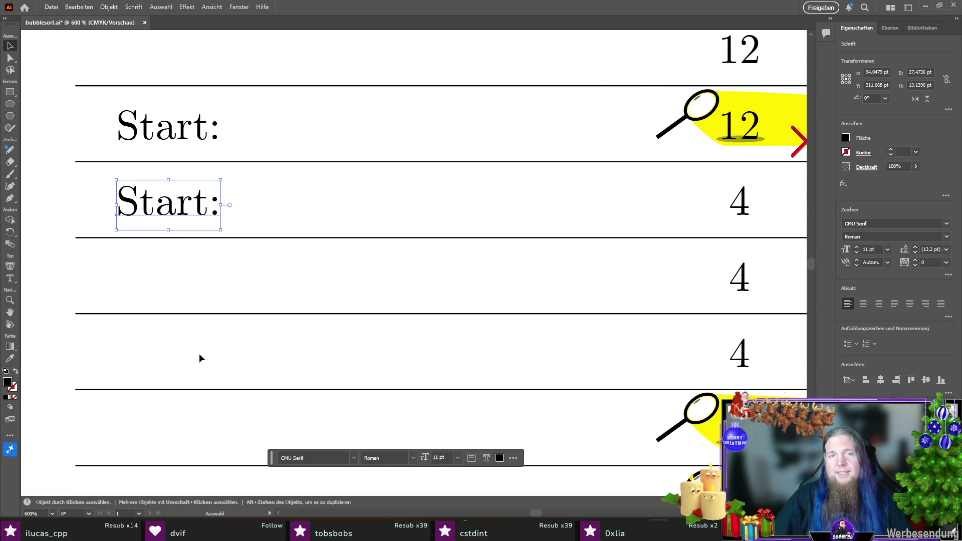
scroll(200, 358, "down", 3)
mouse_move(157, 150)
left_mouse_down()
mouse_move(160, 367)
mouse_move(176, 367)
left_mouse_up()
scroll(221, 305, "down", 4)
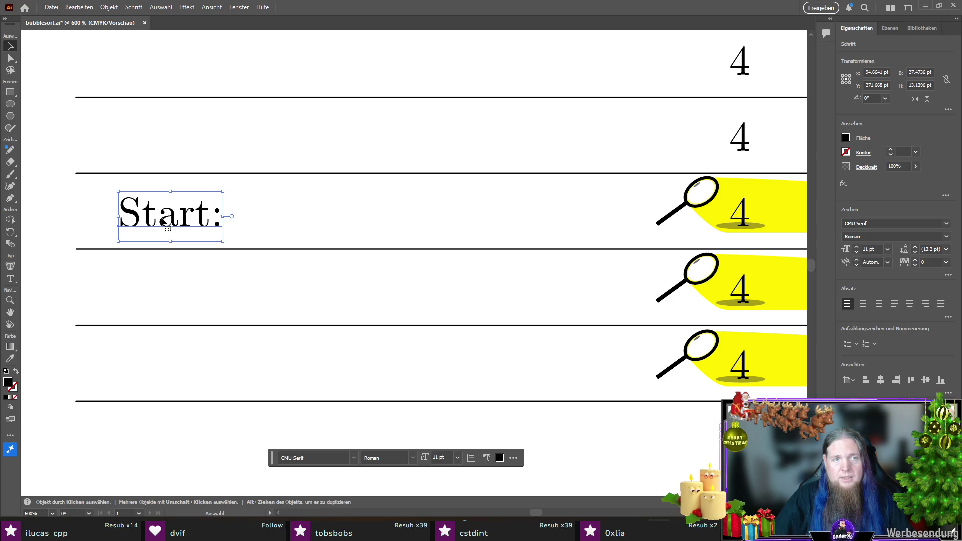
left_click_drag(164, 222, 165, 222)
key("ctrl+shift+a")
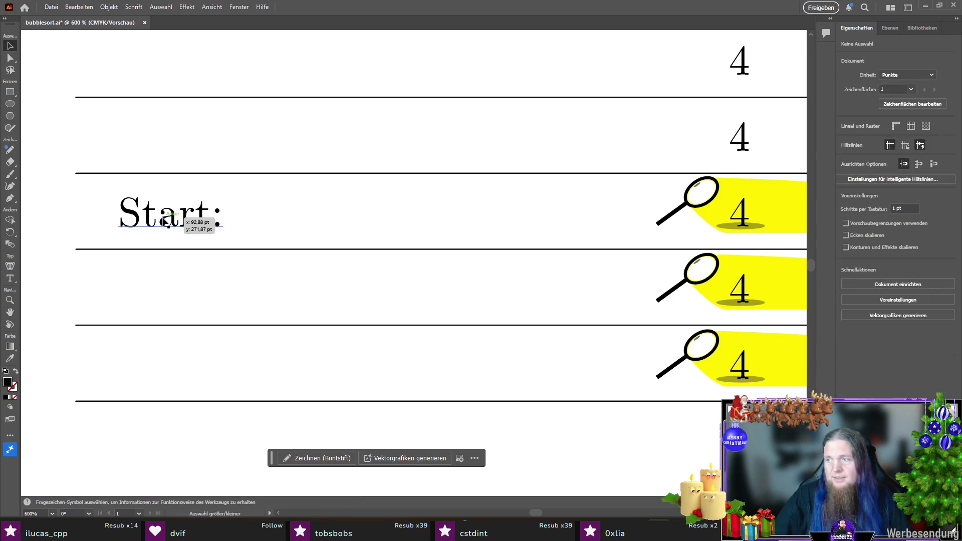
left_click_drag(168, 221, 172, 342)
scroll(169, 295, "down", 1)
scroll(172, 342, "down", 2)
left_click_drag(175, 297, 176, 373)
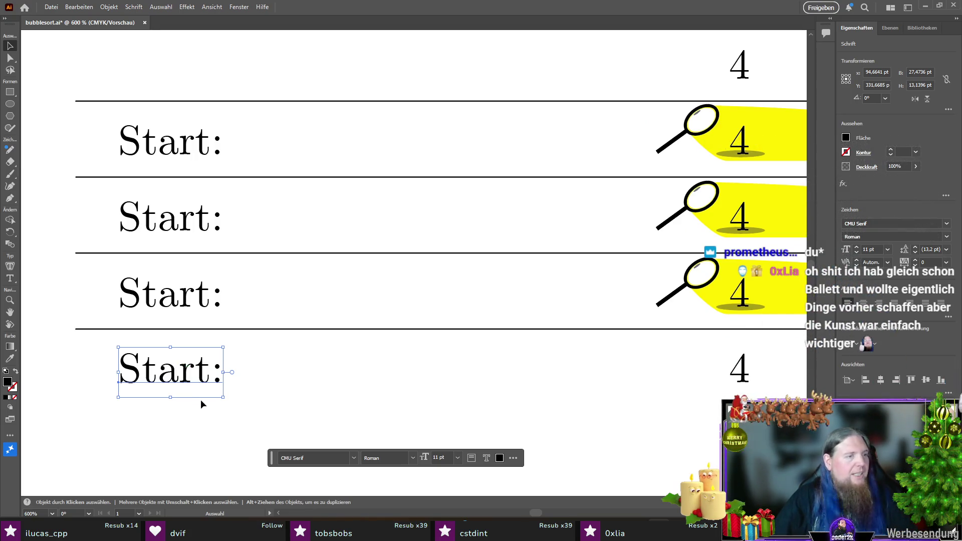
- Select the row 4 yellow highlight group to check it, then clear the selection
left_click(388, 356)
scroll(447, 354, "right", 5)
left_click(578, 282)
left_click(577, 282)
left_click(441, 379)
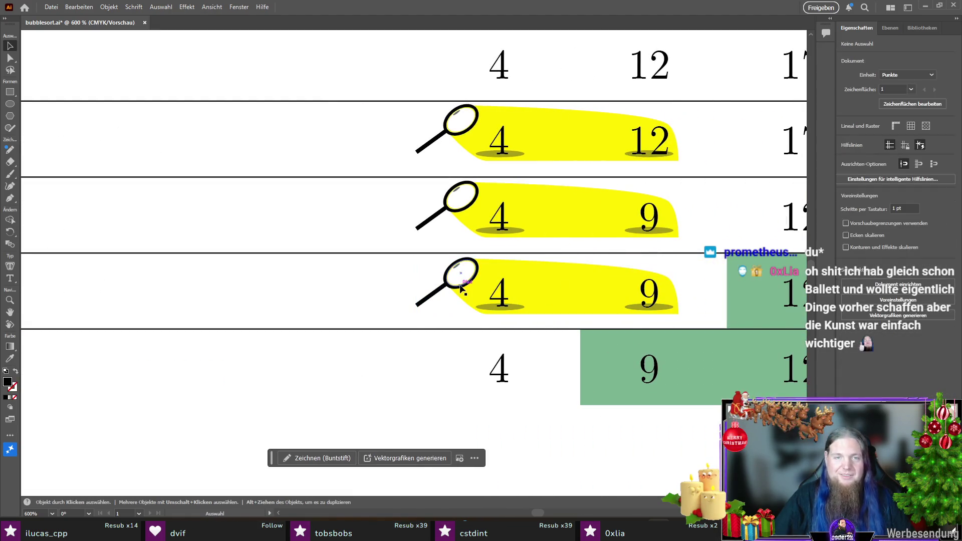
scroll(675, 319, "down", 2)
scroll(675, 317, "down", 2)
- Try typing '1' into the second row's Start: label and deleting the word Durchlauf:
scroll(498, 196, "up", 5)
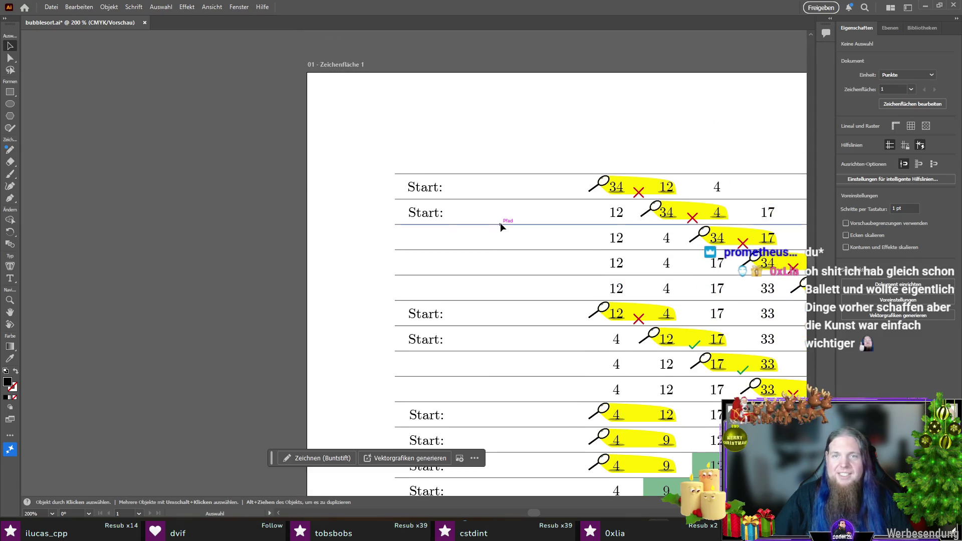
scroll(500, 210, "up", 1)
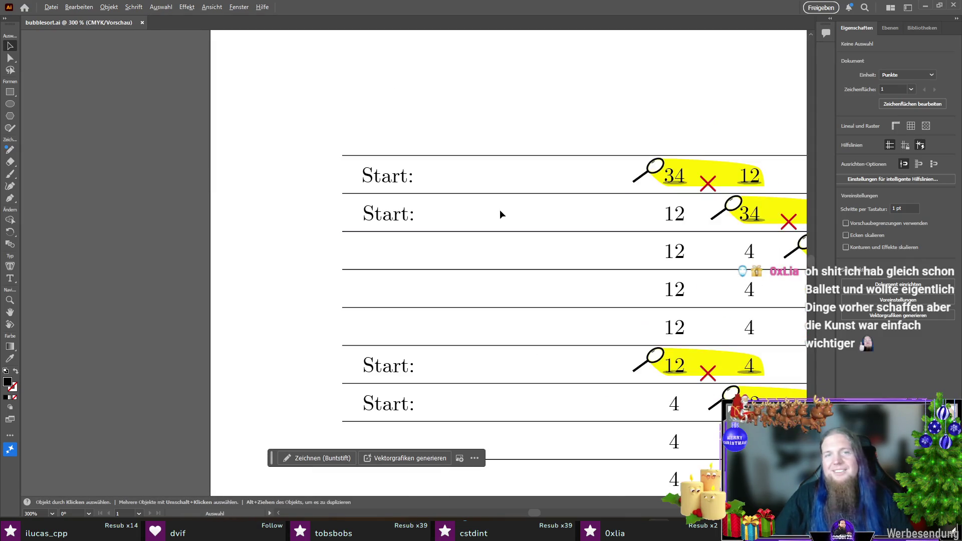
double_click(392, 220)
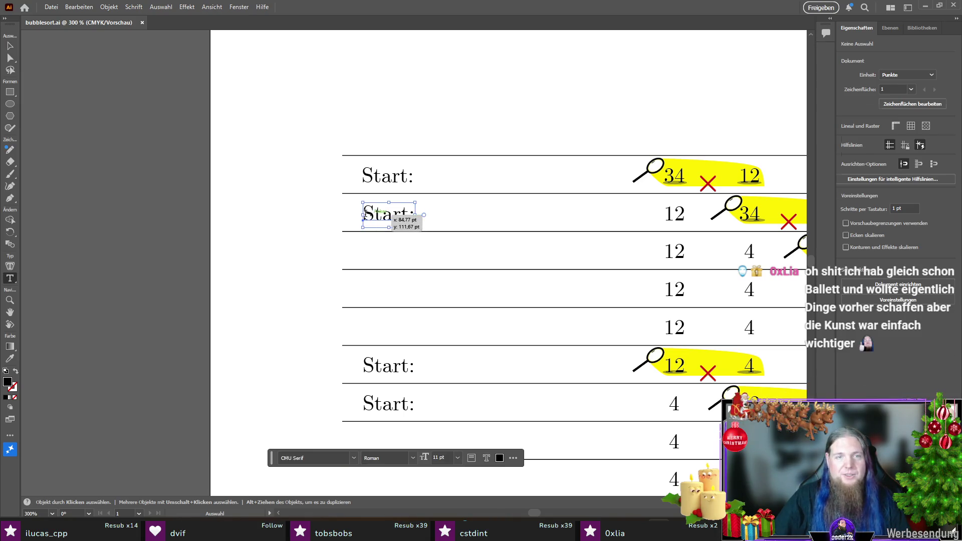
key("ctrl+a")
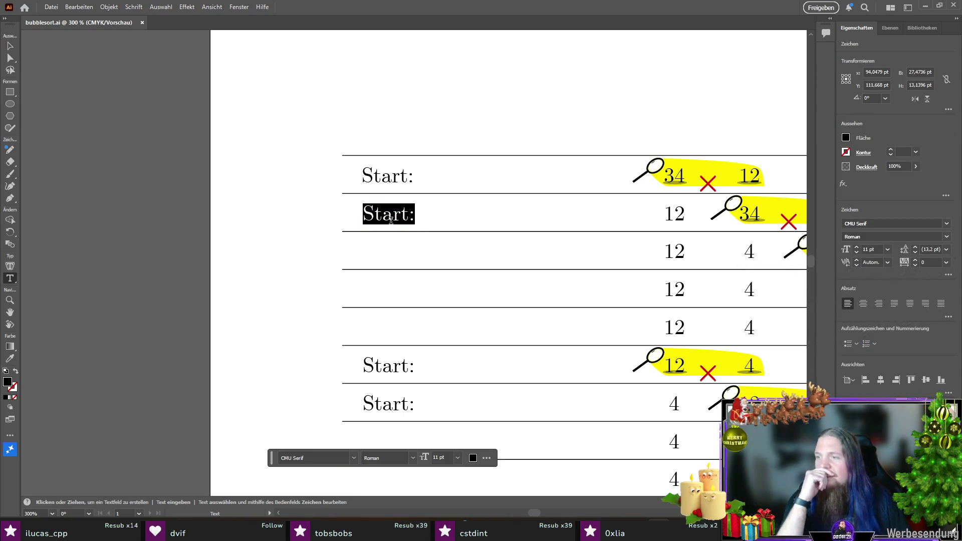
type("1. Durchlauf:")
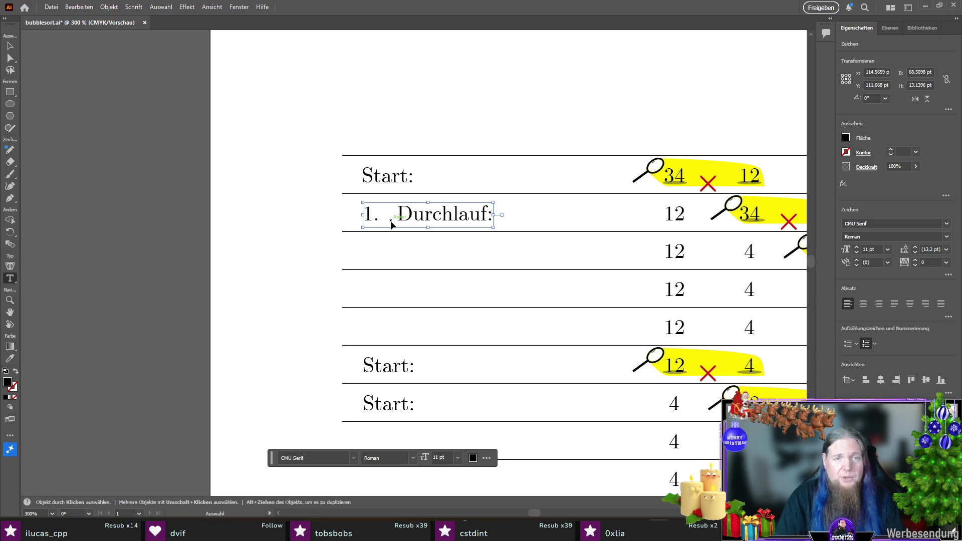
double_click(430, 220)
key("BackSpace")
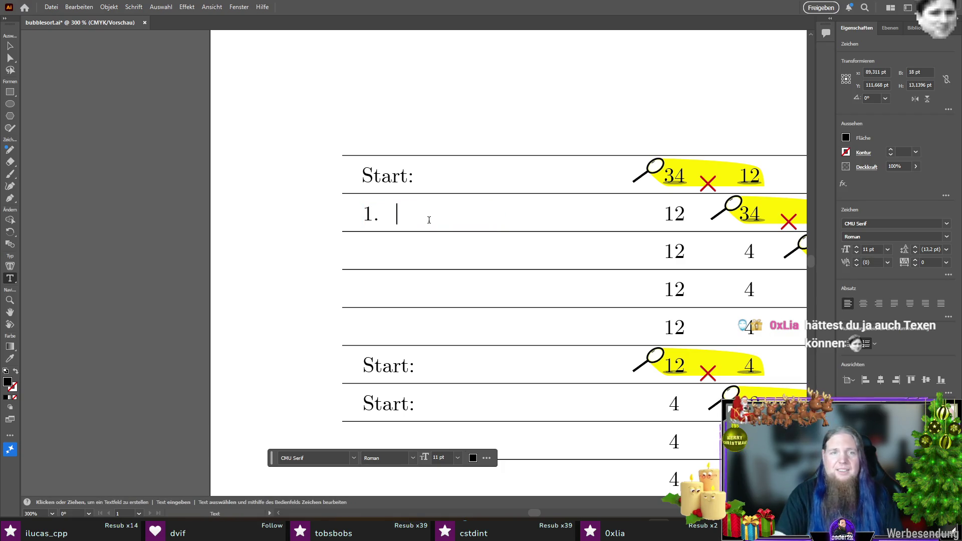
left_click(9, 46)
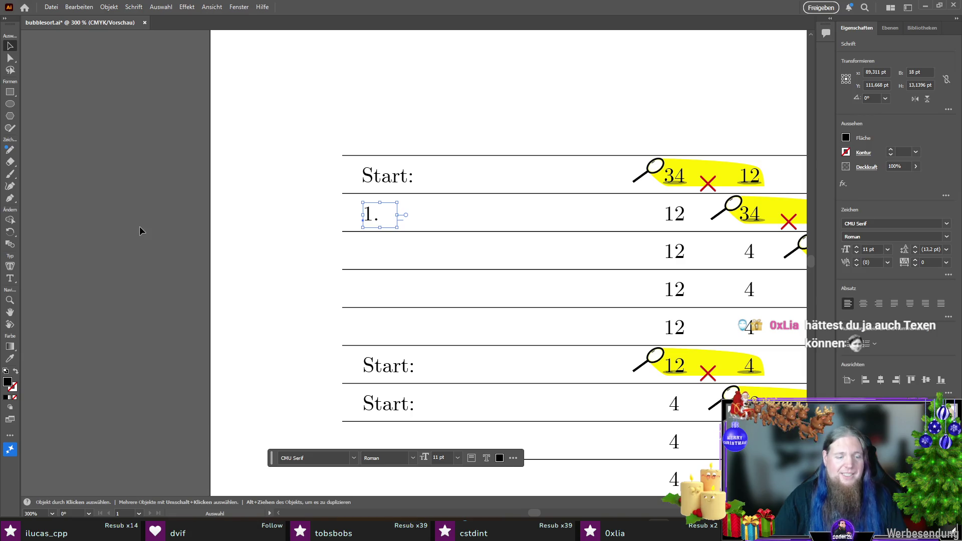
- Undo the label edits, retry typing '1.', then revert the label to Start:
key("a")
key("v")
left_click(375, 213)
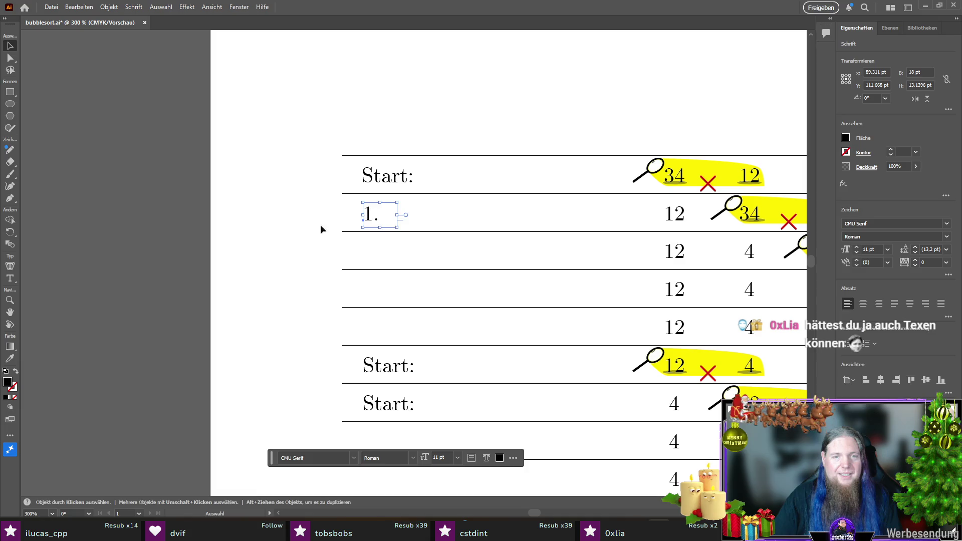
key("a")
key("ctrl+z")
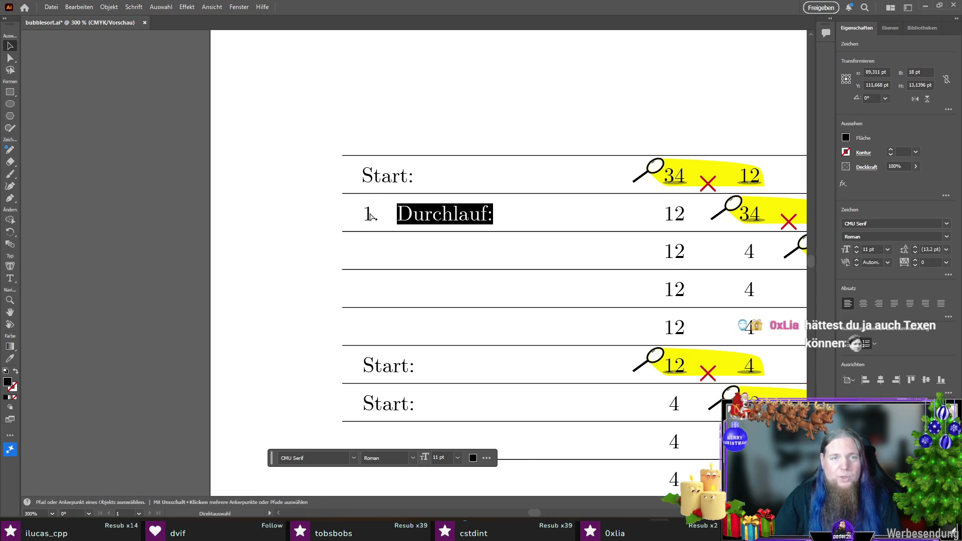
key("ctrl+z")
key("v")
double_click(382, 215)
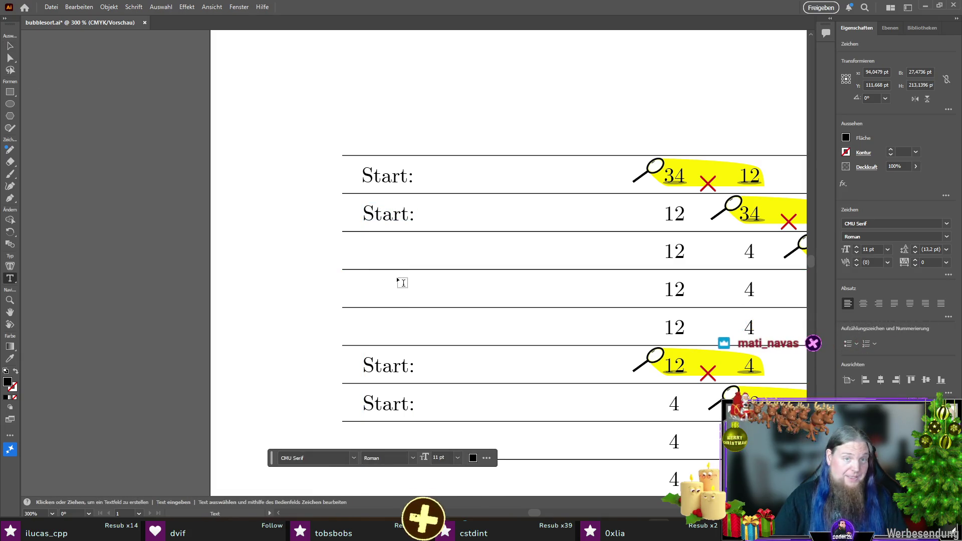
key("ctrl+a")
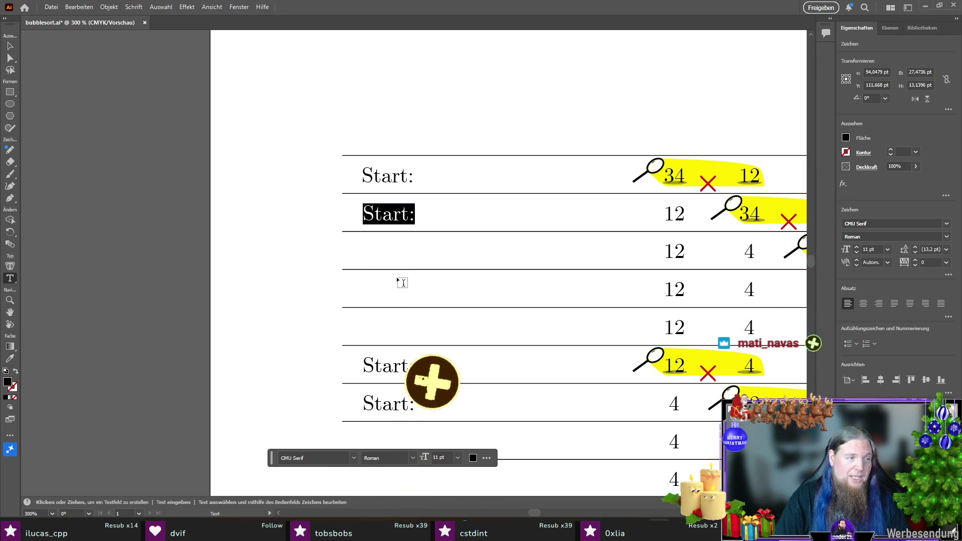
type("1.")
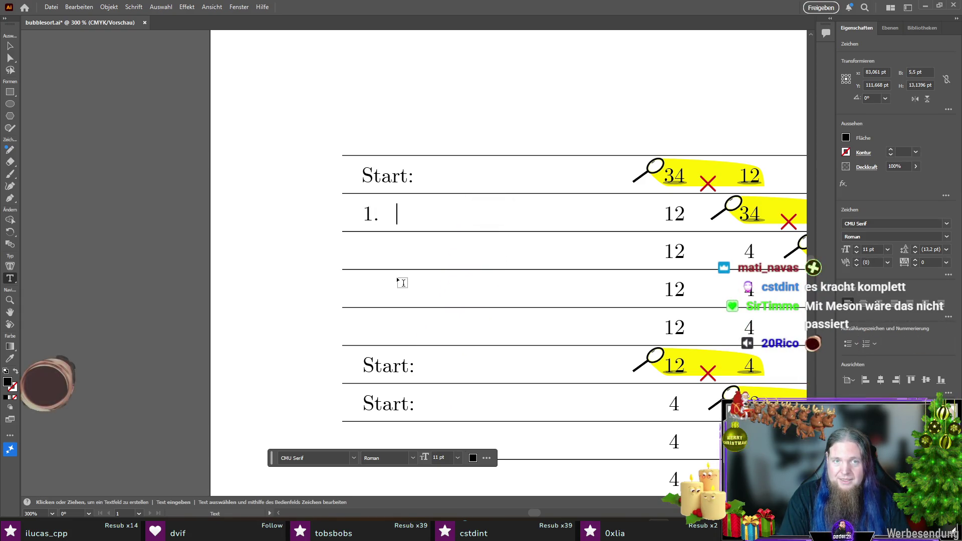
key("Escape")
key("ctrl+z")
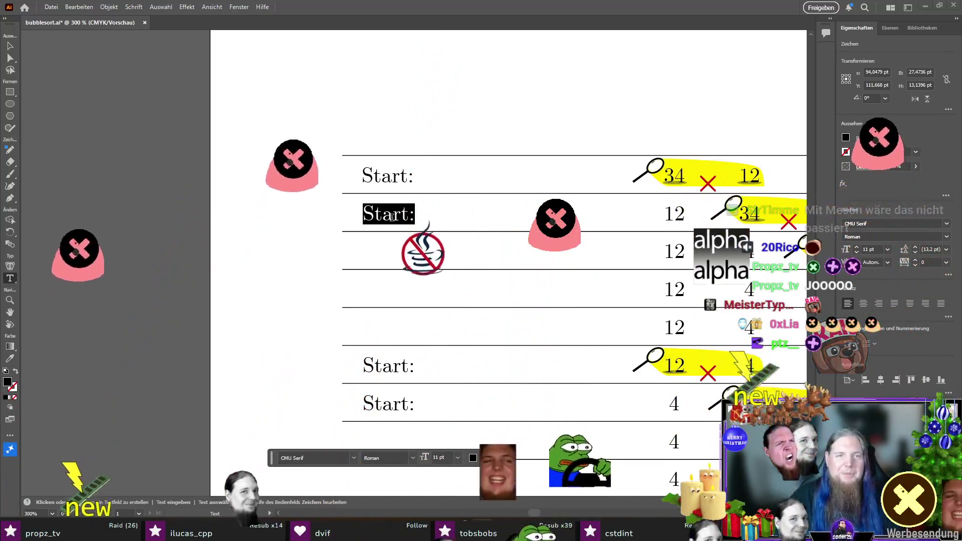
- Replace the second row's Start: with 'Durchlauf:', removing the stray '1.' prefix
left_click(393, 214)
key("ctrl+a")
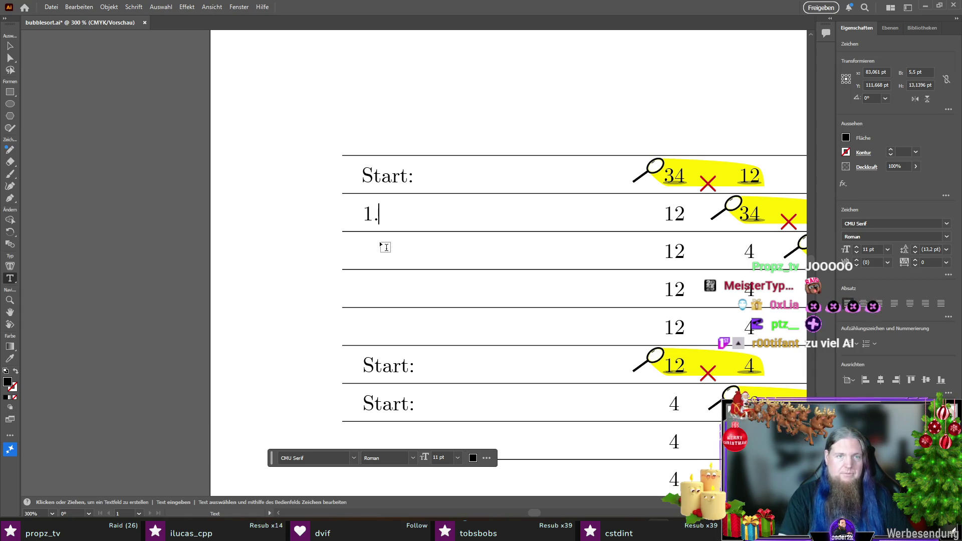
type("D")
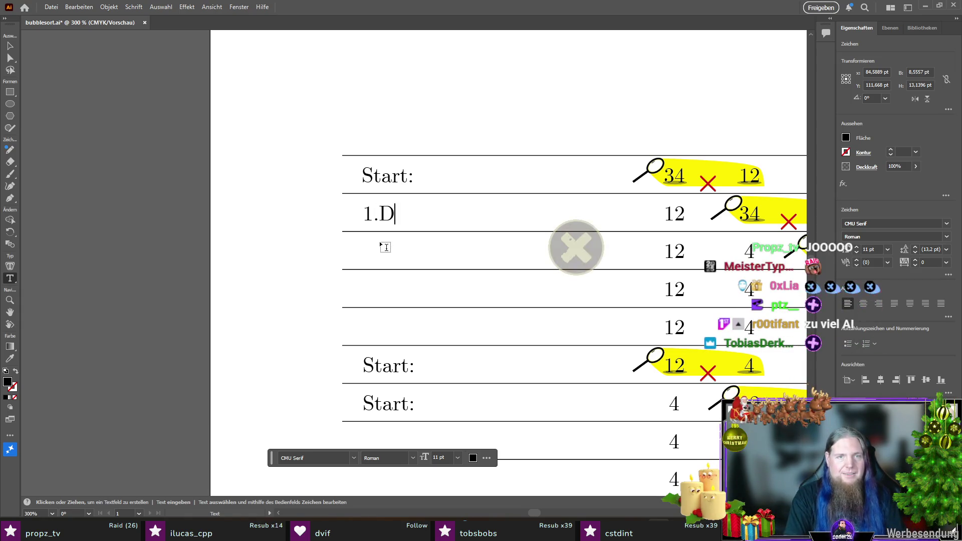
type("urchlauf:")
key("Home")
key("Right")
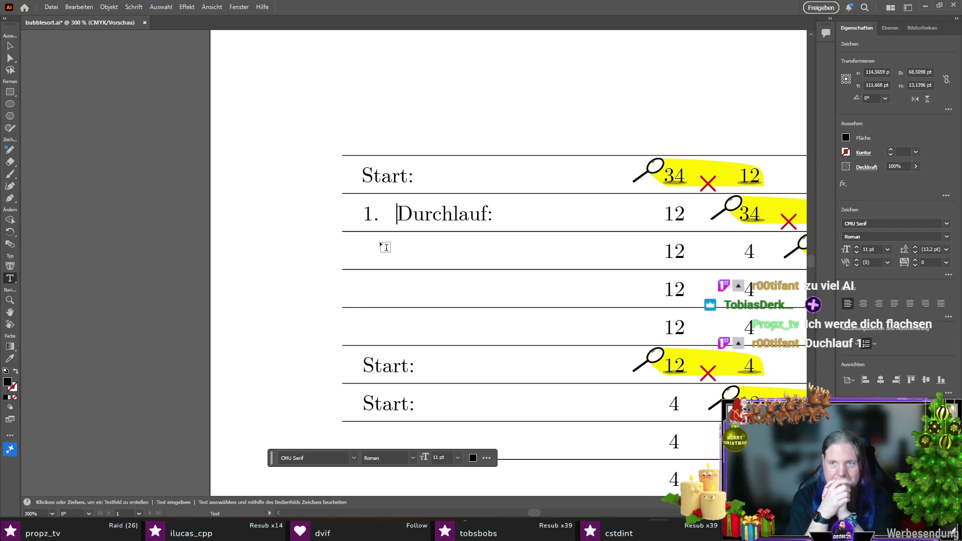
key("BackSpace")
key("BackSpace")
key("BackSpace")
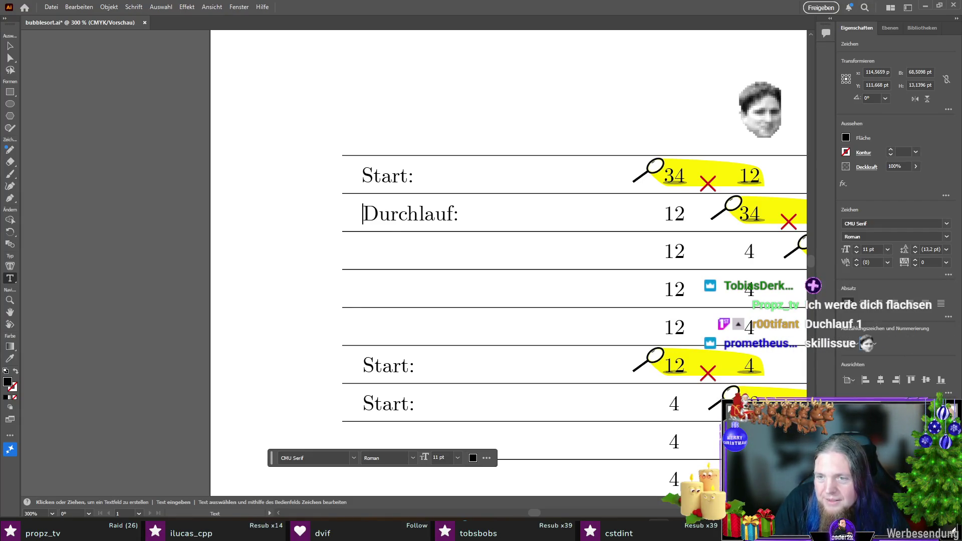
- Toggle Numbered List numbering on and off for the label, then switch to Firefox
left_click(866, 344)
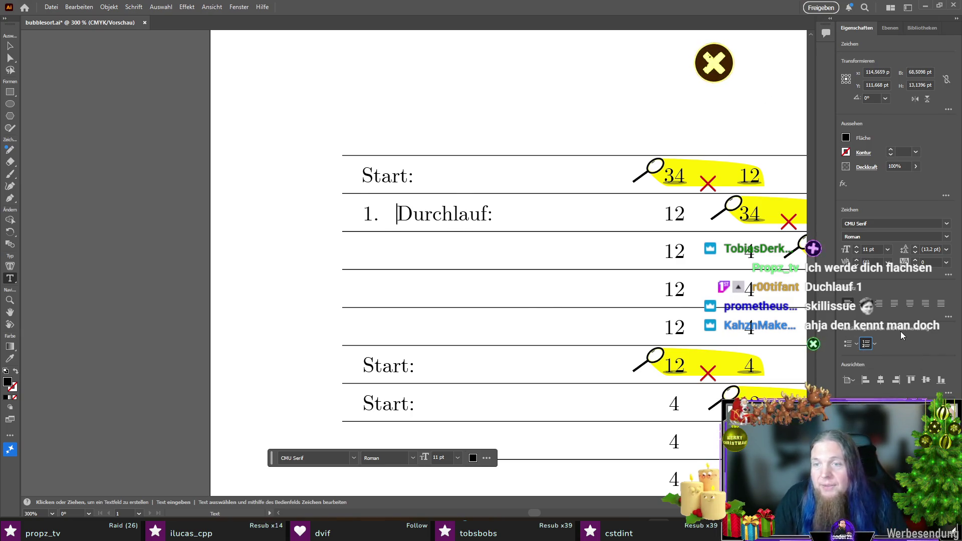
left_click(866, 346)
left_click(875, 344)
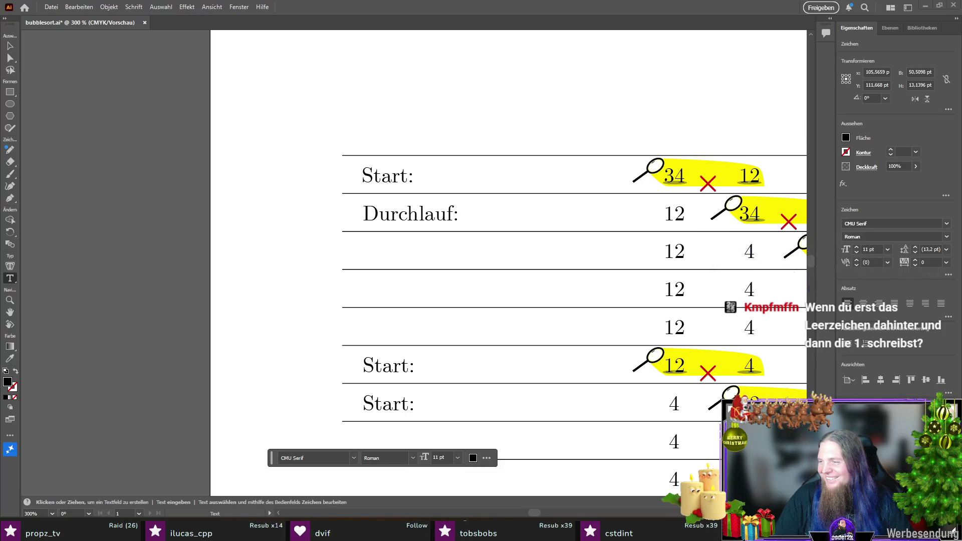
key("alt+Tab")
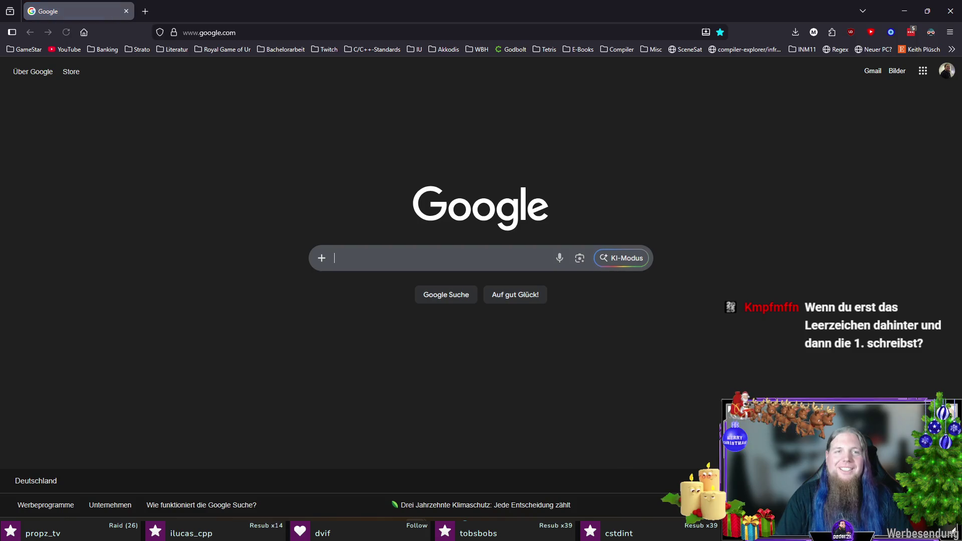
- Google 'adobe illustrator write 1 with dot without enumeration', then return to Illustrator
key("ctrl+l")
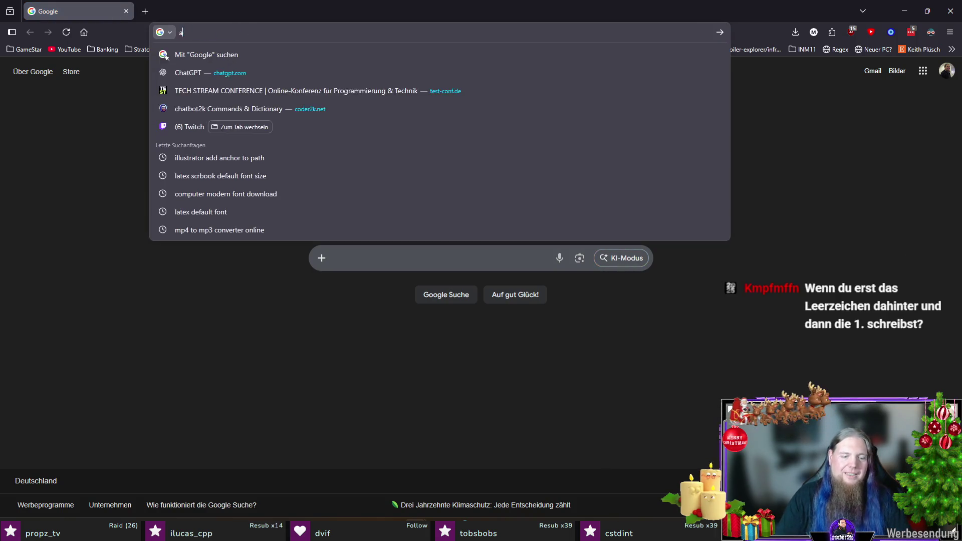
type("adobe illustrator write 1 ")
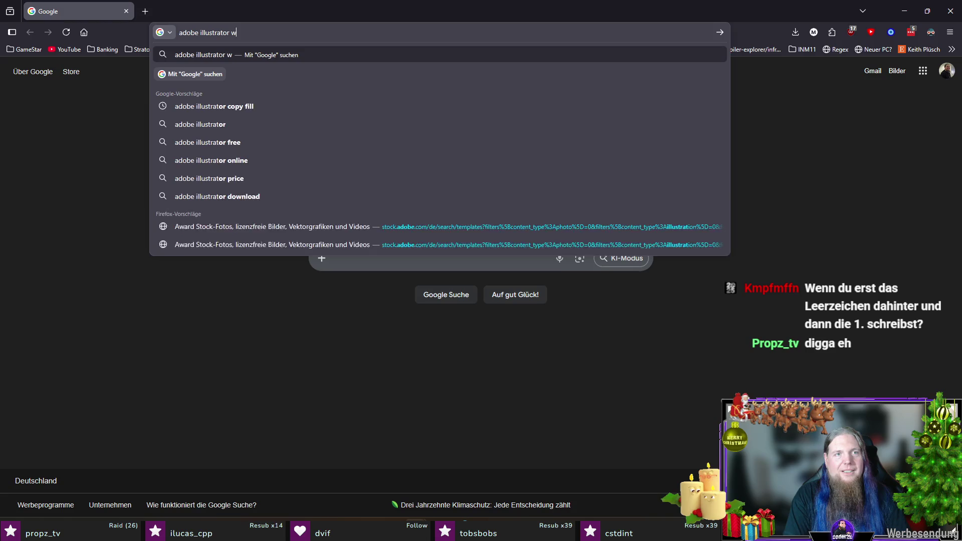
type("with dot witho")
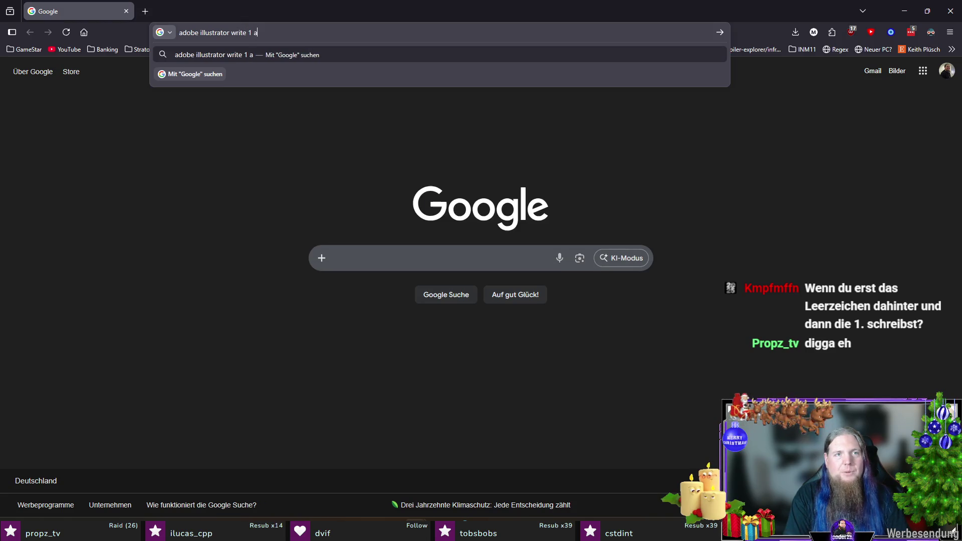
type("ut enumeration")
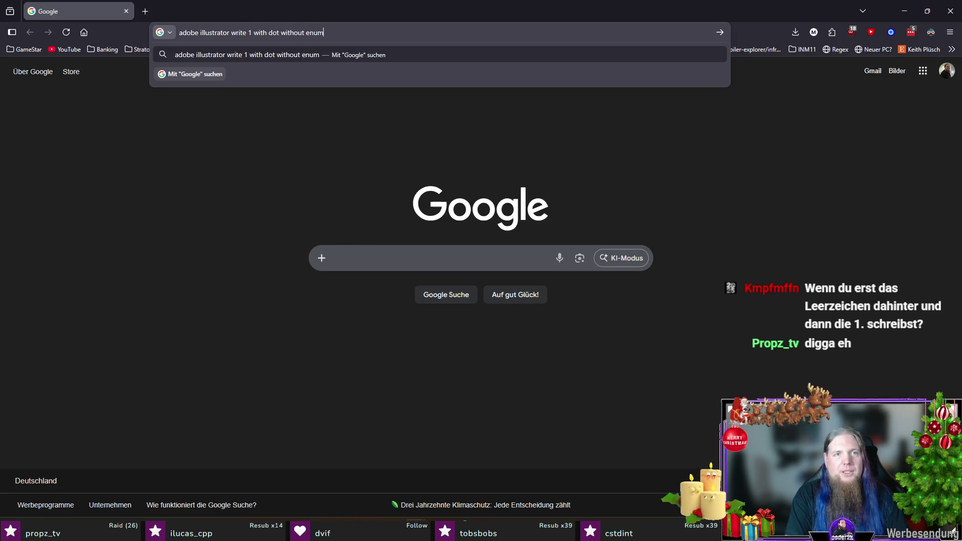
key("Return")
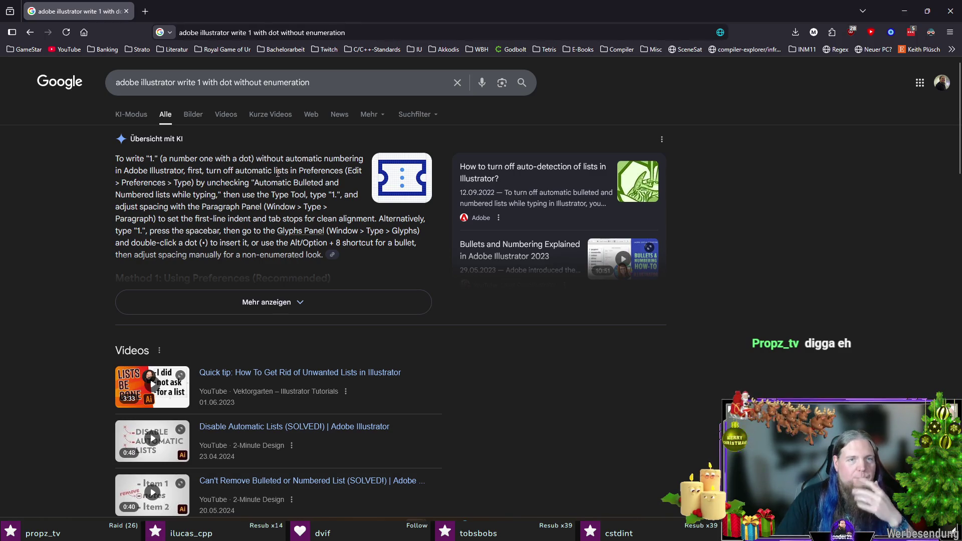
key("alt+Tab")
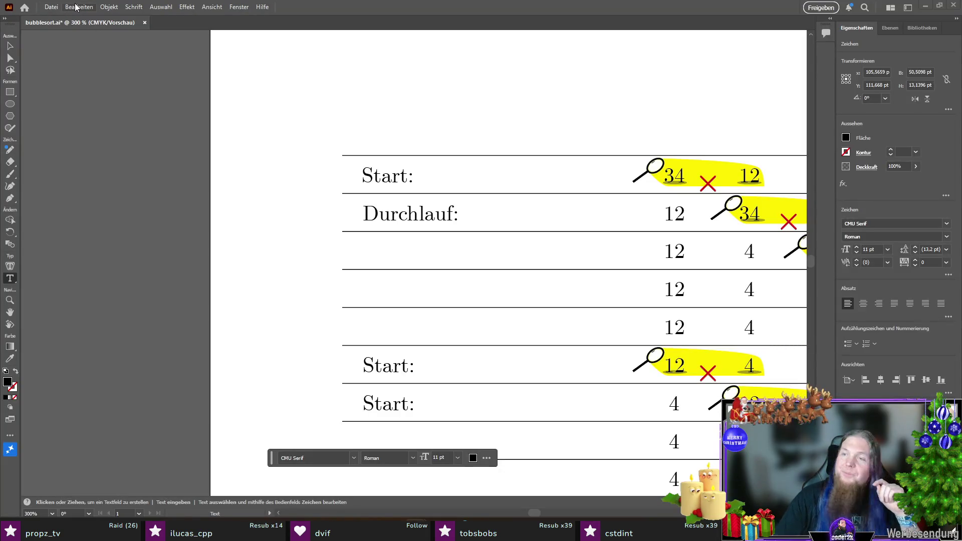
- Uncheck automatic bulleted and numbered lists in the Schrift preferences and confirm with OK
left_click(76, 7)
mouse_move(182, 338)
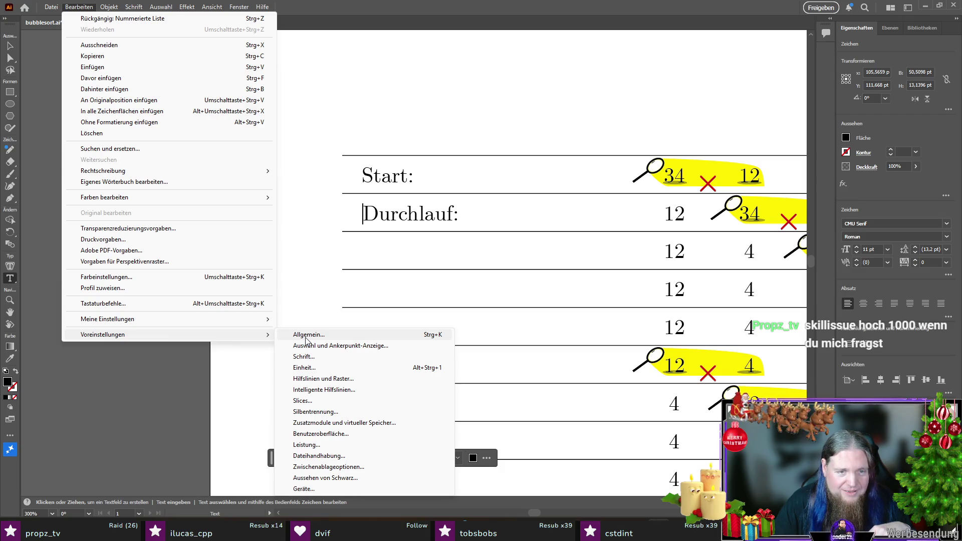
left_click(331, 357)
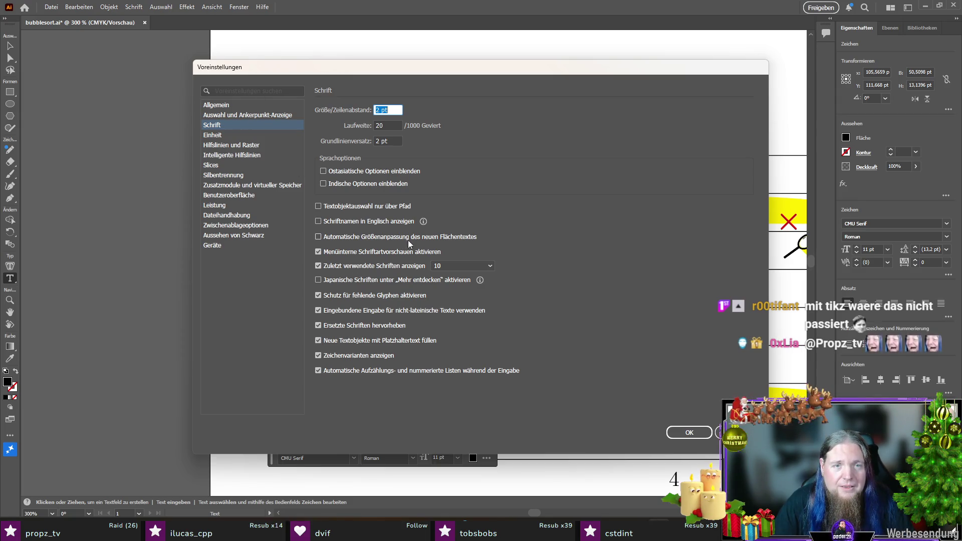
left_click(375, 371)
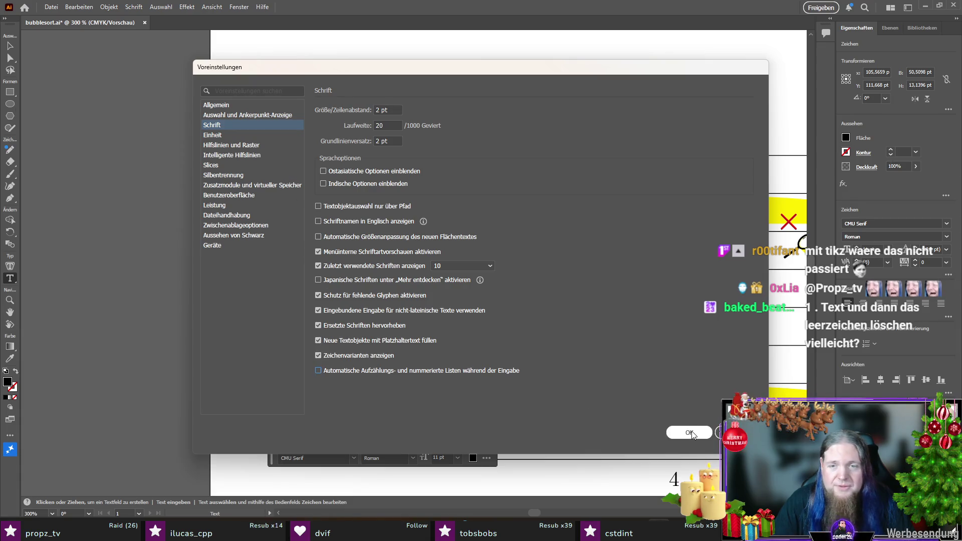
left_click(690, 433)
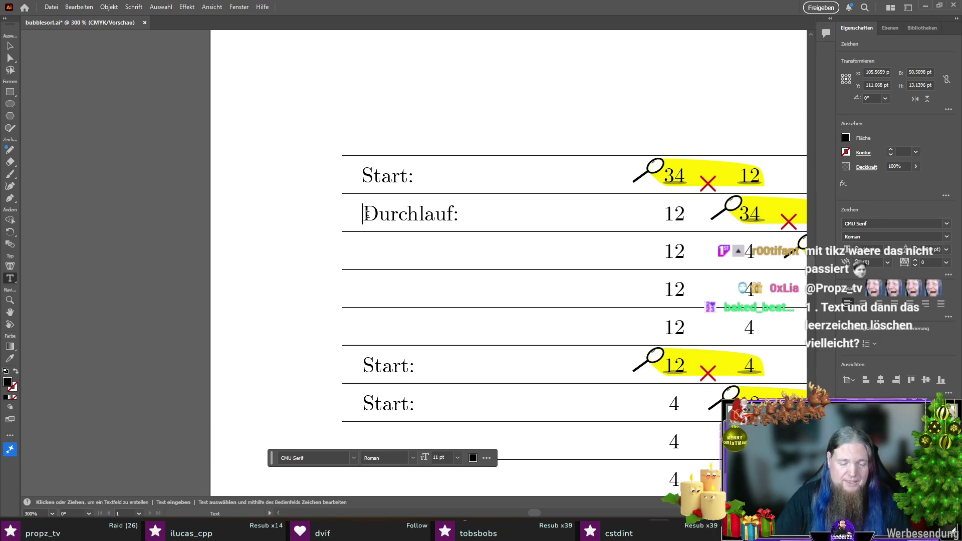
- Make row 2 read '1. Durchlauf:' and relabel the first result row 'Ergebnis 1. Durchlauf:'
type("1.")
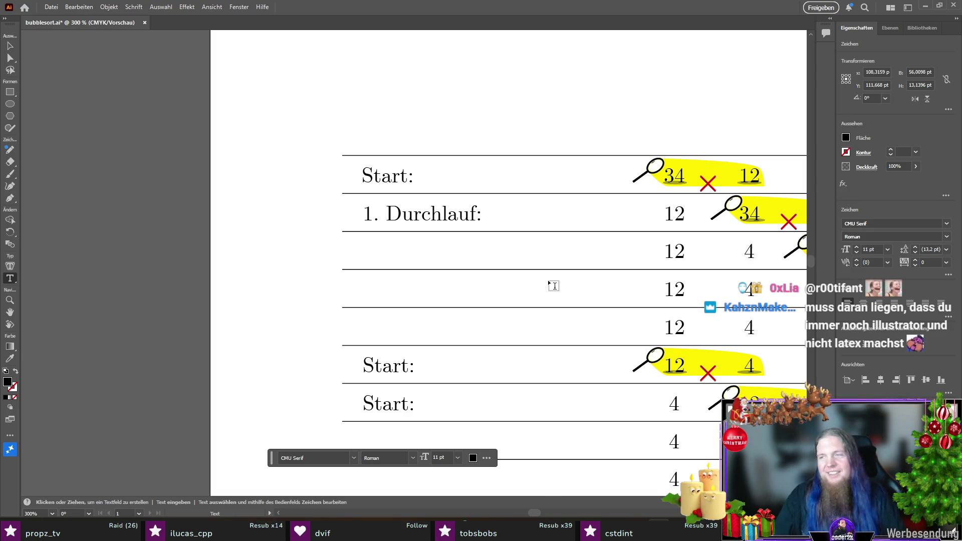
scroll(539, 272, "down", 5)
left_click(378, 257)
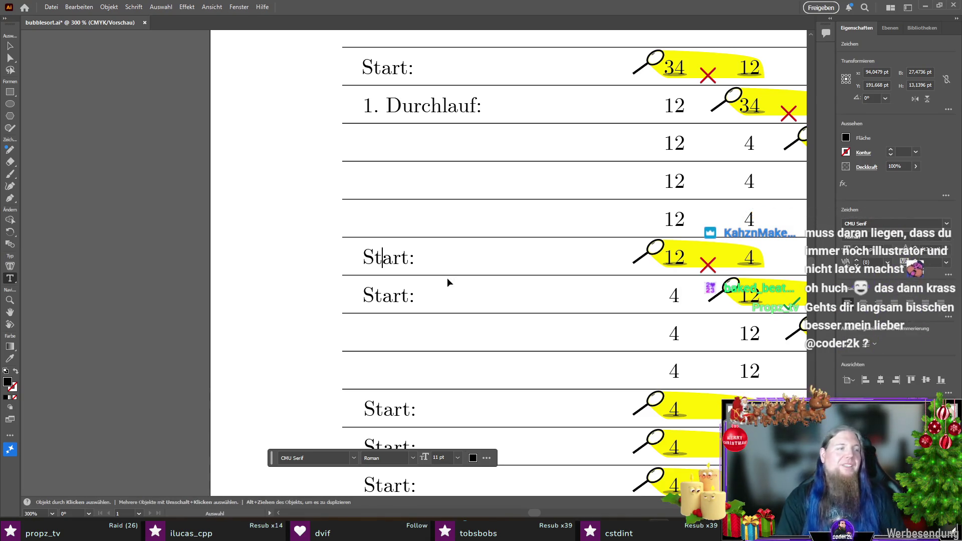
key("ctrl+a")
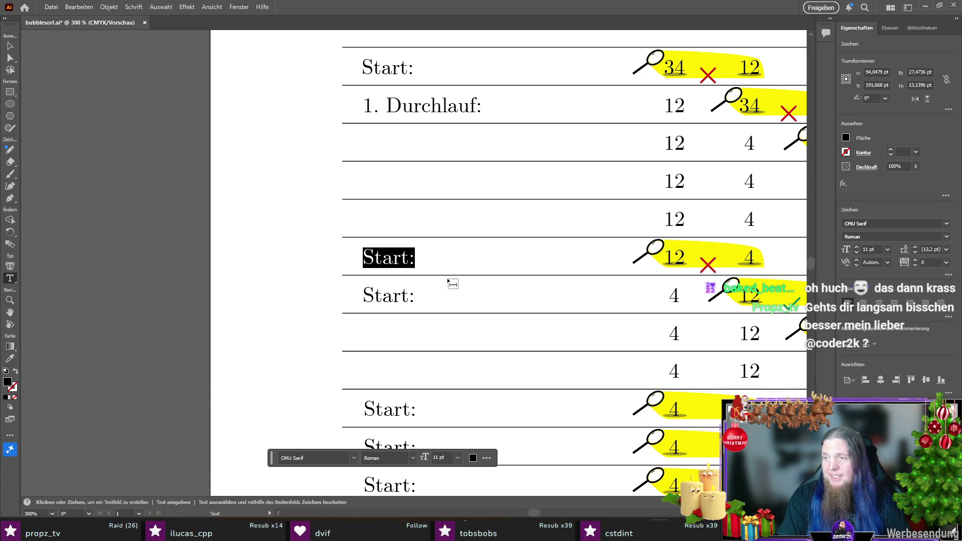
type("Ergebnis 1. Durch")
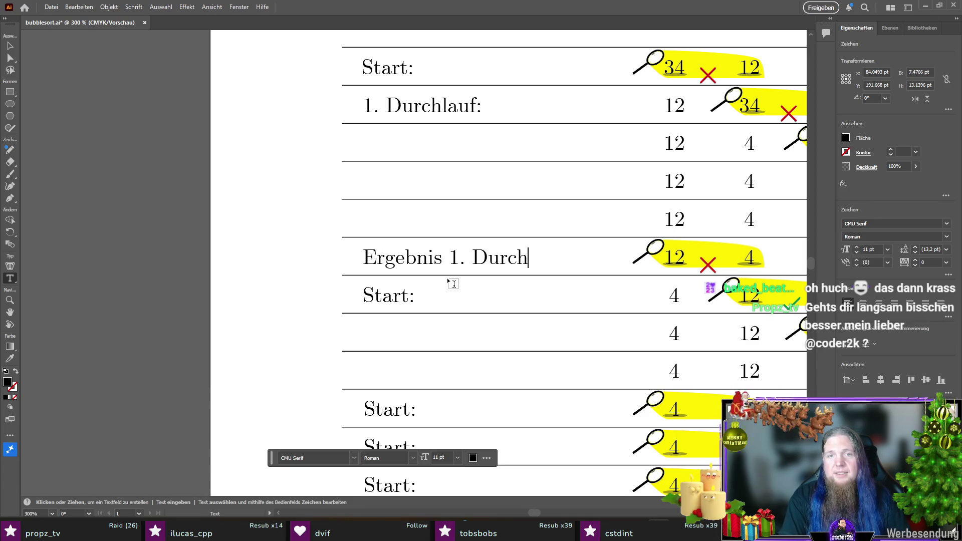
type("lauf:")
- Relabel the next Start: row as '2. Durchlauf verkürztes Array:'
scroll(453, 283, "down", 2)
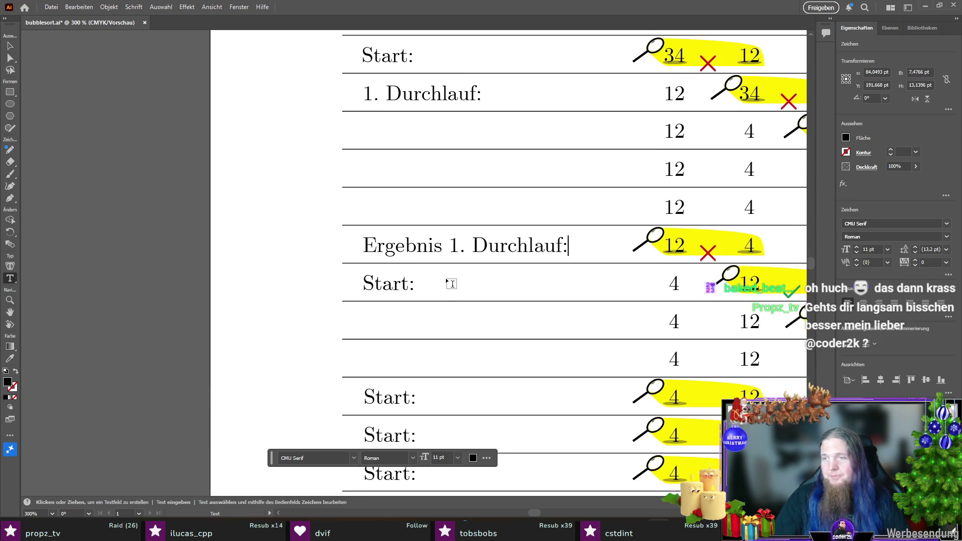
left_click(415, 260)
key("Escape")
key("Return")
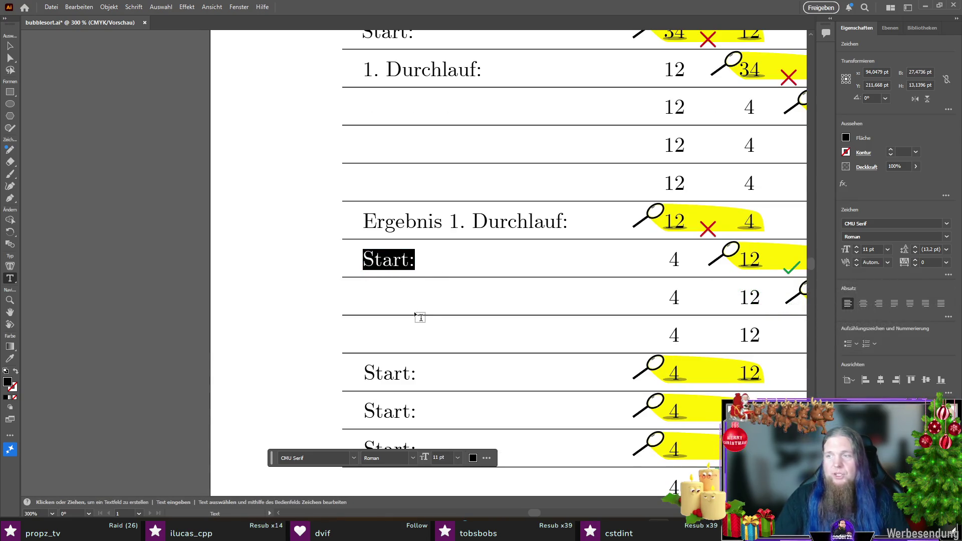
type("2. Durchlauf verkürztes Array")
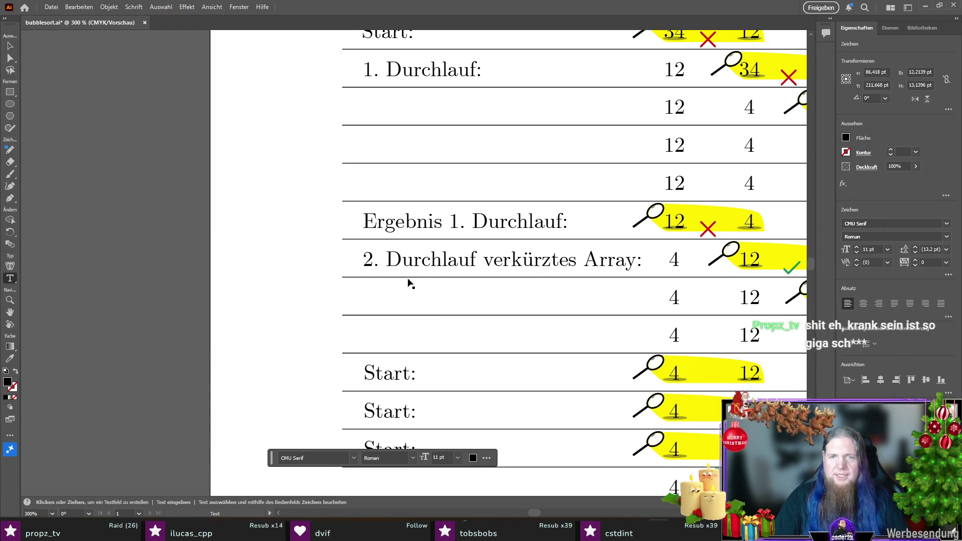
scroll(408, 279, "right", 3)
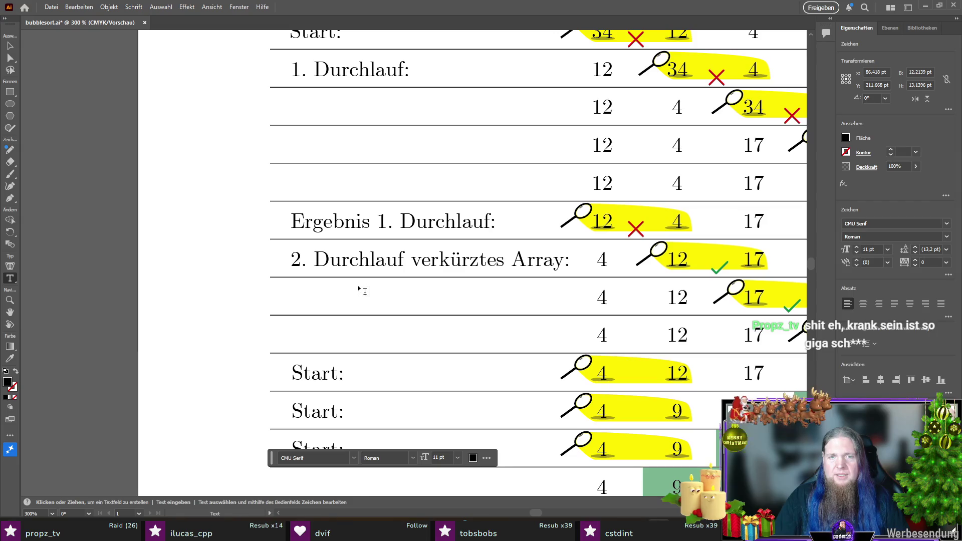
- Retype the three remaining Start: labels as 'Ergebnis 2.', '3.' and '4. Durchlauf:'
scroll(365, 290, "down", 2)
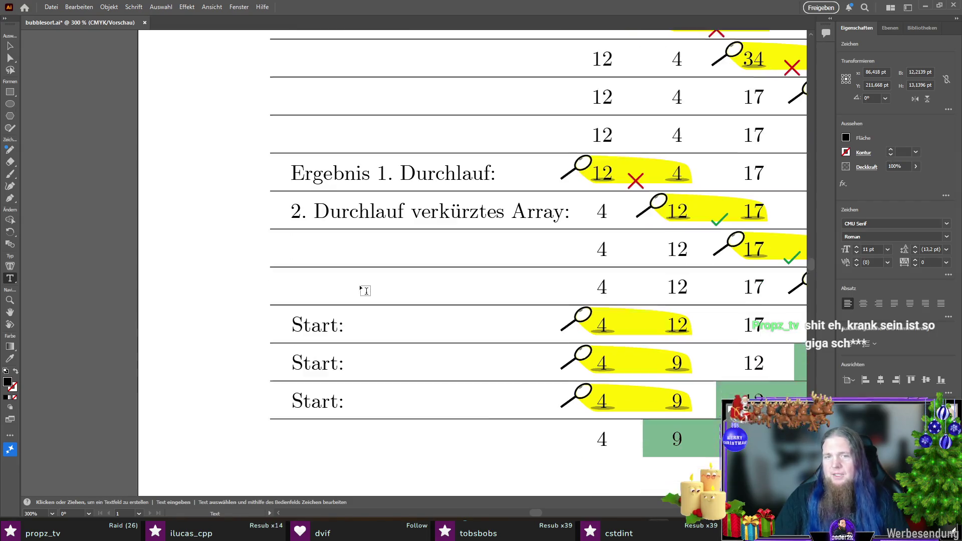
triple_click(333, 315)
type("Ergebnis 2. ")
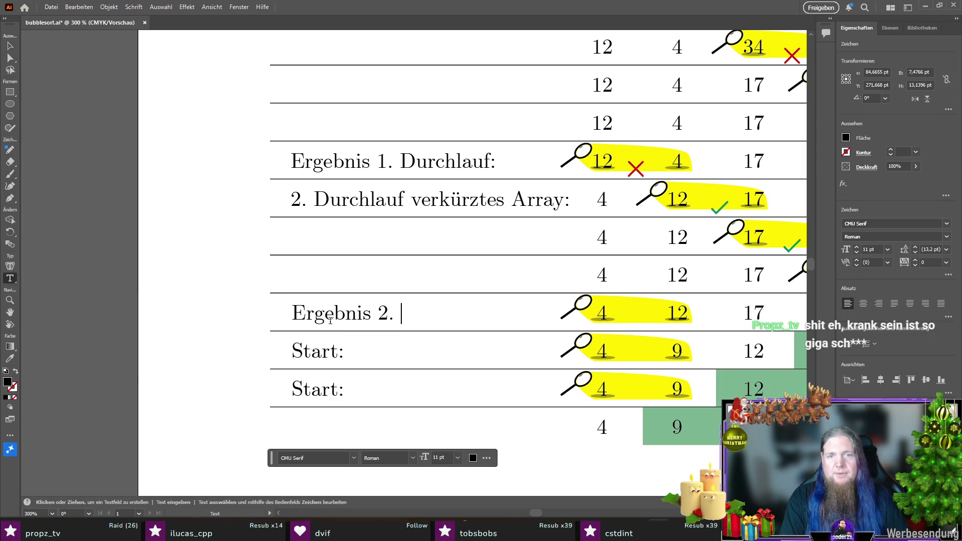
type("Durchlauf:")
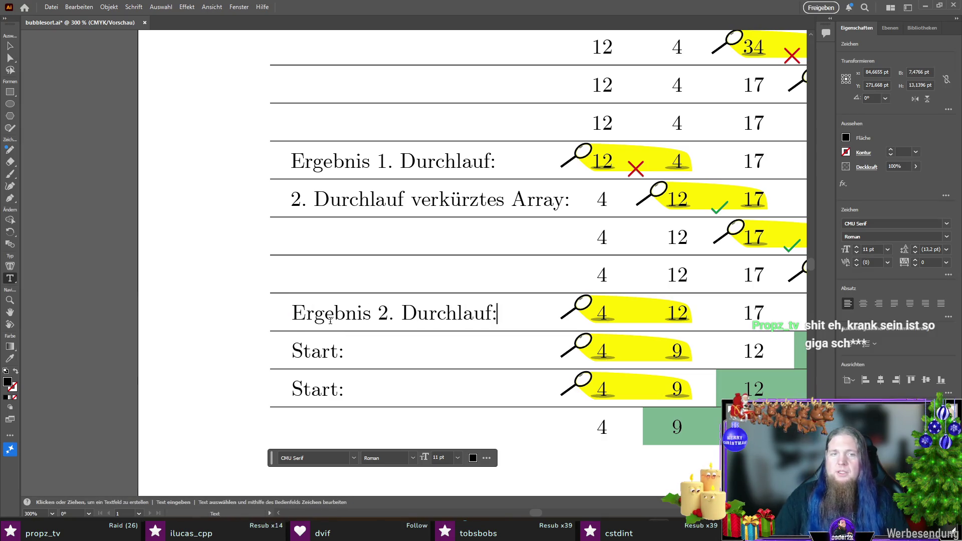
triple_click(325, 353)
type("Ergebnis 3")
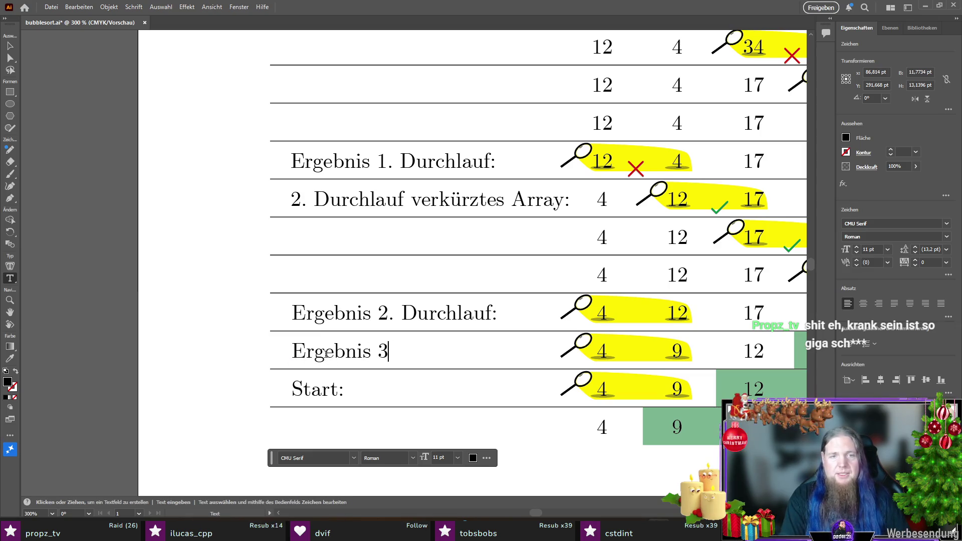
type(". Durchlauf:")
triple_click(319, 388)
type("Ergebnis 4. Durchl")
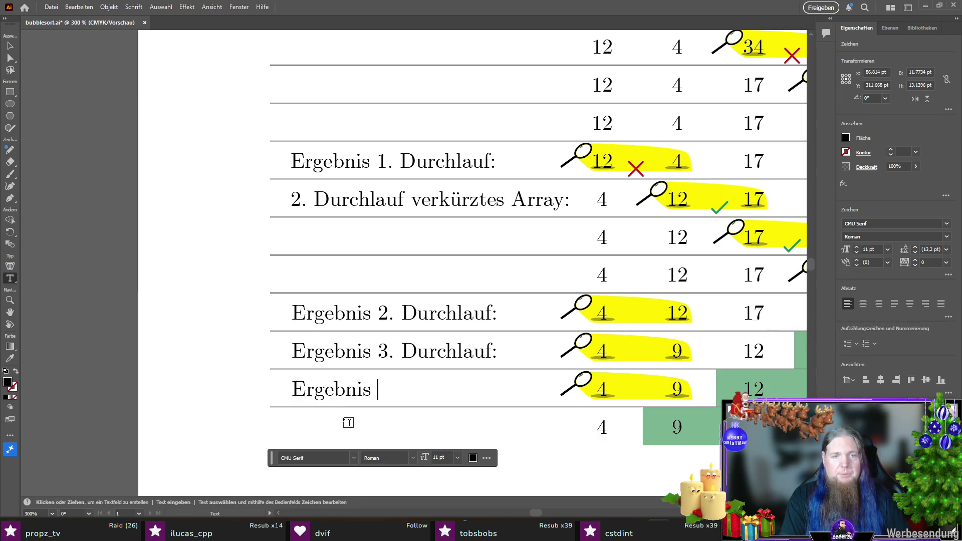
type("auf:")
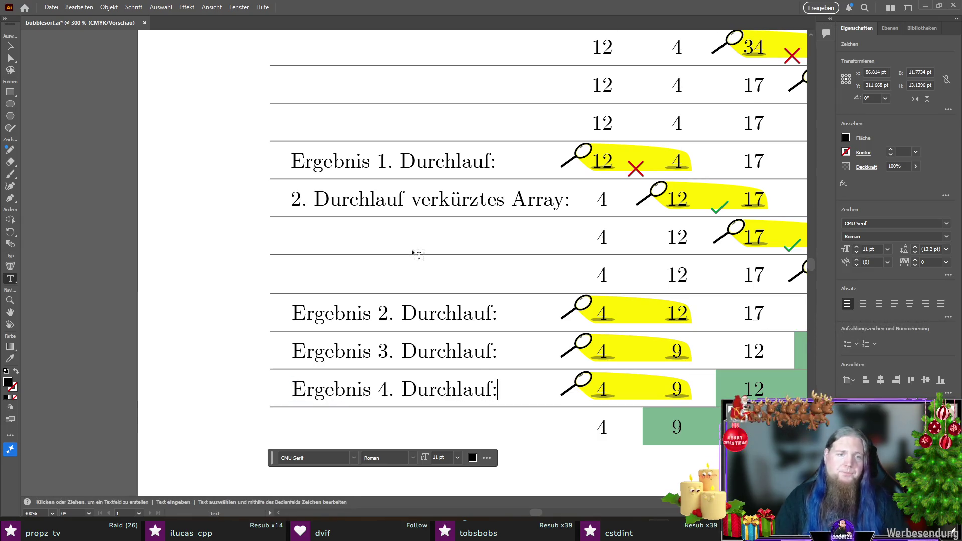
scroll(411, 252, "down", 3)
key("Escape")
- Copy the Ergebnis 4 label into the bottom row and change it to 'Ergebnis 5. Durchlauf:'
left_click_drag(412, 331, 411, 369)
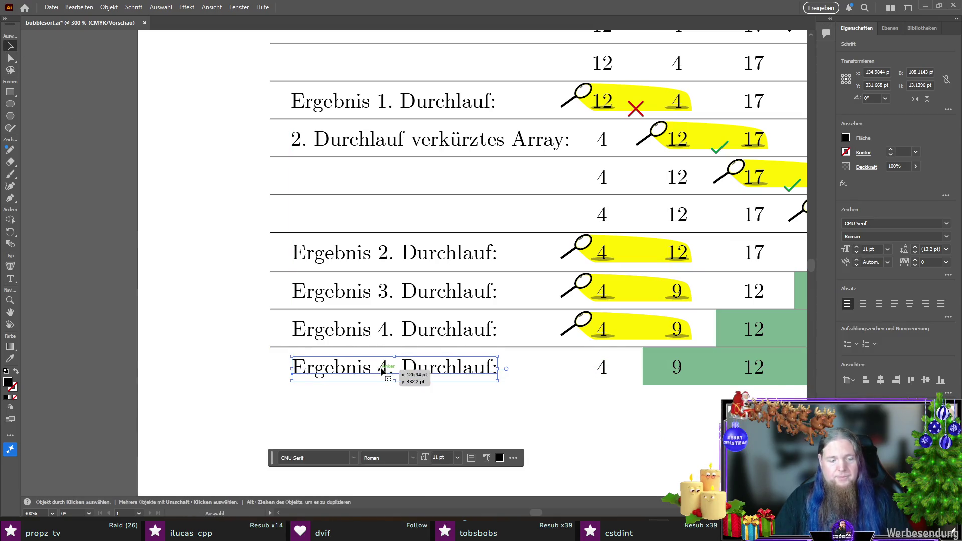
double_click(383, 368)
double_click(383, 367)
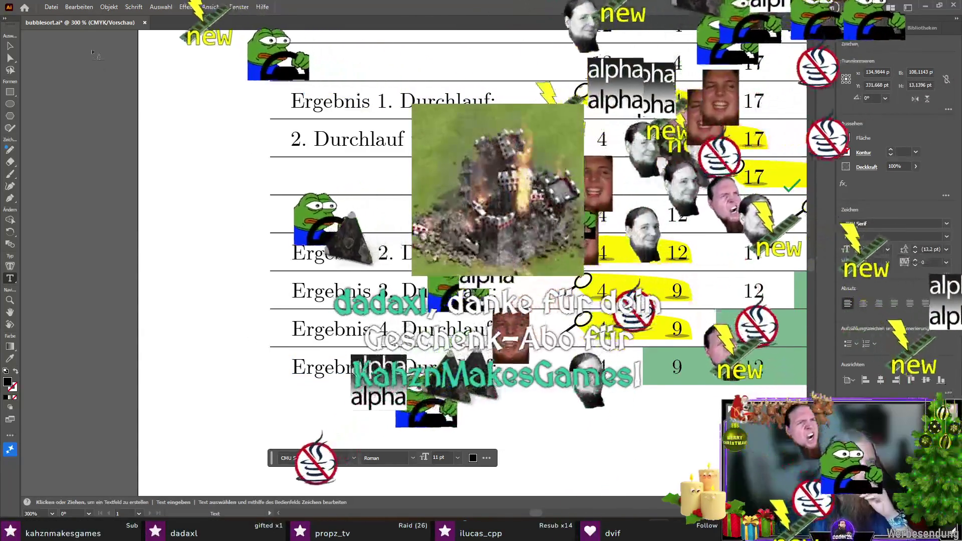
type("5")
key("Escape")
left_click(243, 345)
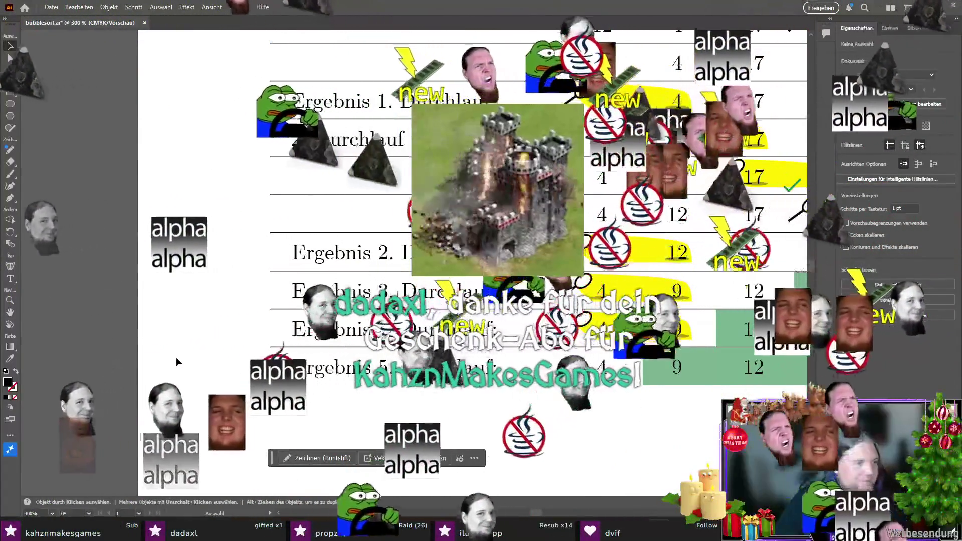
- Scroll back to the table top and select the Start: and 1. Durchlauf: labels
scroll(274, 381, "right", 5)
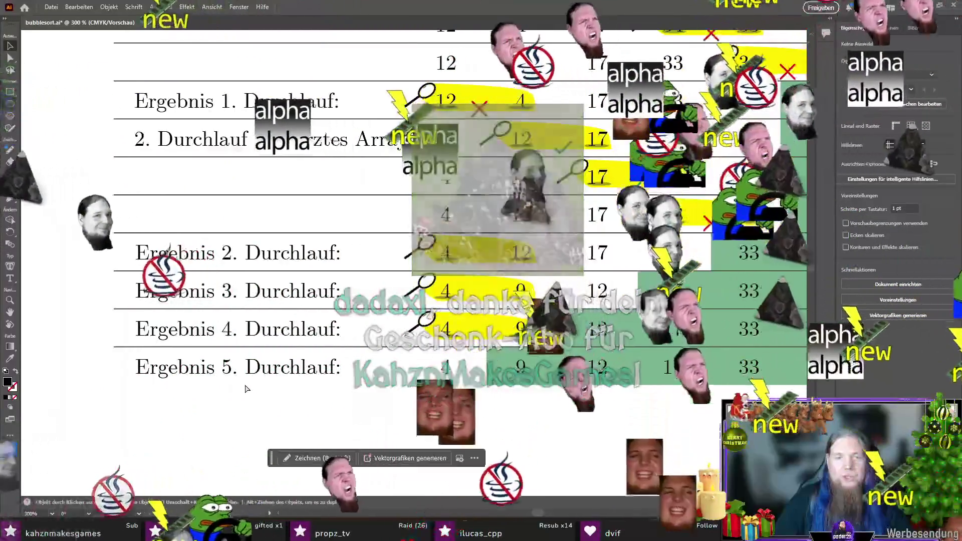
scroll(285, 313, "down", 1)
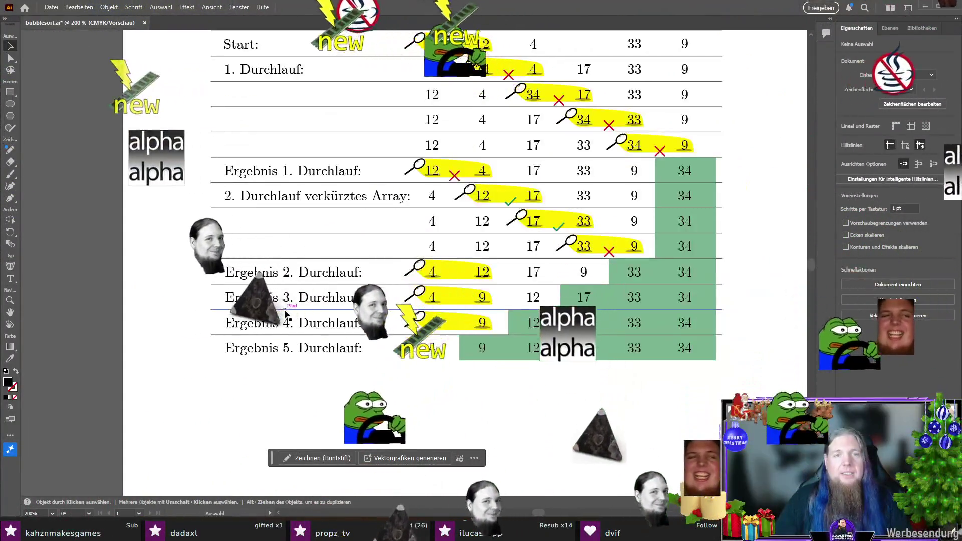
scroll(285, 313, "down", 1)
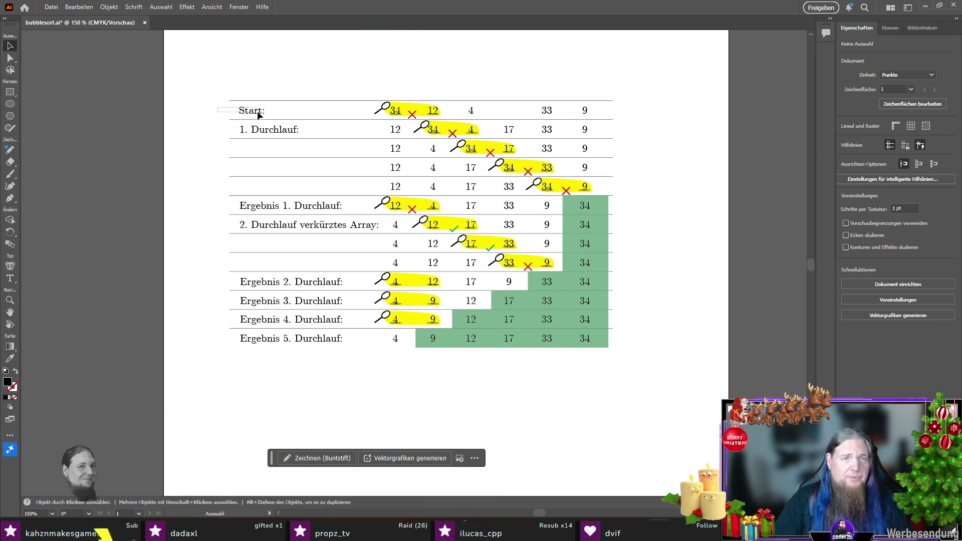
left_click(257, 111)
left_click_drag(206, 126, 281, 149)
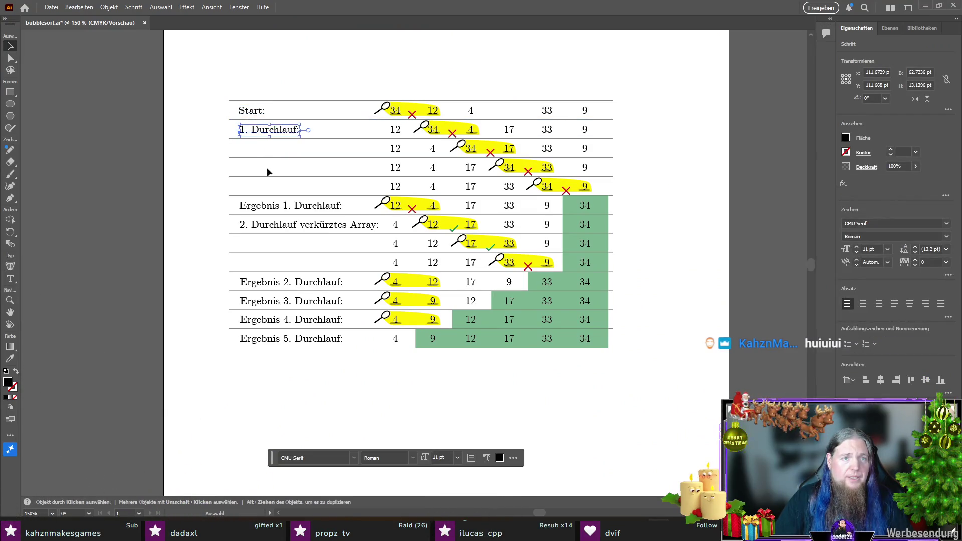
- Select all row labels from Start: to Ergebnis 5 and nudge them left
left_click(253, 109)
left_click(278, 131, "shift")
left_click(264, 210, "shift")
left_click(268, 226, "shift")
left_click(272, 282, "shift")
left_click(273, 302, "shift")
left_click(273, 323, "shift")
left_click(270, 341, "shift")
key("Left")
key("Left")
key("Left")
key("Left")
key("Left")
key("Left")
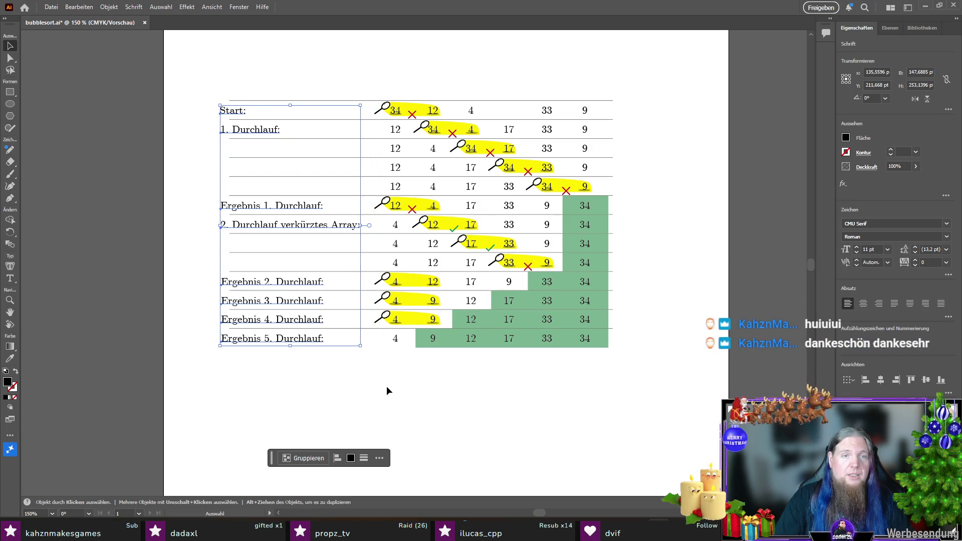
- Stretch the horizontal table lines leftward so they run beneath the labels
left_click(383, 380)
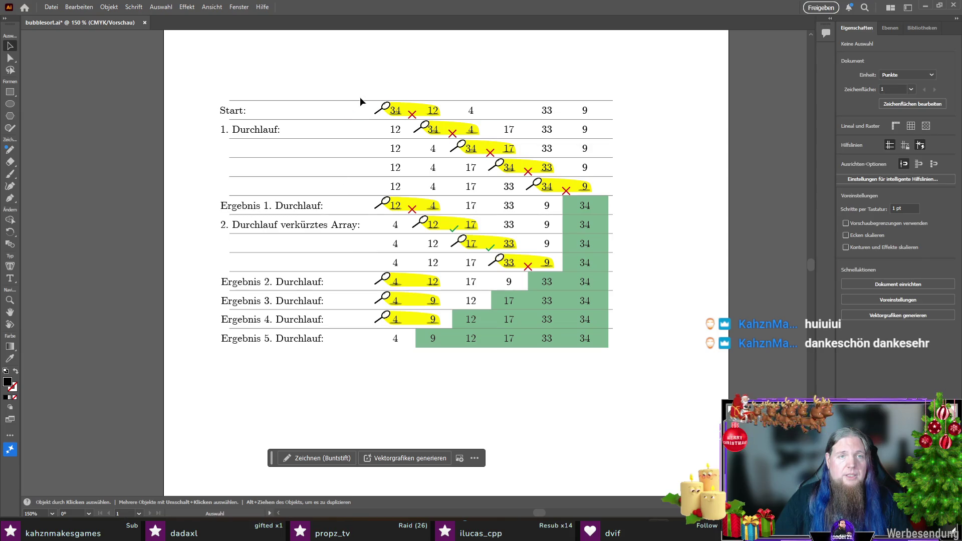
left_click_drag(367, 86, 360, 231)
left_click_drag(231, 215, 214, 217)
left_click(438, 400)
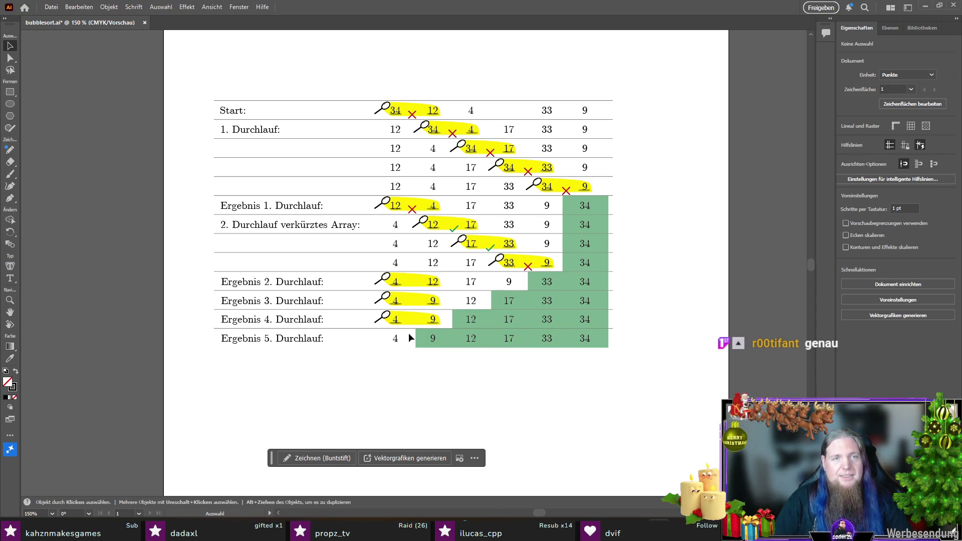
- Turn a copy of the top border into a vertical line at X 212,2264
left_click_drag(348, 101, 344, 80)
left_click(10, 58)
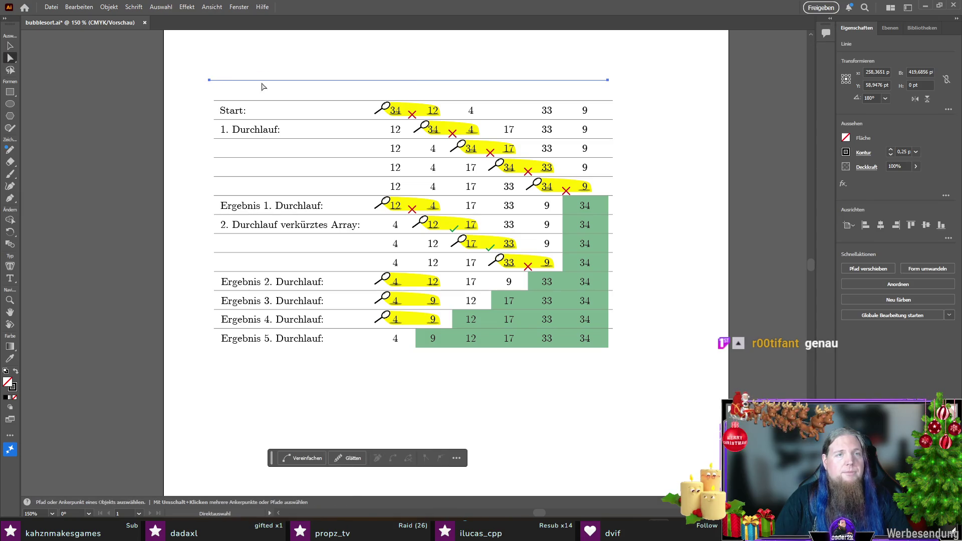
mouse_move(209, 80)
left_mouse_down()
mouse_move(330, 359)
mouse_move(365, 348)
left_mouse_up()
left_click_drag(608, 80, 363, 82)
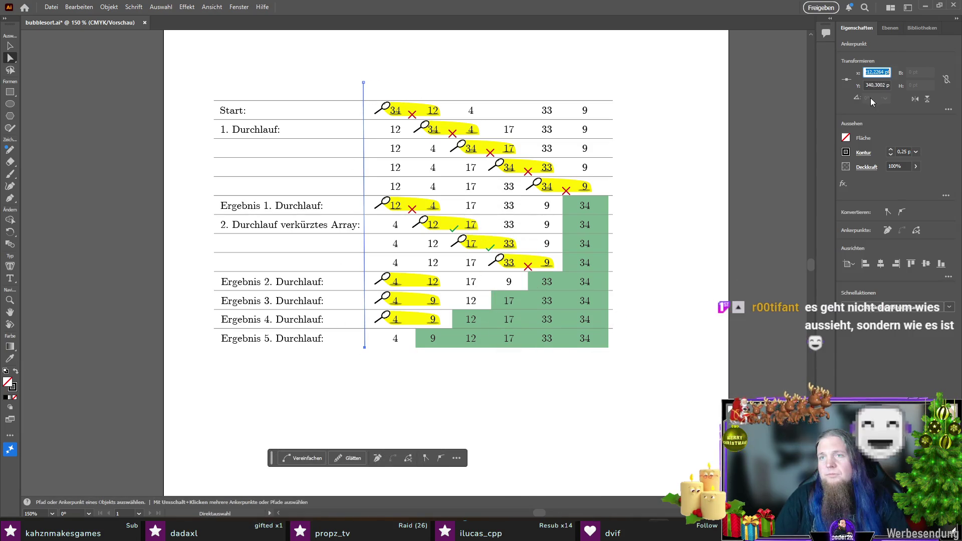
left_click(363, 82)
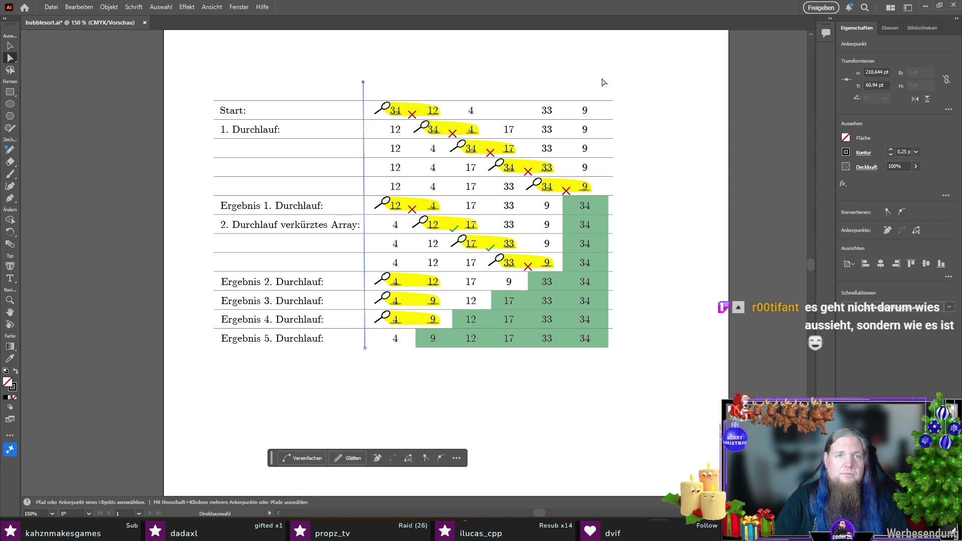
left_click(878, 72)
type("212,2264")
key("Return")
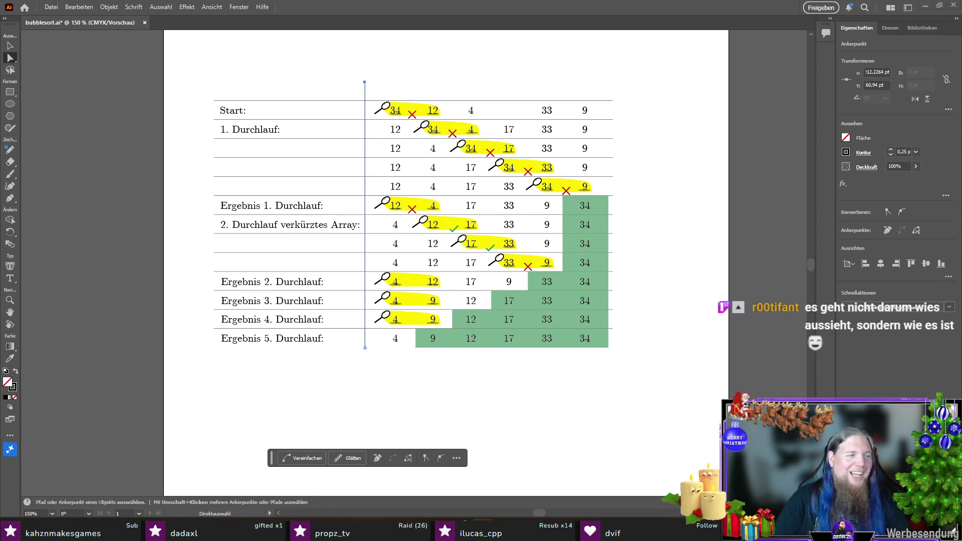
- Nudge the vertical divider line slightly right and zoom in on the table
left_click(10, 46)
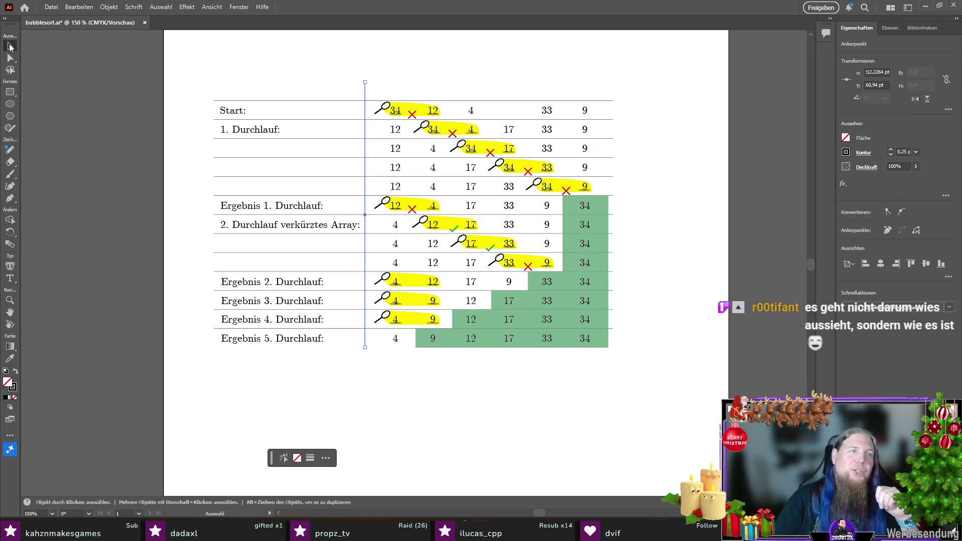
left_click(318, 73)
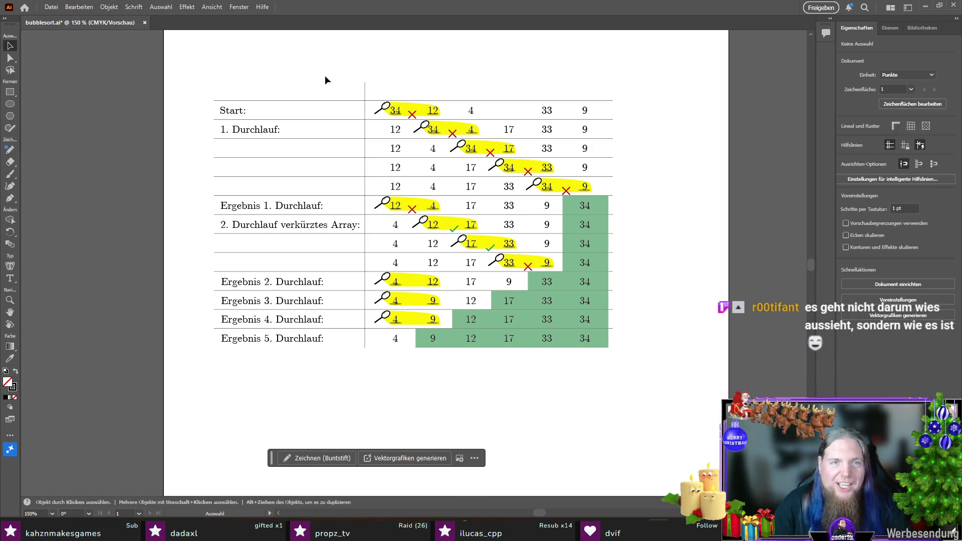
left_click(365, 92)
key("Right")
key("Right")
key("Right")
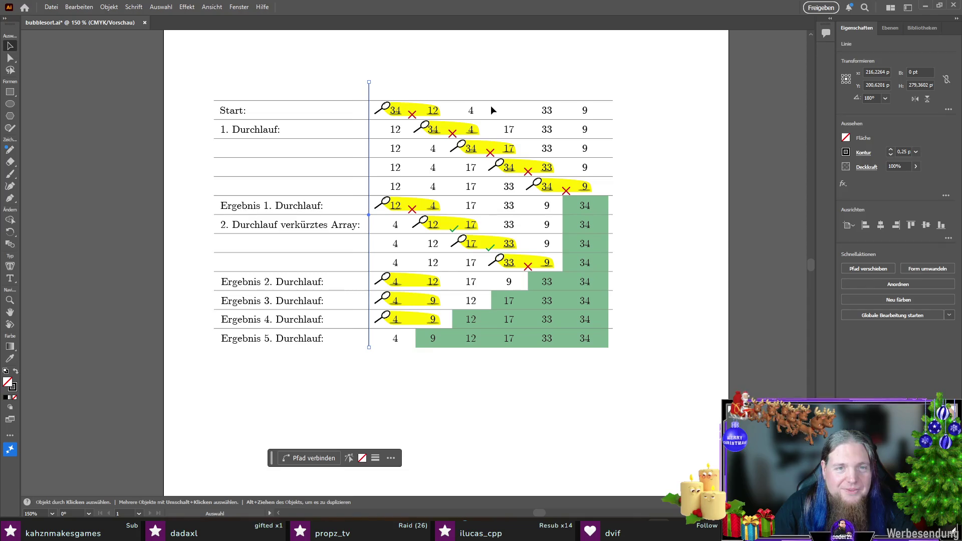
left_click(430, 62)
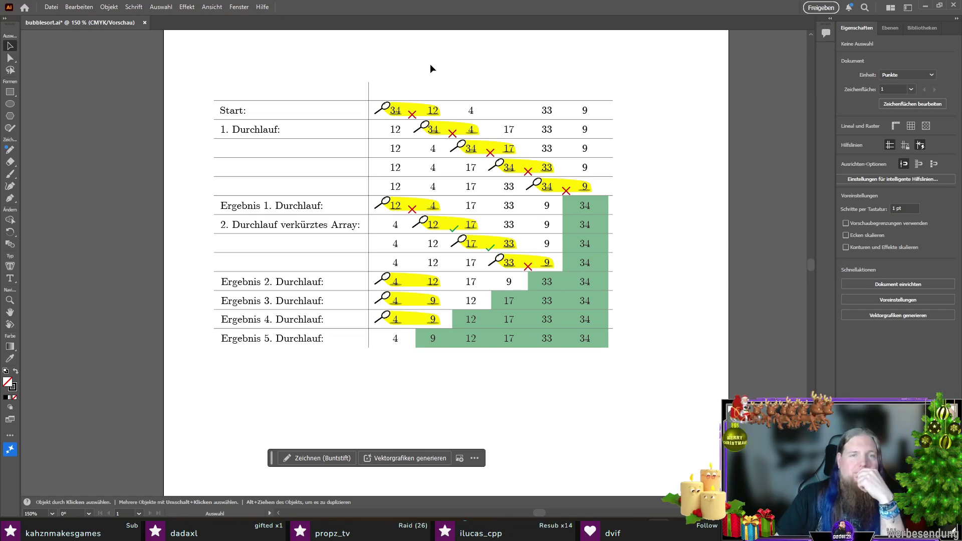
key("ctrl+plus")
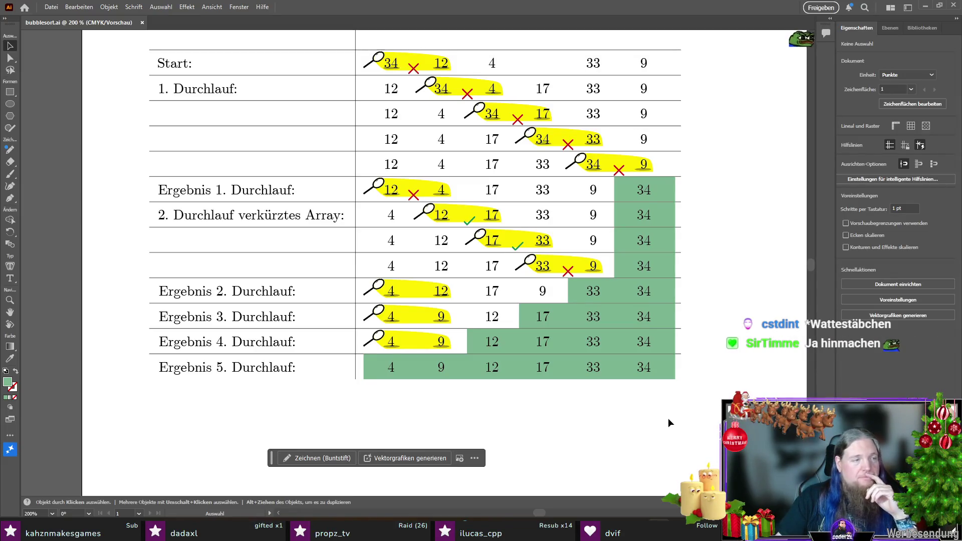
- Copy an existing green check mark under the highlighted pairs in the Ergebnis 2, 3 and 4 rows
scroll(419, 299, "up", 1, "alt")
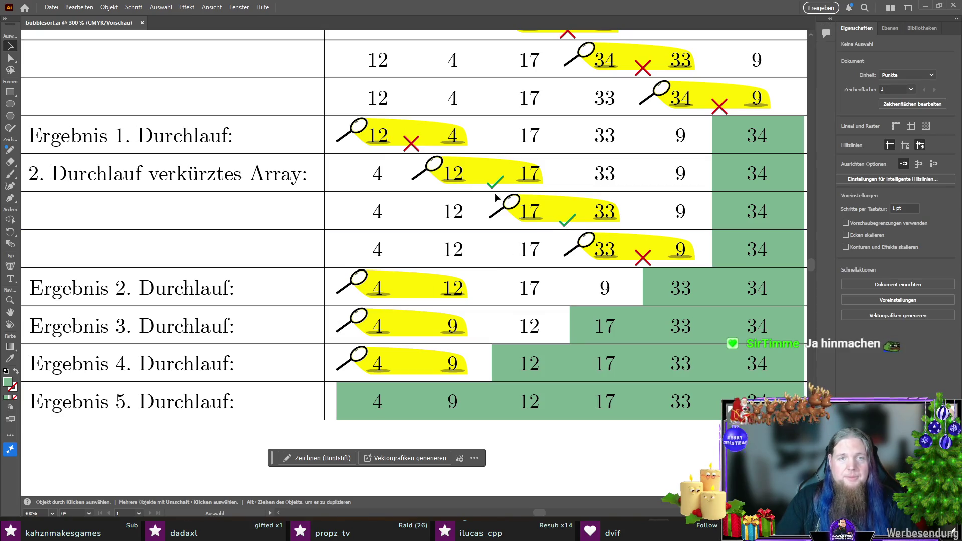
left_click_drag(565, 226, 409, 303)
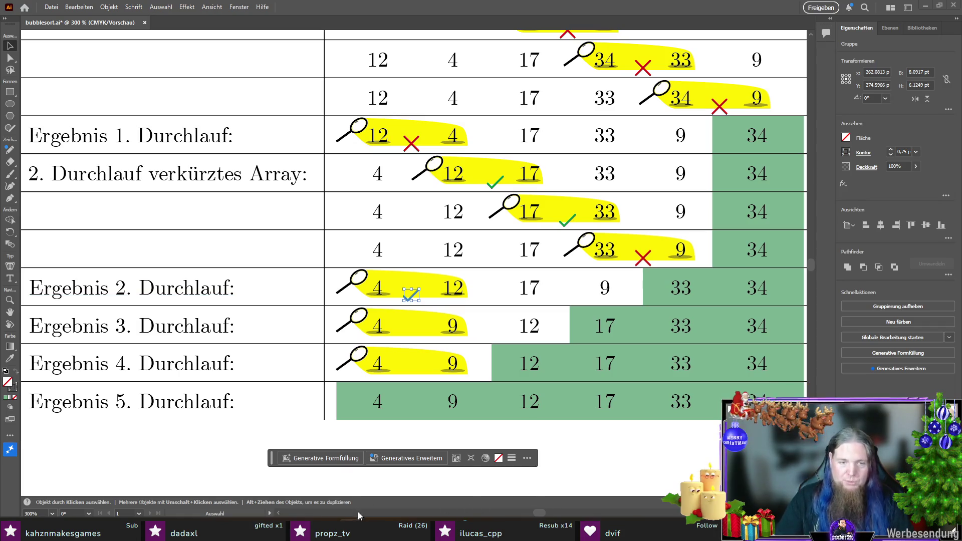
left_click_drag(413, 302, 418, 375)
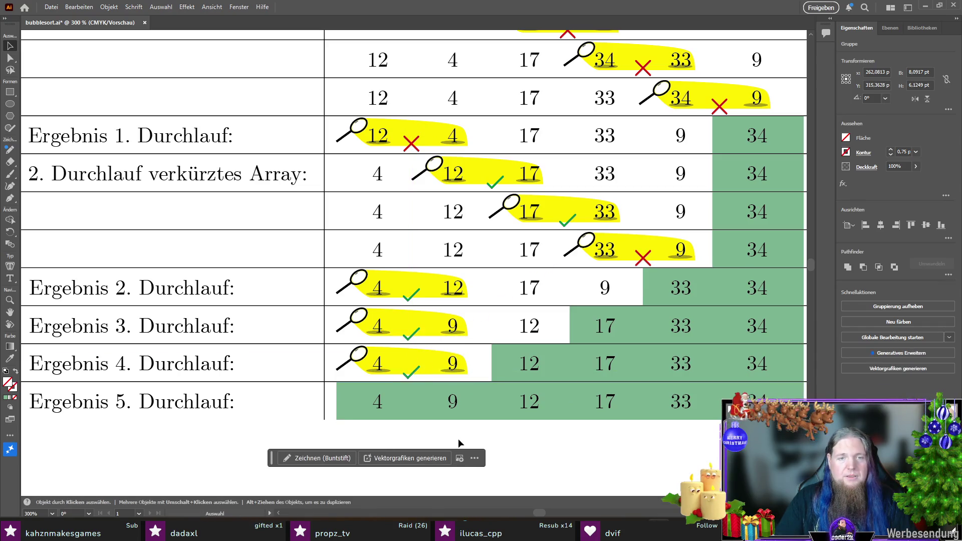
key("ctrl+shift+a")
key("ctrl+minus")
key("ctrl+minus")
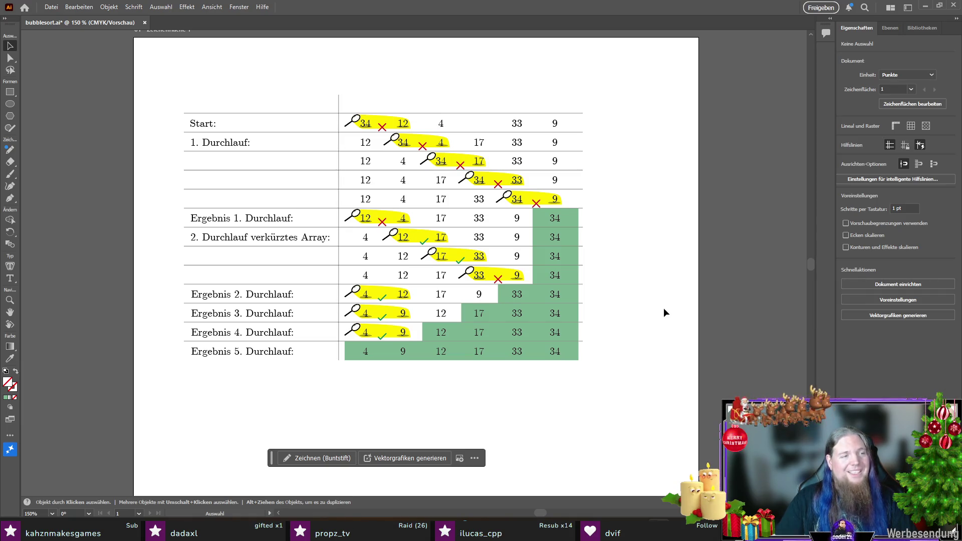
- Save bubblesort.ai, then select and deselect the Ergebnis 1. Durchlauf: label
key("ctrl+s")
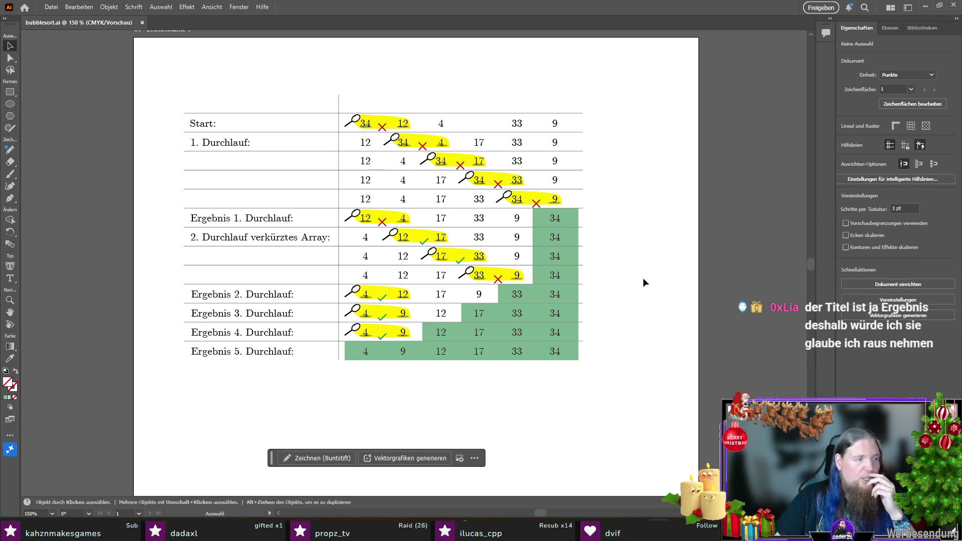
left_click(273, 220)
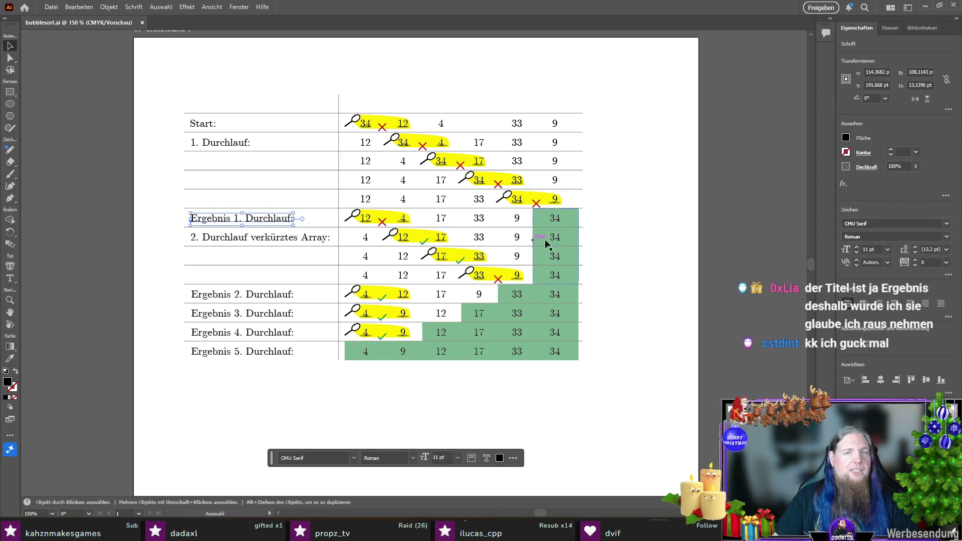
left_click(611, 232)
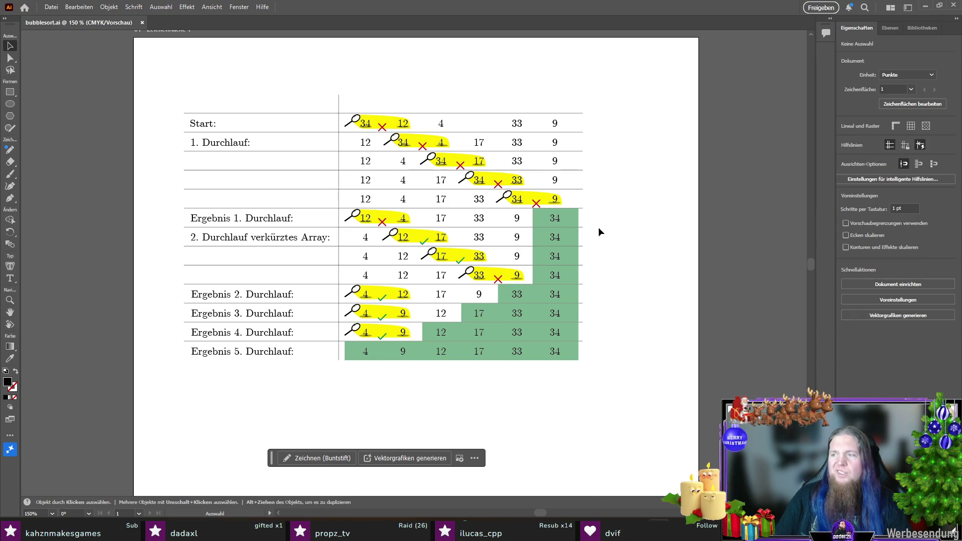
- Delete the yellow highlights and check marks in the Ergebnis 2–4 rows, then save bubblesort.ai
left_click_drag(379, 296, 382, 343)
left_click(421, 376)
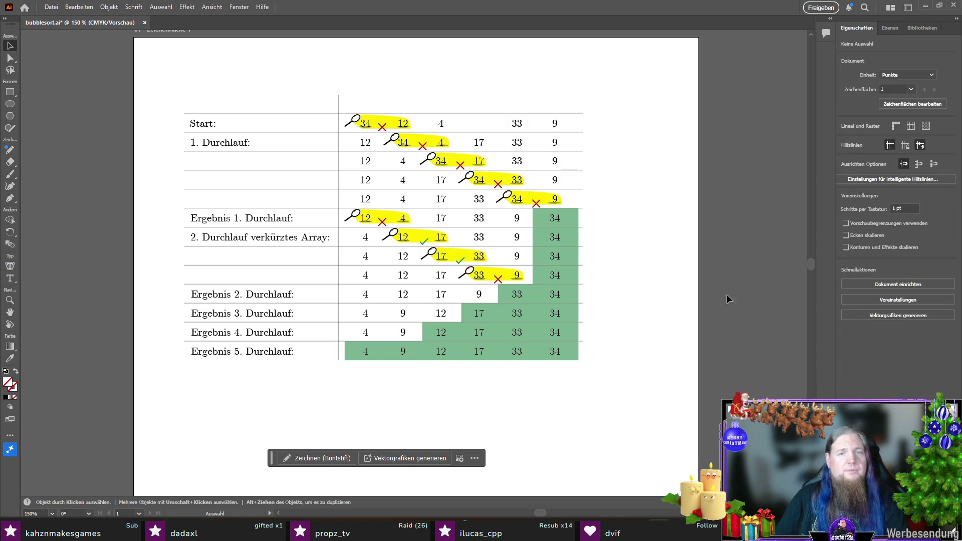
key("ctrl+s")
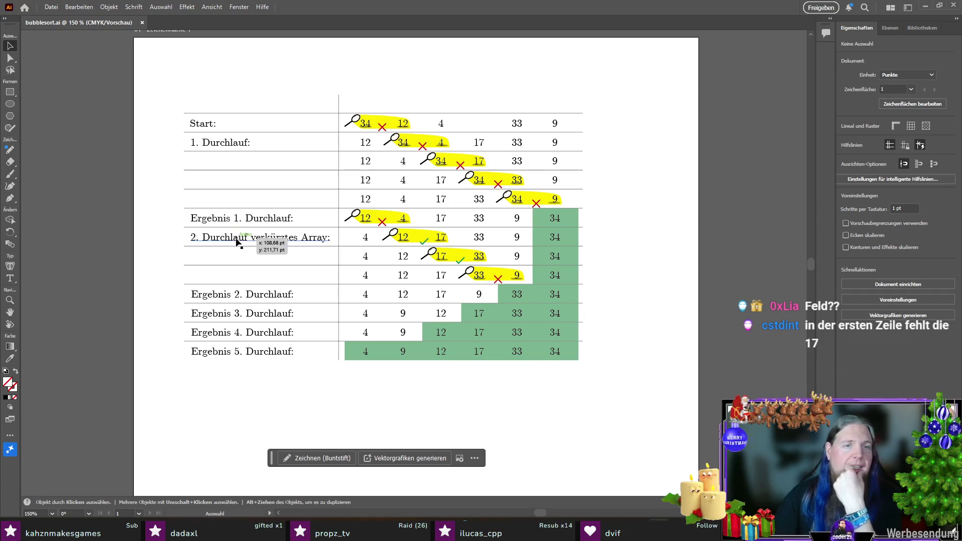
left_click(307, 241)
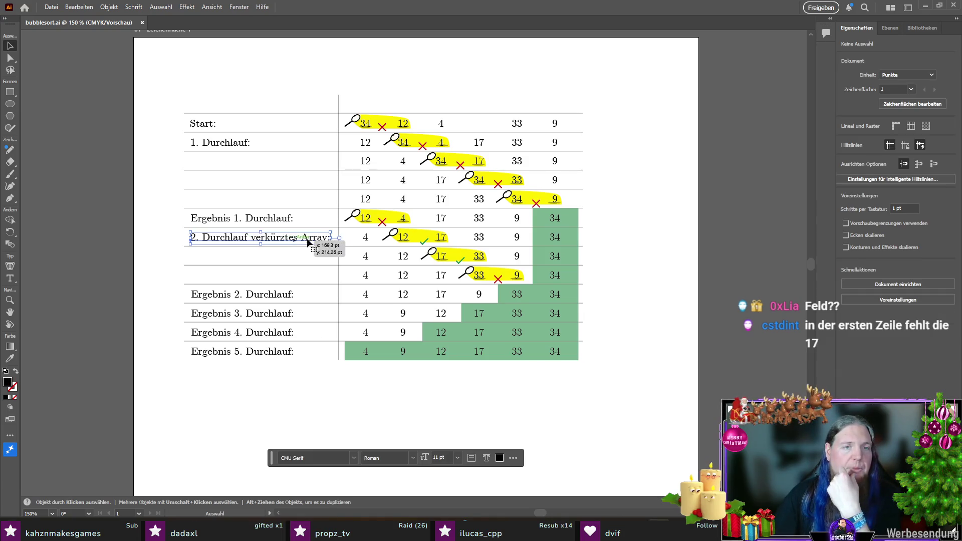
left_click(164, 235)
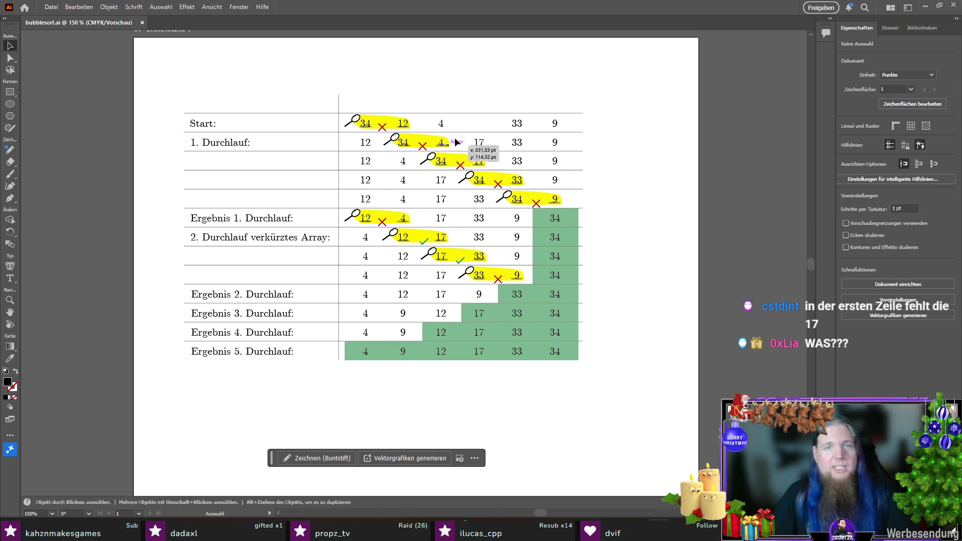
scroll(480, 122, "up", 3)
left_click_drag(484, 184, 486, 130)
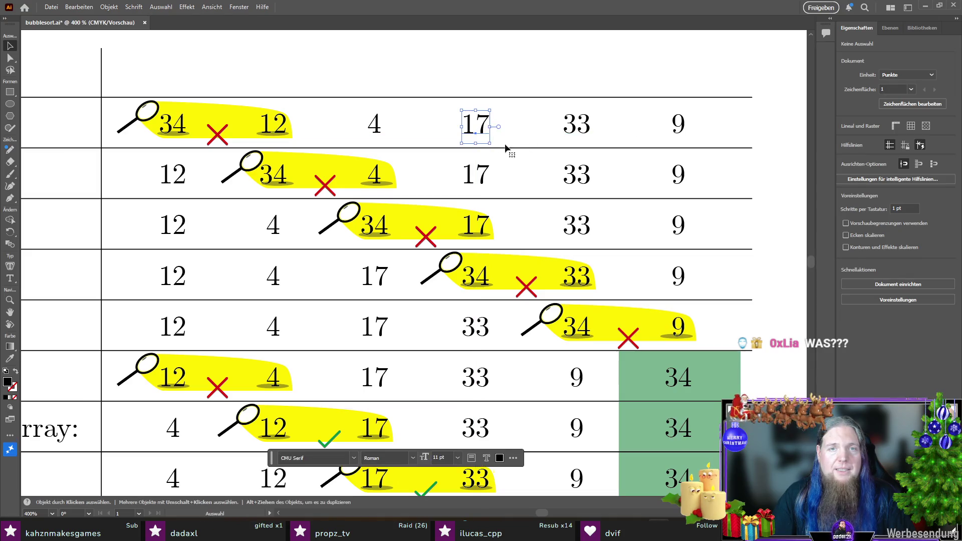
left_click(464, 140)
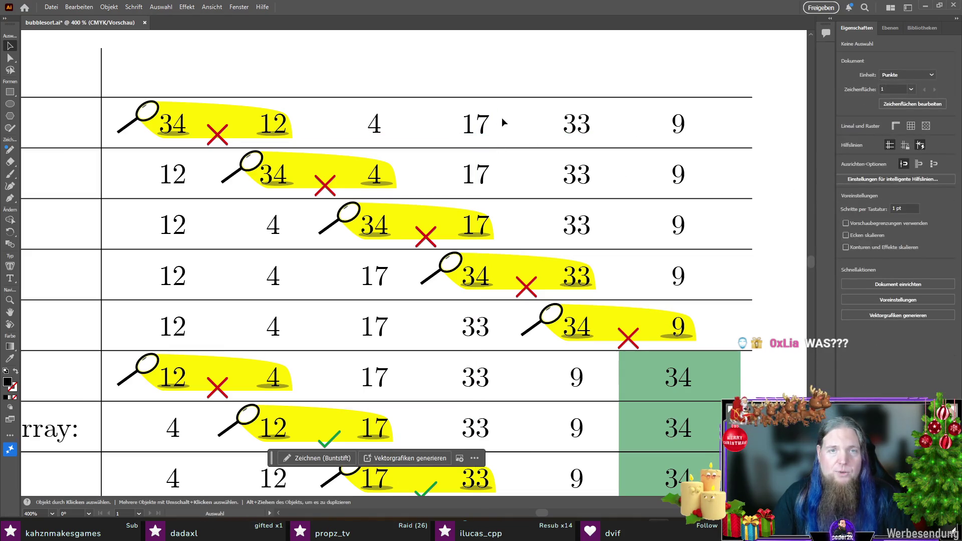
key("ctrl+s")
scroll(459, 160, "down", 3)
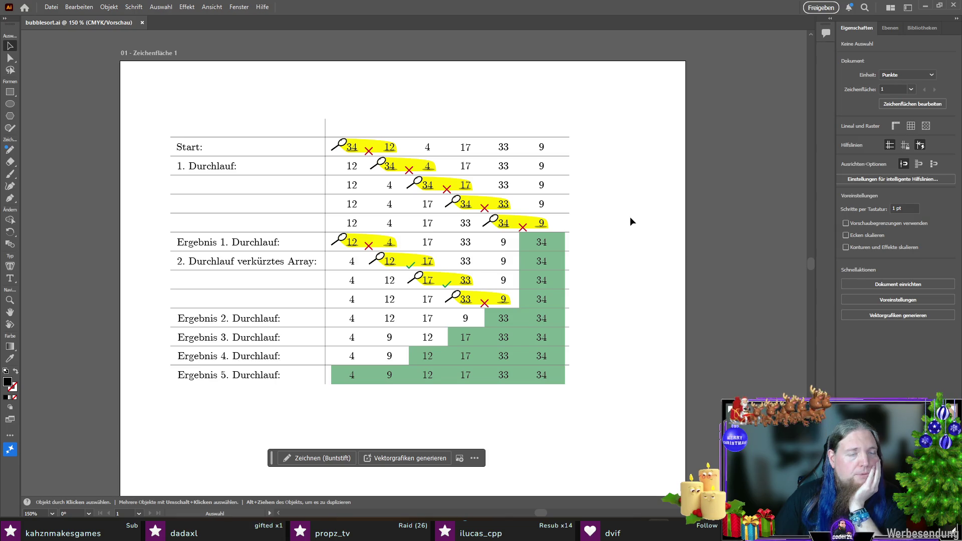
- Copy the 'Start:' label above the table and retype it as the heading 'Schritt'
scroll(168, 127, "up", 1)
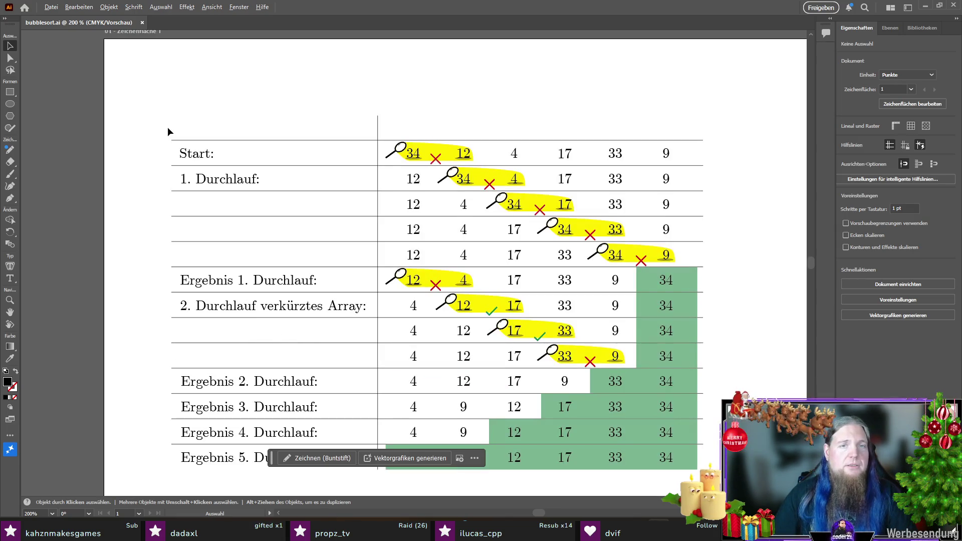
scroll(167, 127, "up", 3)
left_click_drag(210, 170, 213, 136)
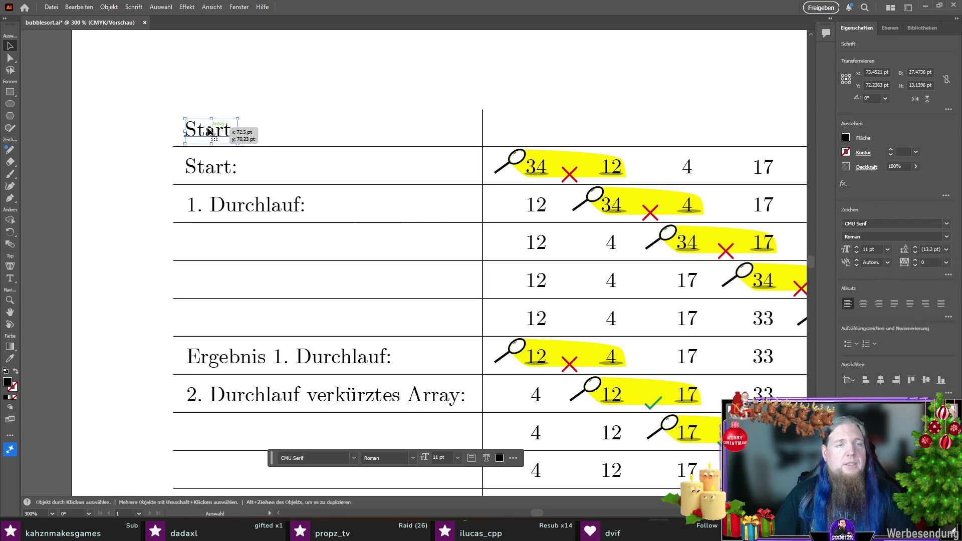
double_click(207, 136)
type("Schritt")
key("Escape")
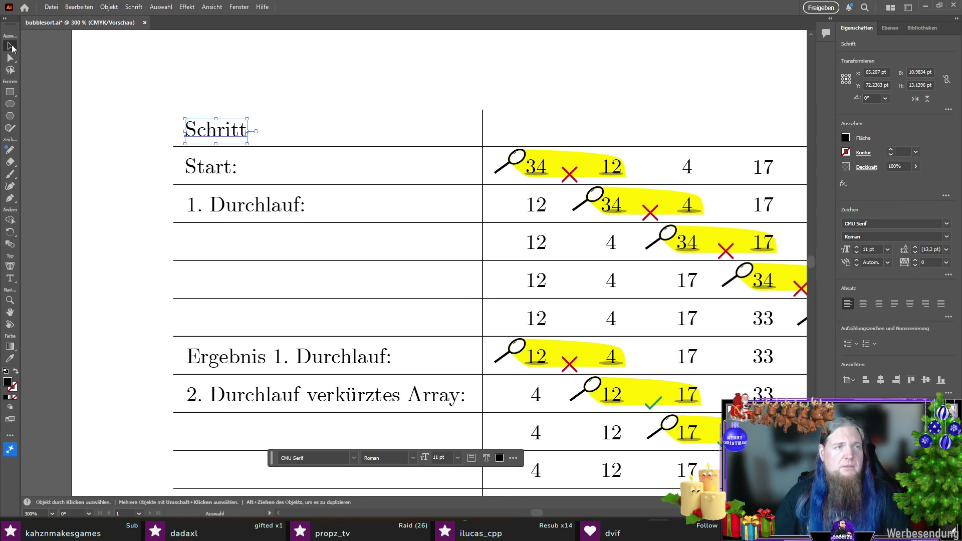
- Add an 'Inhalt des Arrays' heading centred over the number columns
left_click_drag(211, 132, 553, 140)
double_click(552, 140)
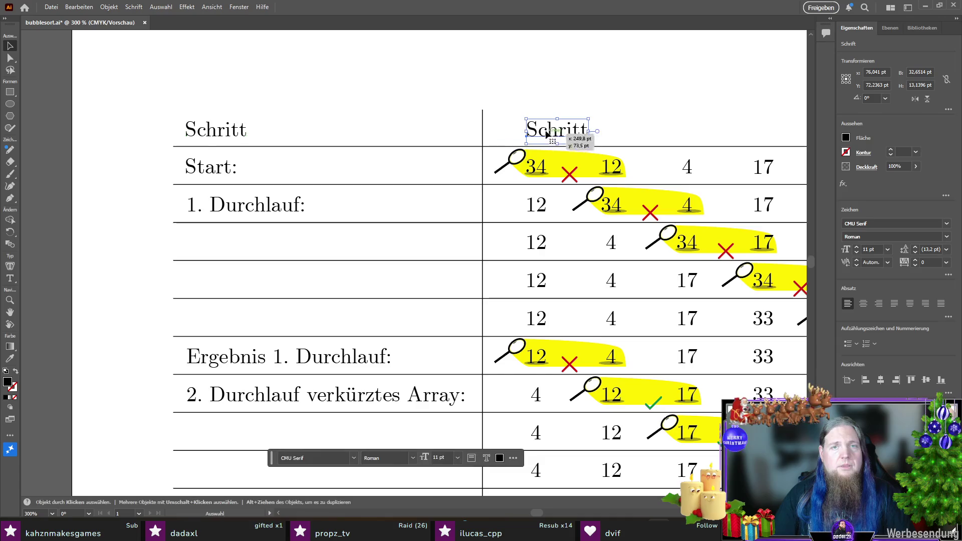
type("Inha")
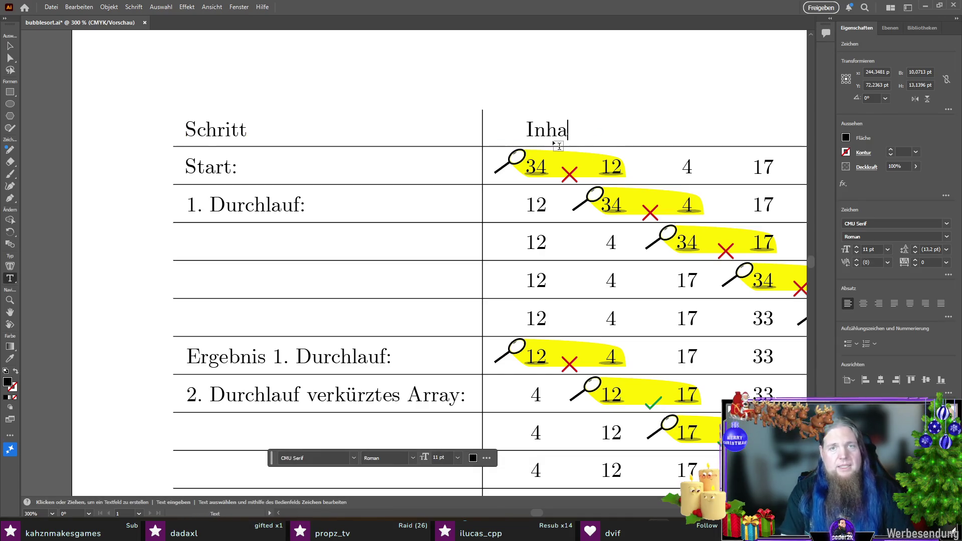
type("lt des Arrays")
left_click(12, 47)
left_click(172, 103)
scroll(171, 104, "down", 2)
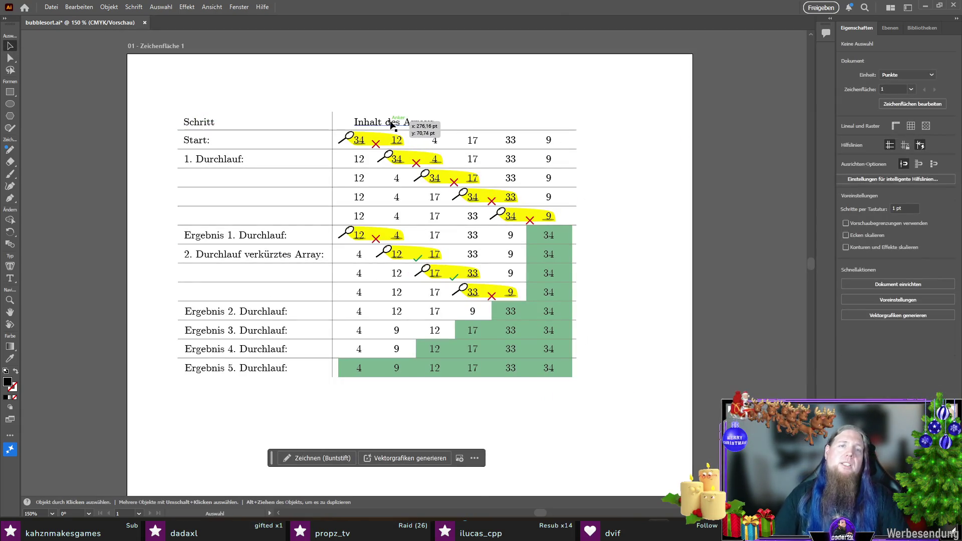
mouse_move(391, 124)
left_mouse_down()
mouse_move(472, 126)
mouse_move(453, 124)
left_mouse_up()
left_click(198, 123)
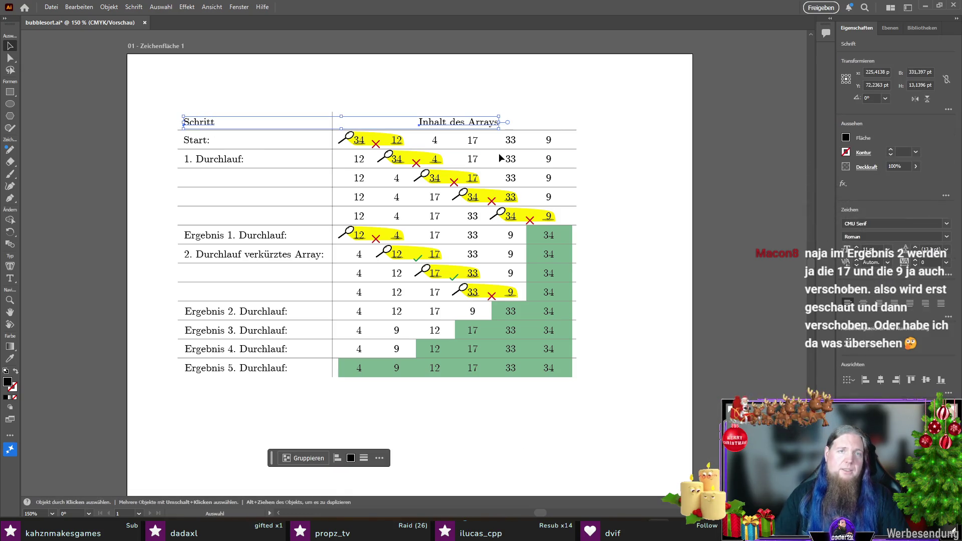
left_click(637, 146)
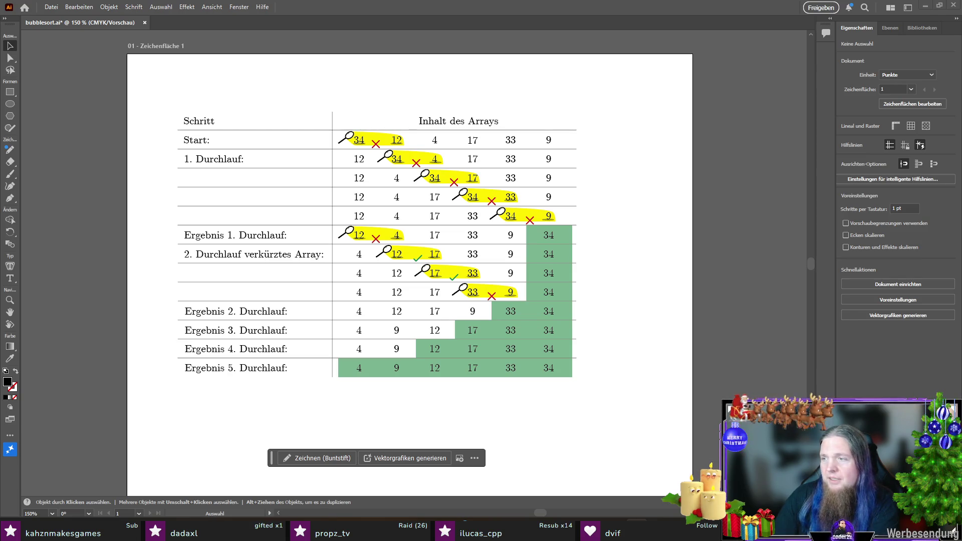
double_click(397, 331)
double_click(397, 330)
type("12")
double_click(434, 331)
type("9")
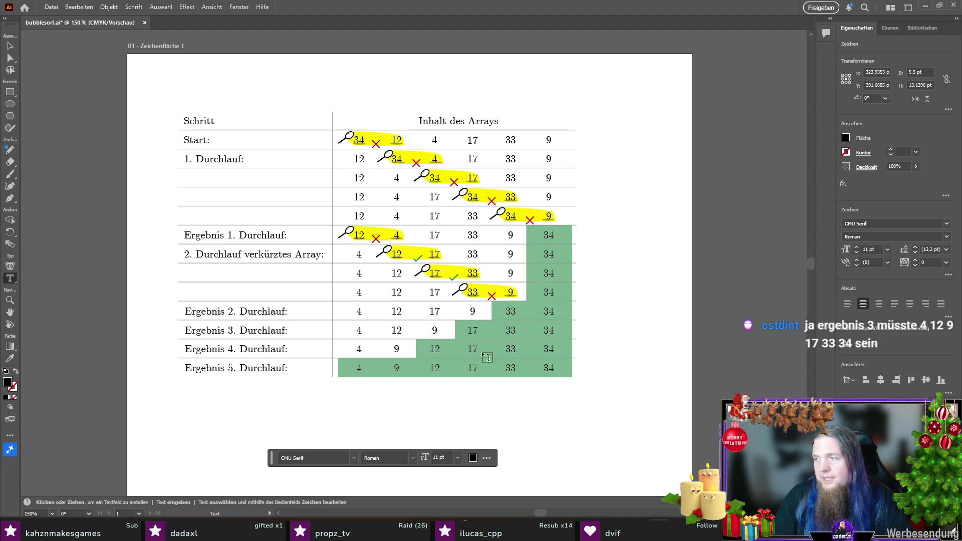
left_click(10, 45)
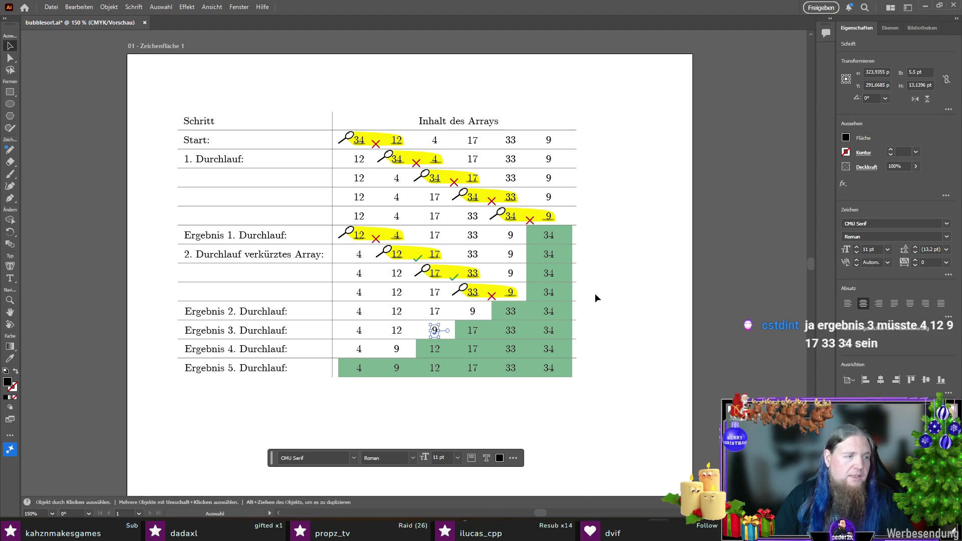
left_click(626, 328)
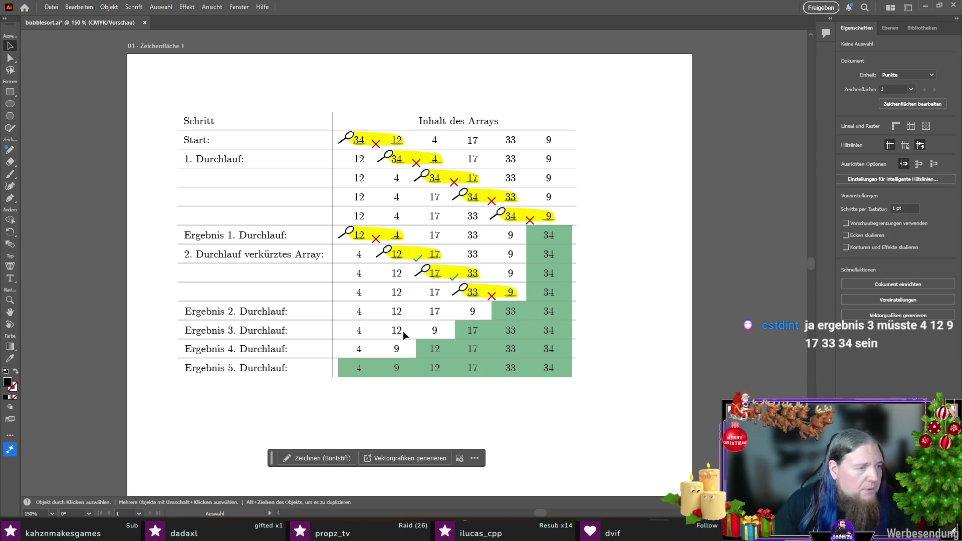
key("ctrl+s")
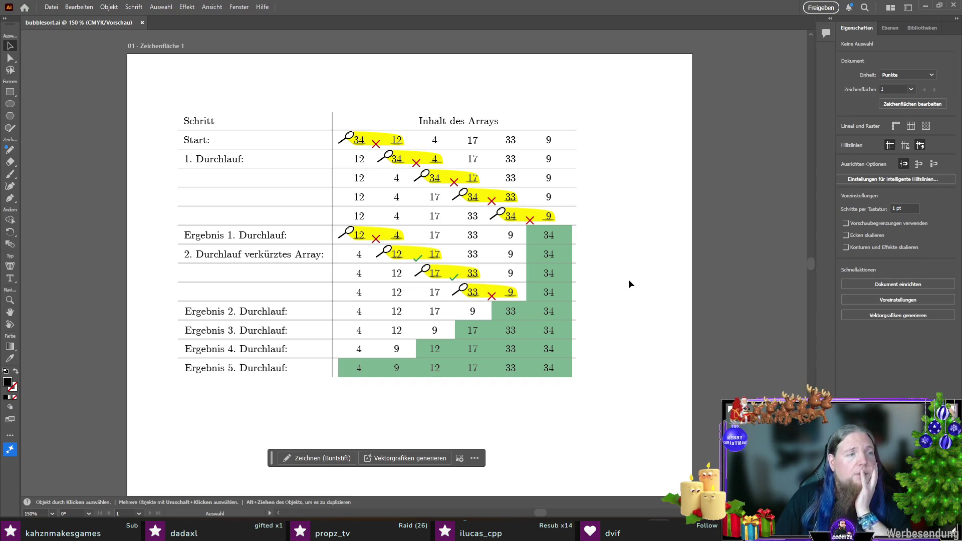
- Move the Schritt heading to centre it over the step label column
mouse_move(200, 117)
left_mouse_down()
mouse_move(288, 125)
mouse_move(256, 123)
left_mouse_up()
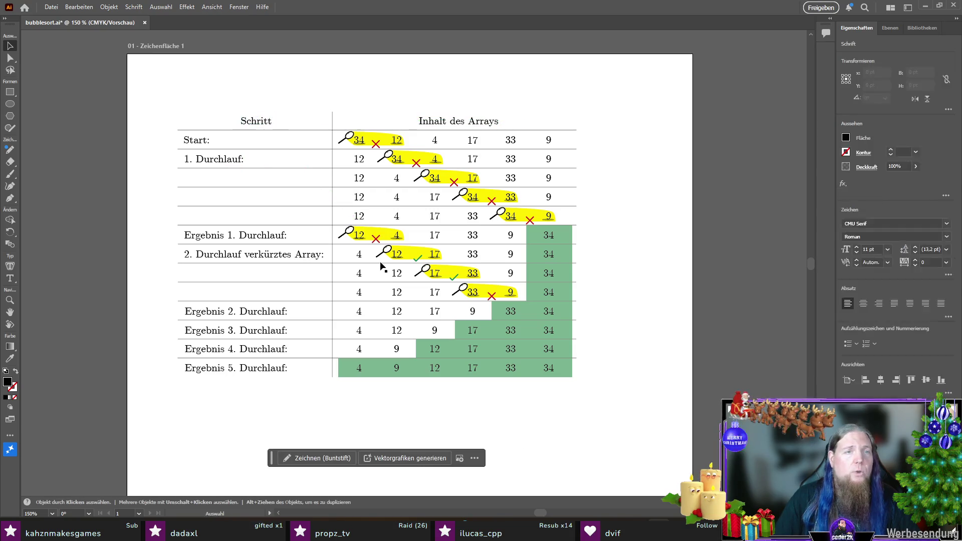
left_click(266, 124)
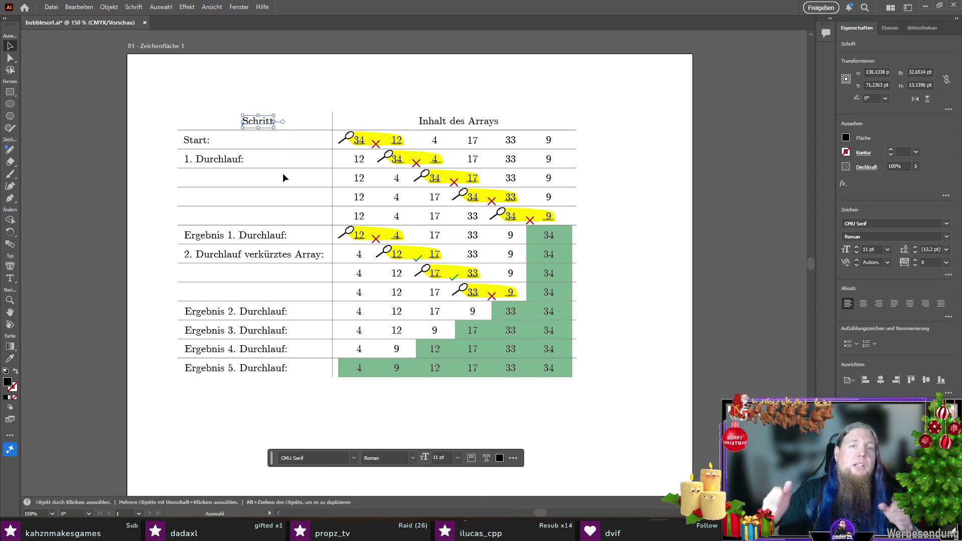
left_click(167, 144)
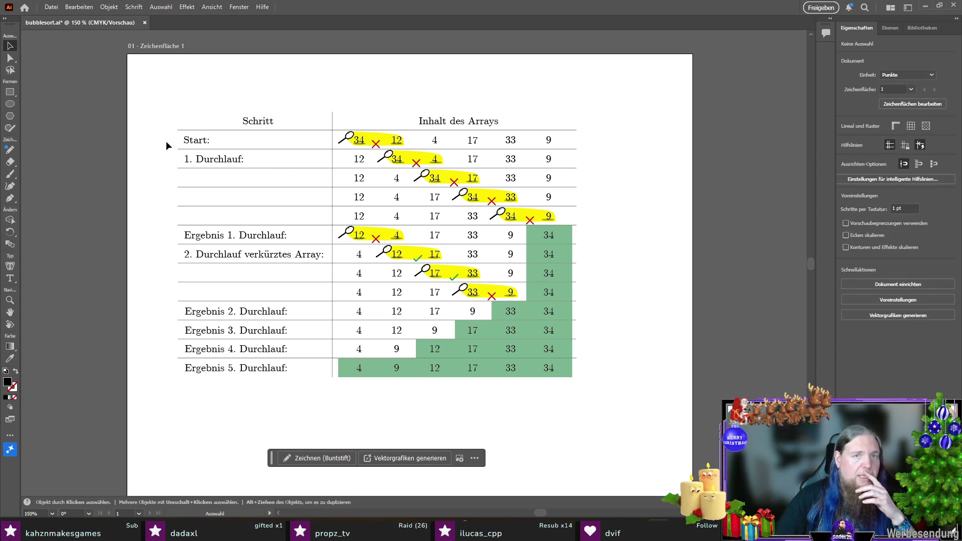
- Set both the Schritt and Inhalt des Arrays headings to CMU Serif Bold
left_click(255, 122)
left_click(453, 126, "shift")
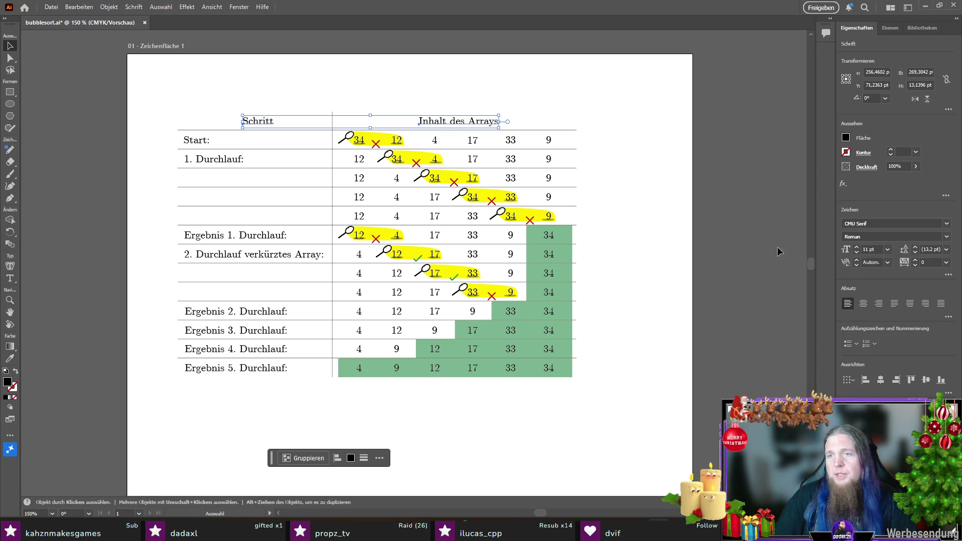
left_click(947, 223)
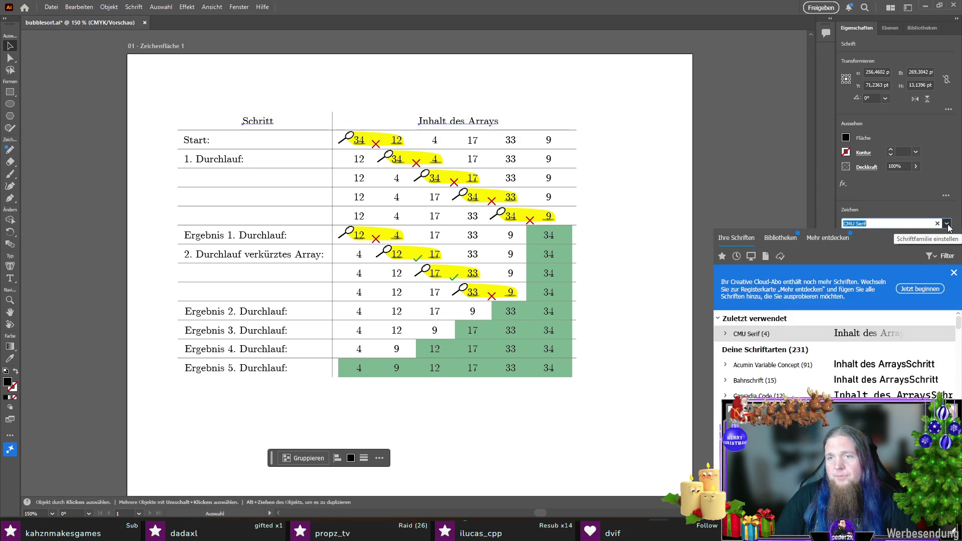
left_click(726, 334)
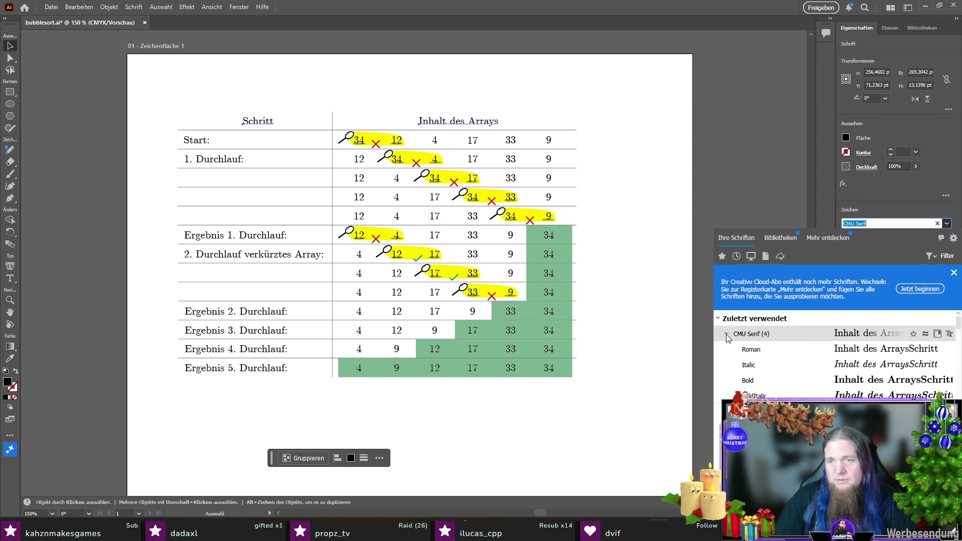
left_click(757, 370)
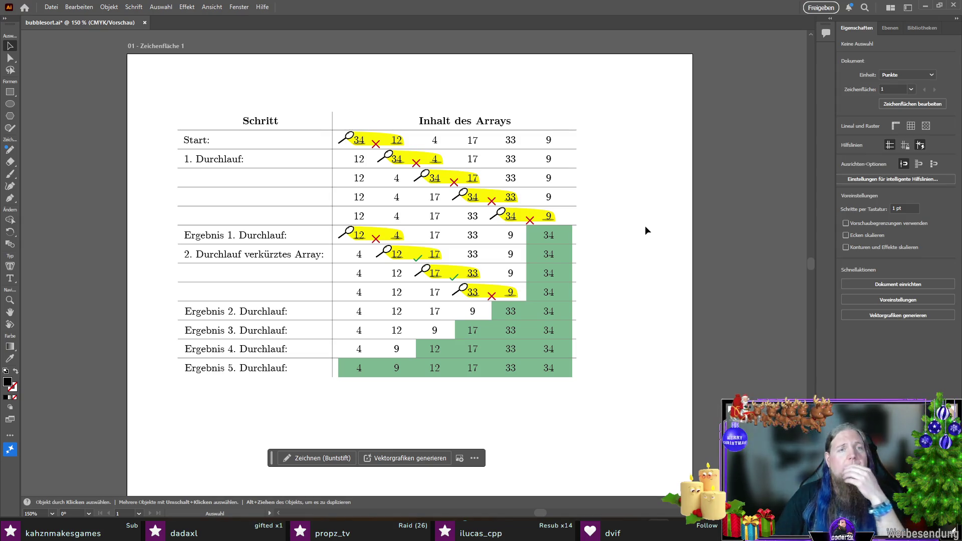
left_click(274, 134)
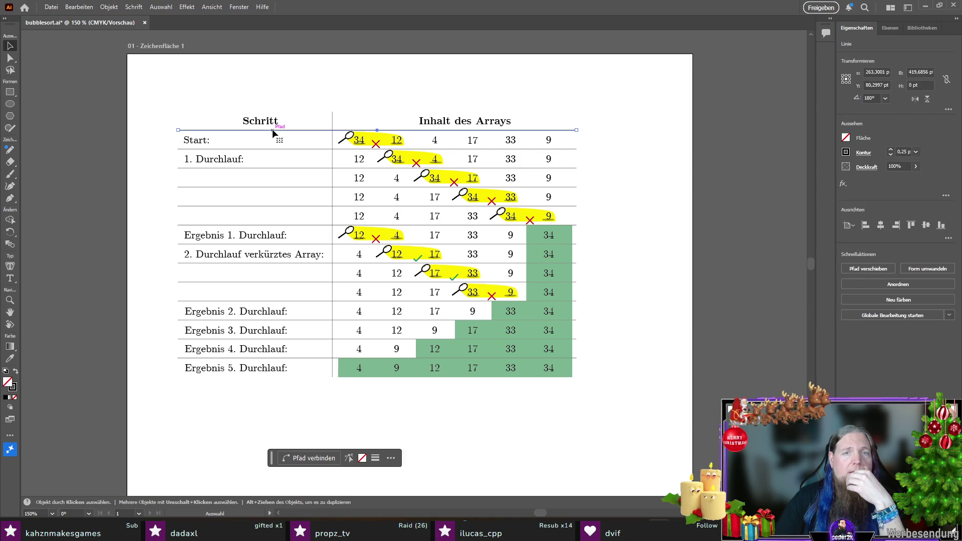
left_click(612, 176)
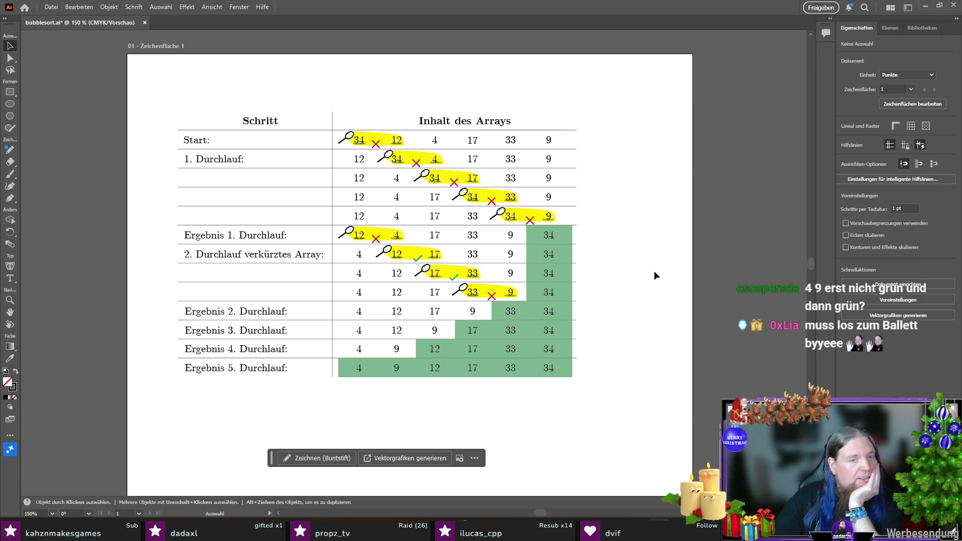
- Try extending the Ergebnis 4 green band over 4 and 9, then undo it
left_click(421, 350)
left_click_drag(415, 349, 340, 357)
left_click(414, 427)
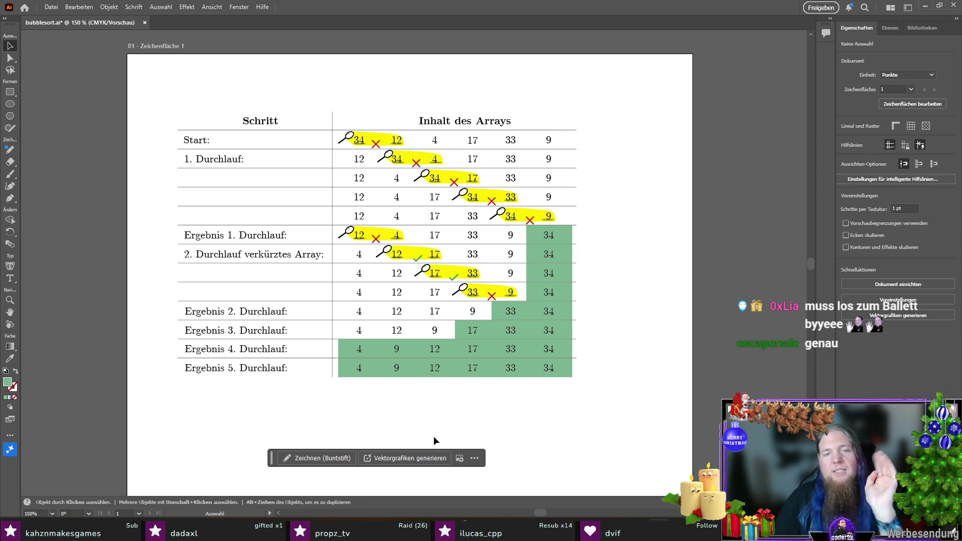
key("ctrl+z")
- Shrink the Ergebnis 5 green band to start at 9, leaving 4 unshaded, and save
left_click(382, 370)
left_click_drag(339, 371, 380, 373)
left_click(590, 423)
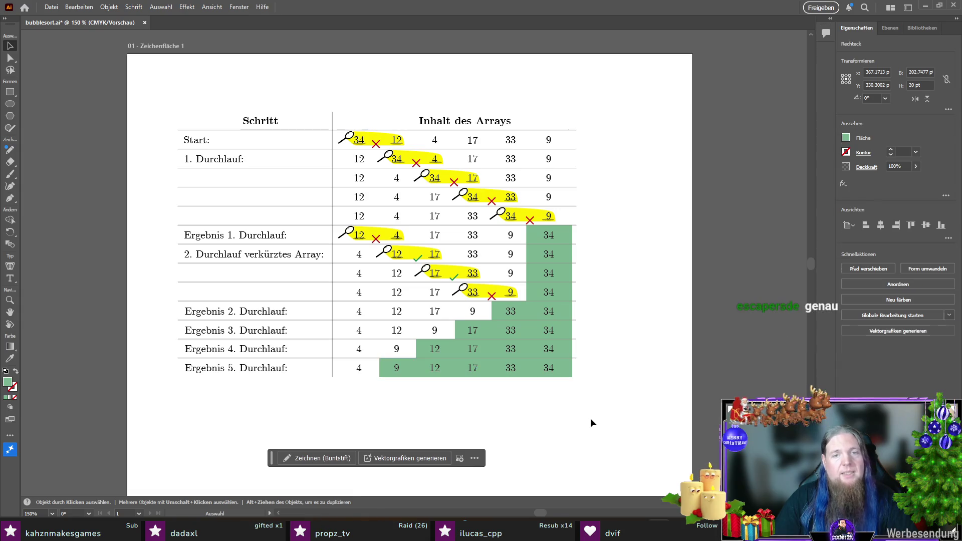
key("ctrl+s")
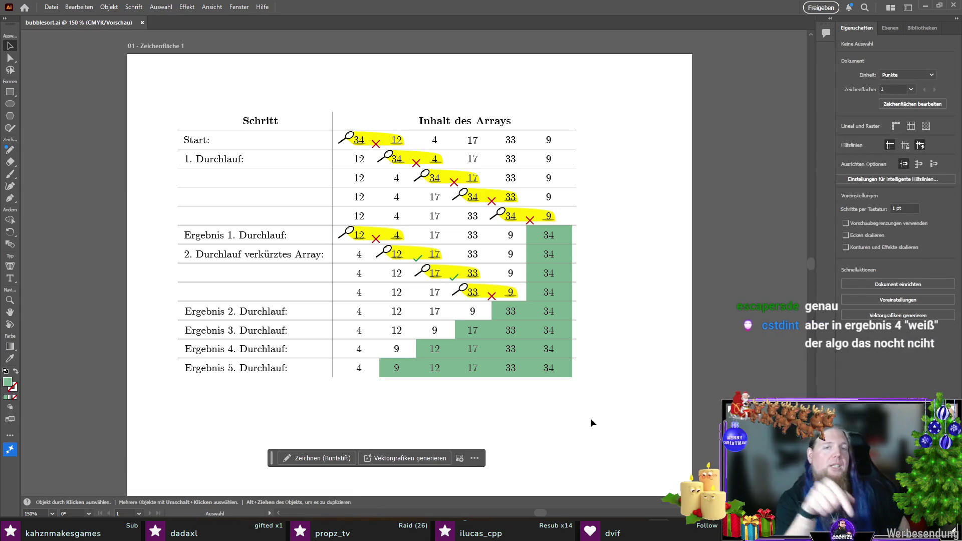
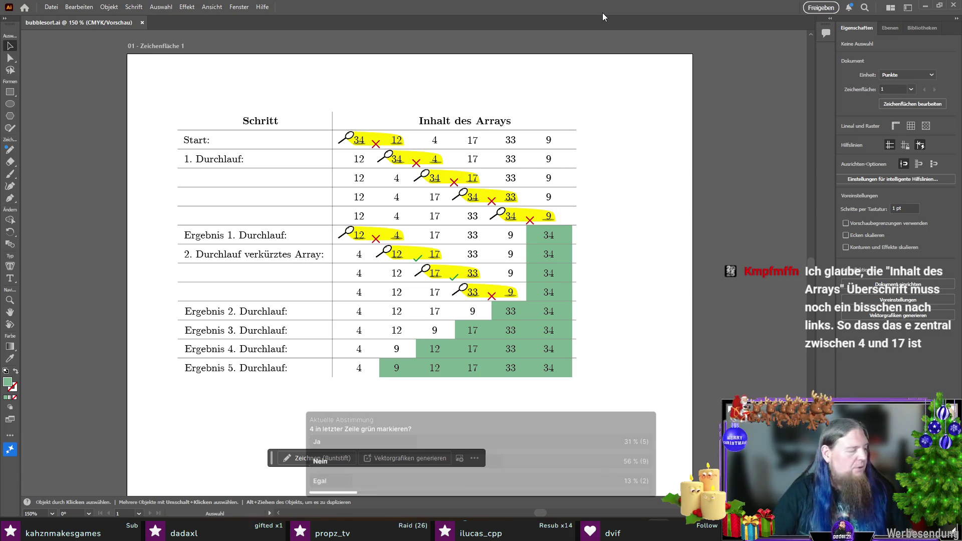
- Center the 'Inhalt des Arrays' heading over its columns using a temporary helper rectangle
left_click(10, 92)
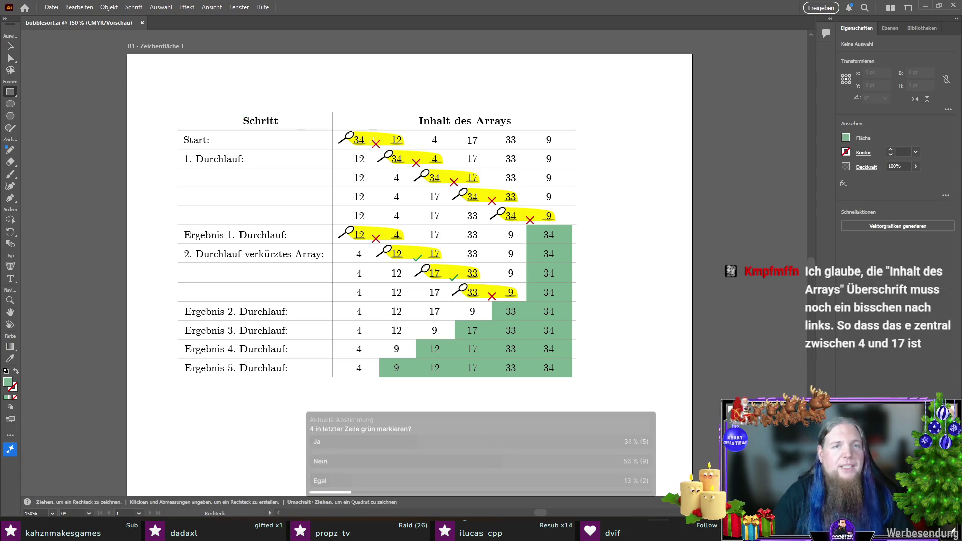
scroll(333, 106, "up", 1)
left_click_drag(332, 115, 657, 138)
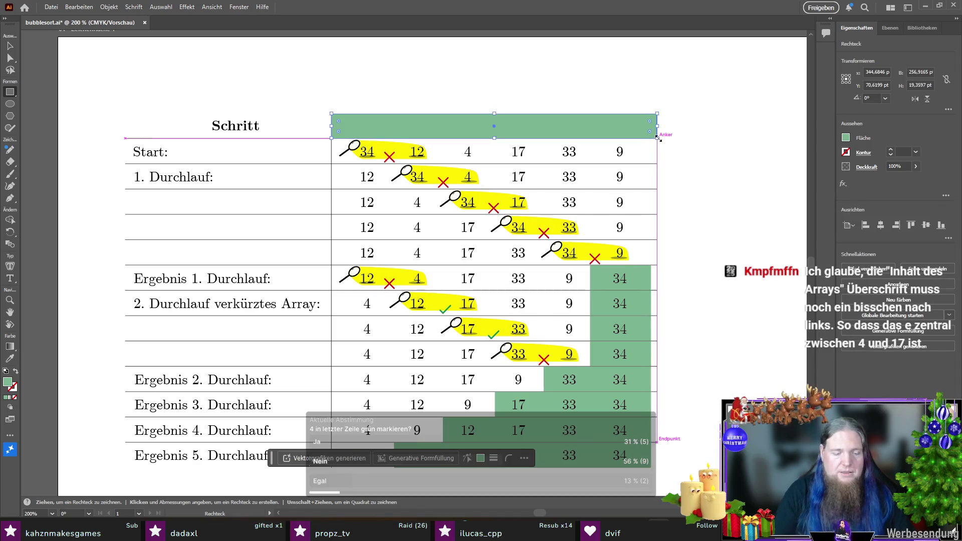
key("ctrl+shift+bracketleft")
key("v")
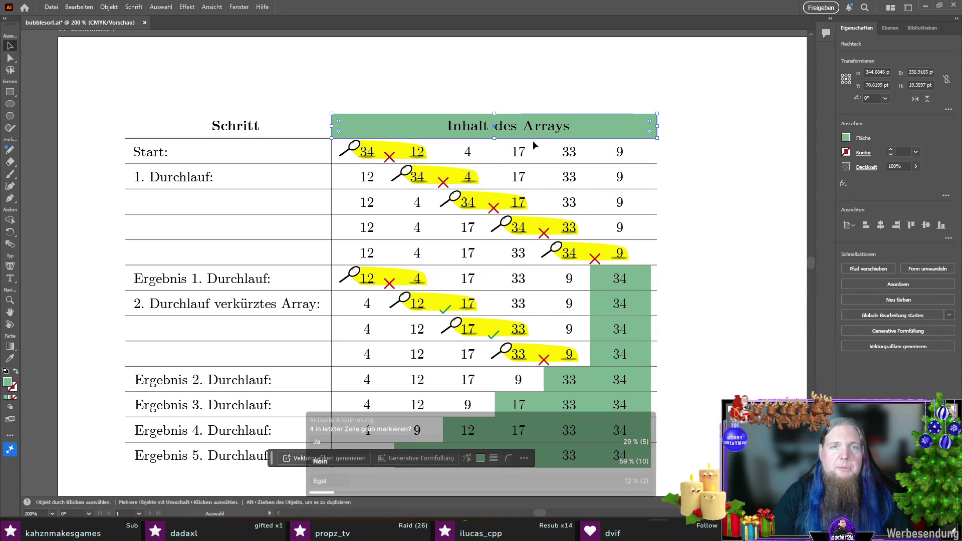
left_click(486, 132)
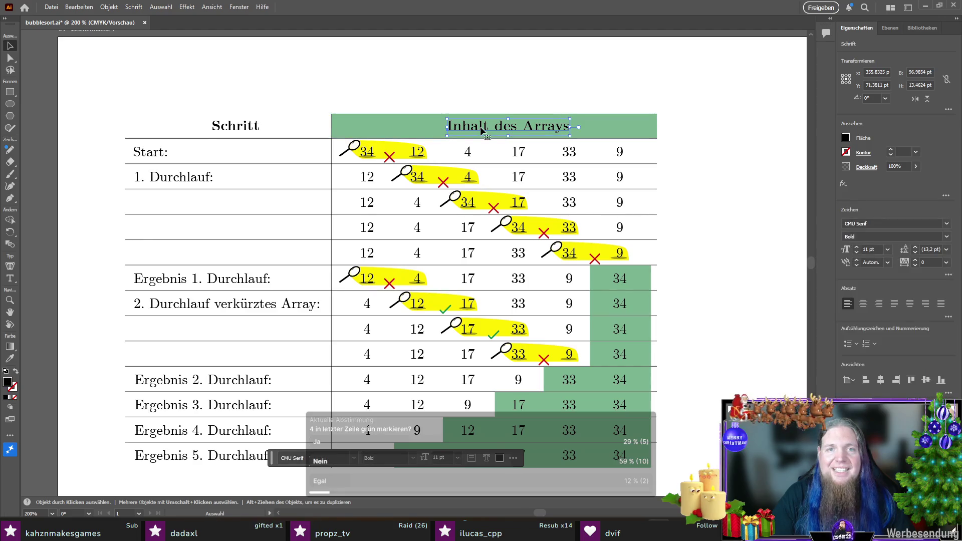
left_click(425, 131, "shift")
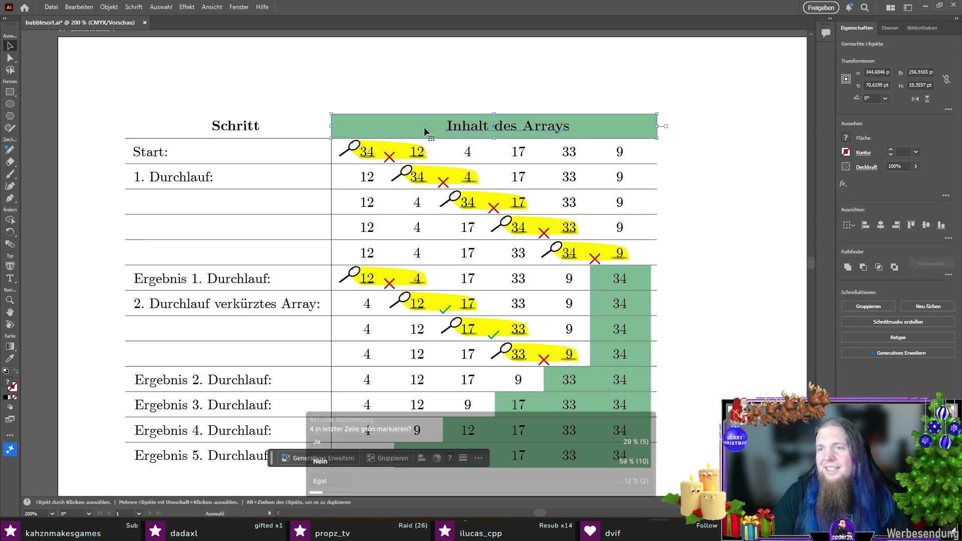
left_click(882, 226)
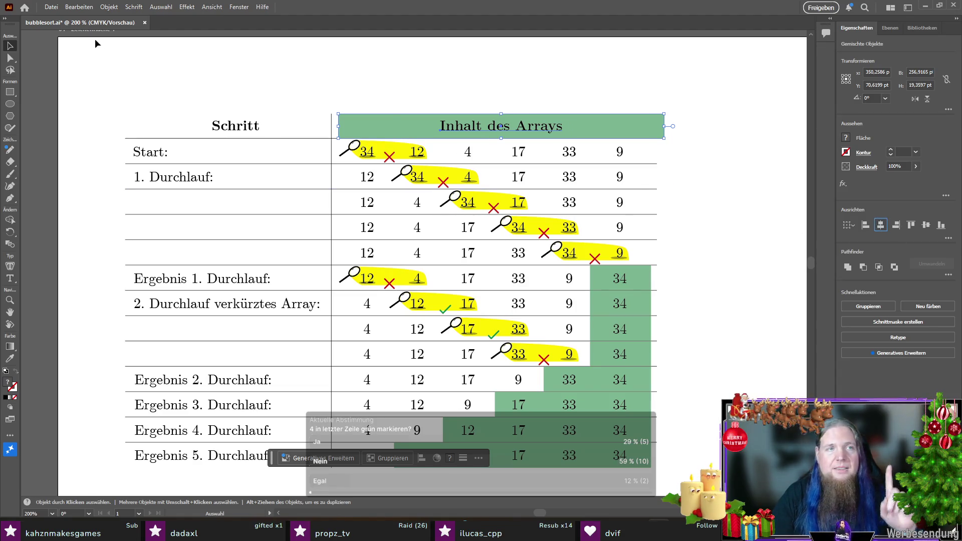
mouse_move(365, 127)
left_mouse_down()
mouse_move(365, 114)
mouse_move(371, 129)
left_mouse_up()
key("Delete")
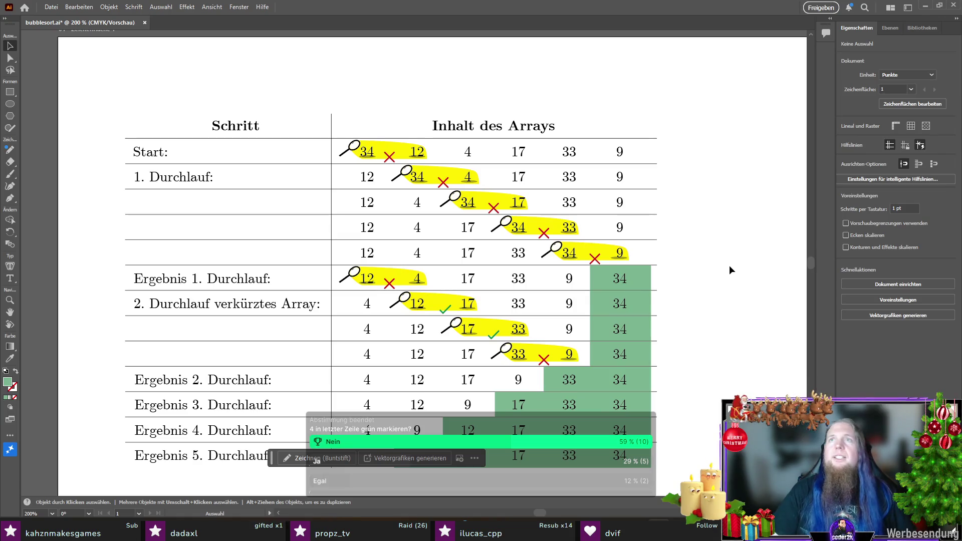
- Center the 'Schritt' heading over its column the same way and save the file
left_click(9, 92)
left_click_drag(331, 138, 126, 113)
key("ctrl+shift+bracketleft")
left_click(10, 46)
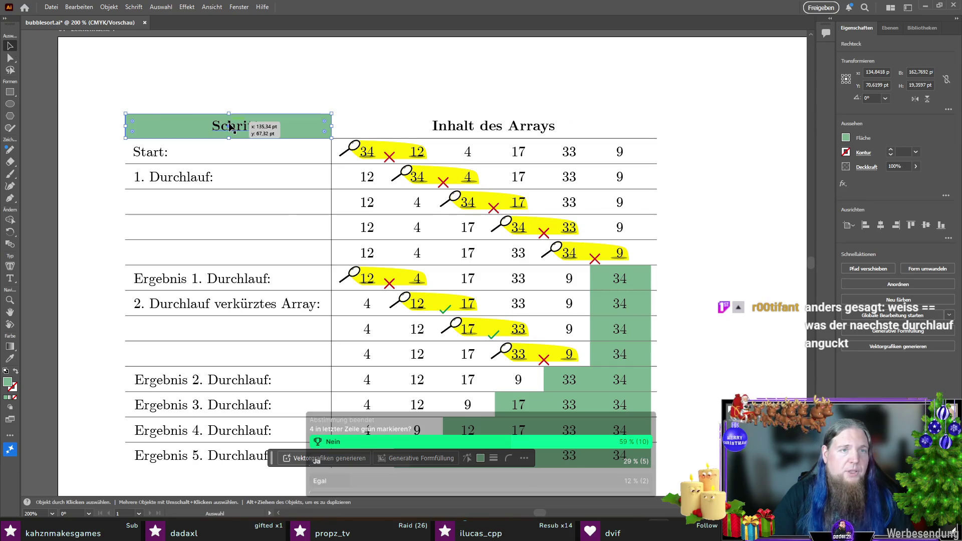
left_click(245, 125, "shift")
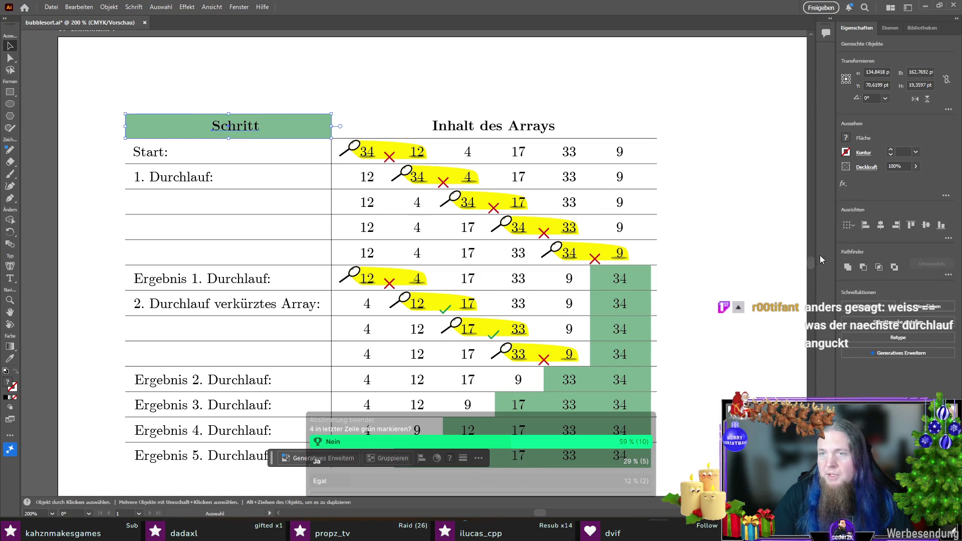
left_click(880, 226)
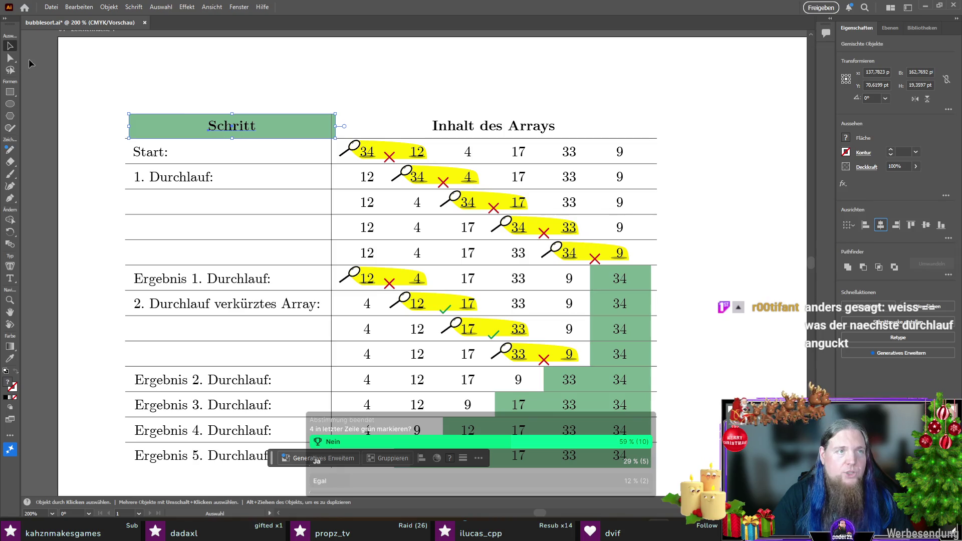
left_click_drag(291, 127, 286, 126)
left_click(278, 125)
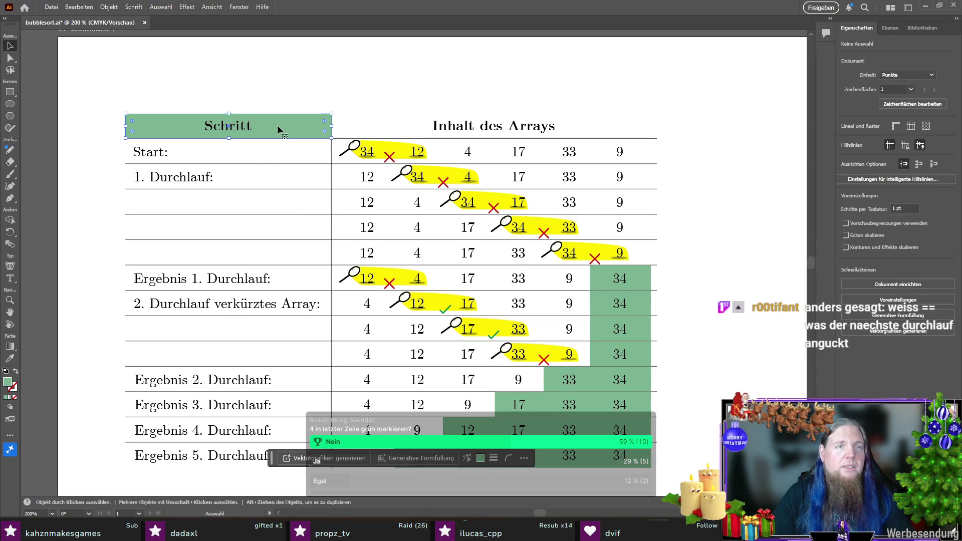
key("Delete")
key("ctrl+s")
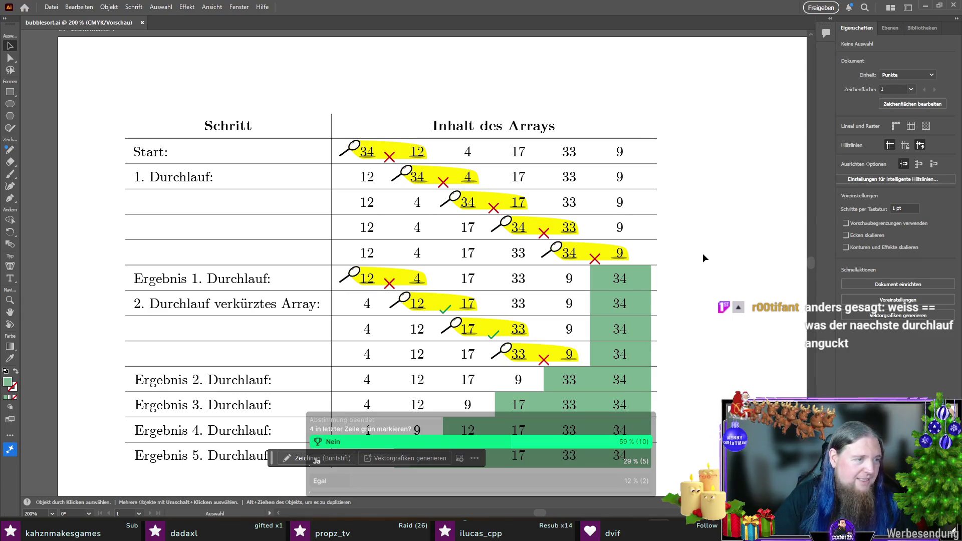
scroll(699, 254, "down", 2)
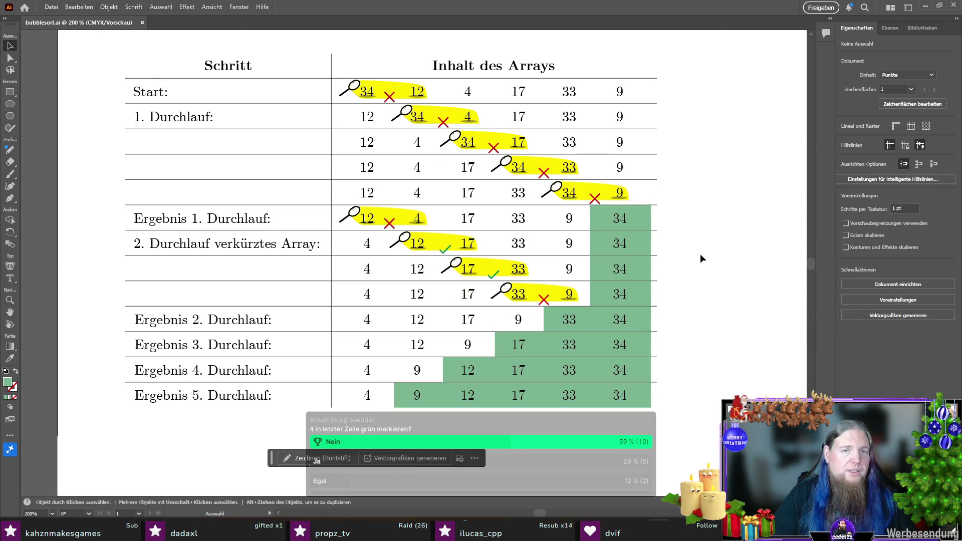
scroll(720, 264, "down", 1)
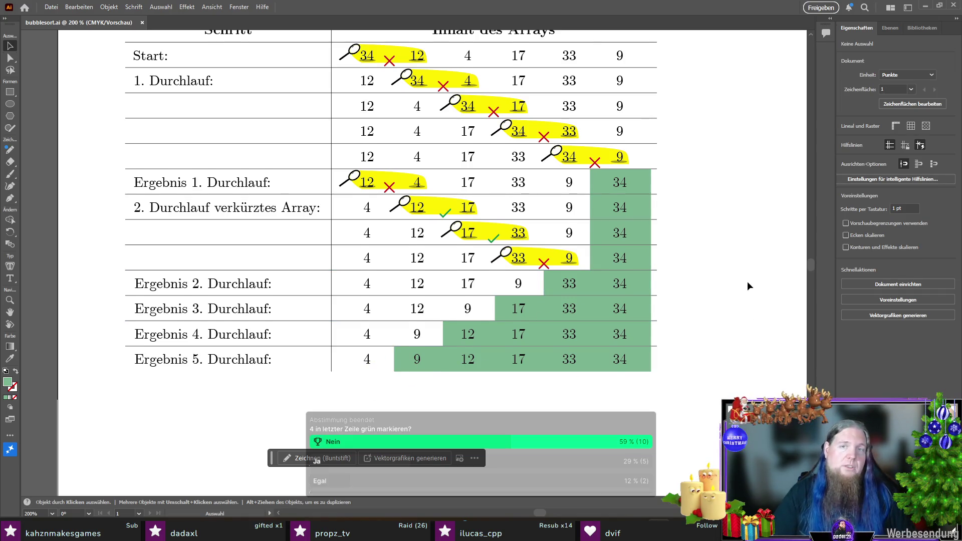
scroll(748, 285, "up", 1)
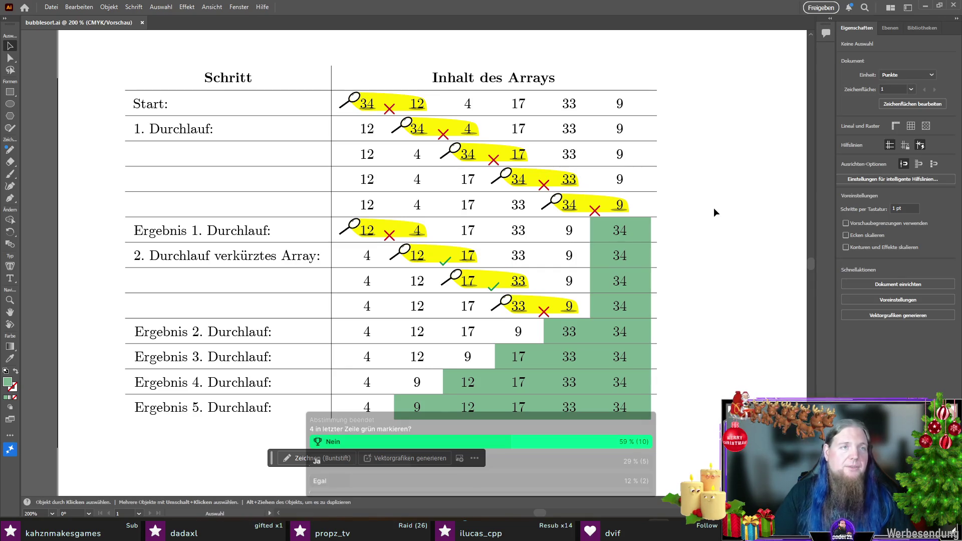
scroll(714, 207, "up", 2)
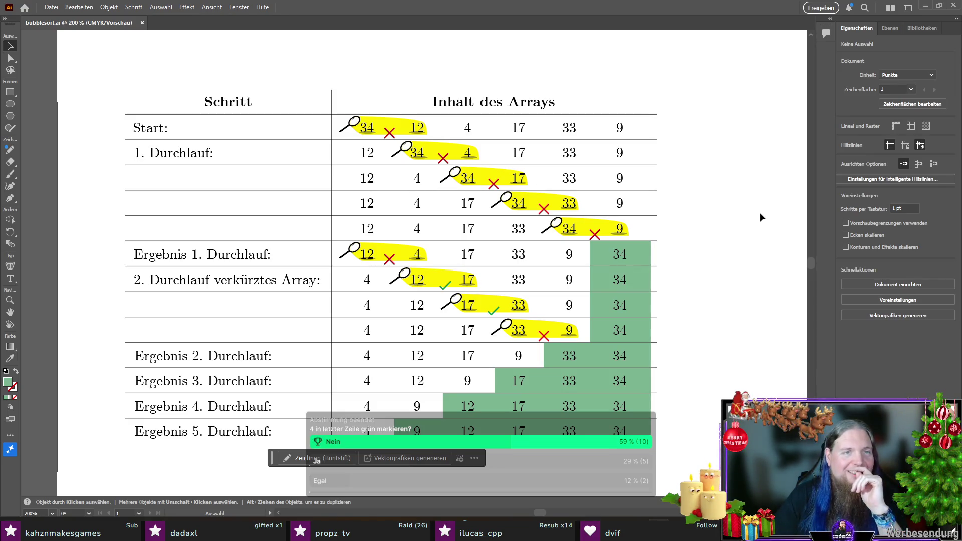
scroll(760, 212, "down", 2)
scroll(759, 212, "up", 1)
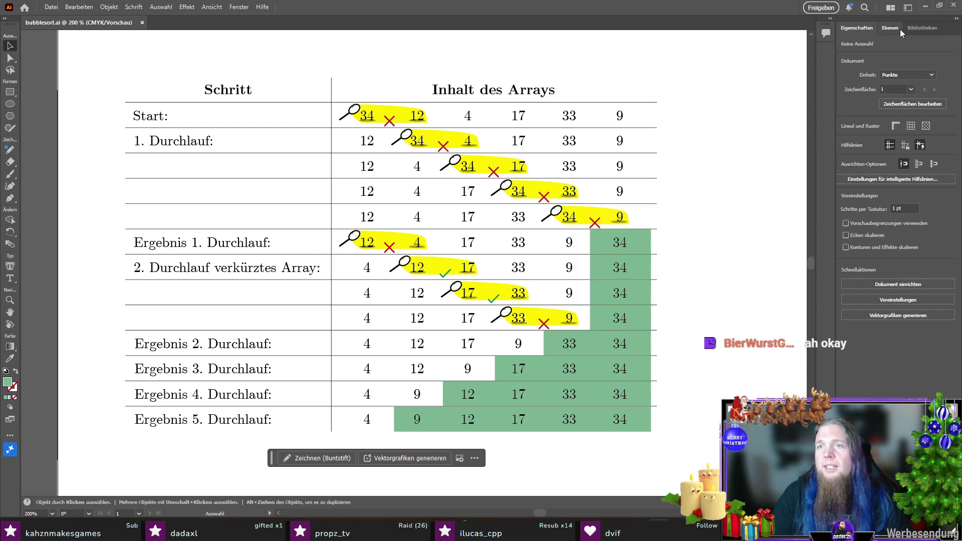
- Fit the artboard to the artwork bounds (419.69 × 279.36 pt) and save bubblesort.ai
left_click(918, 104)
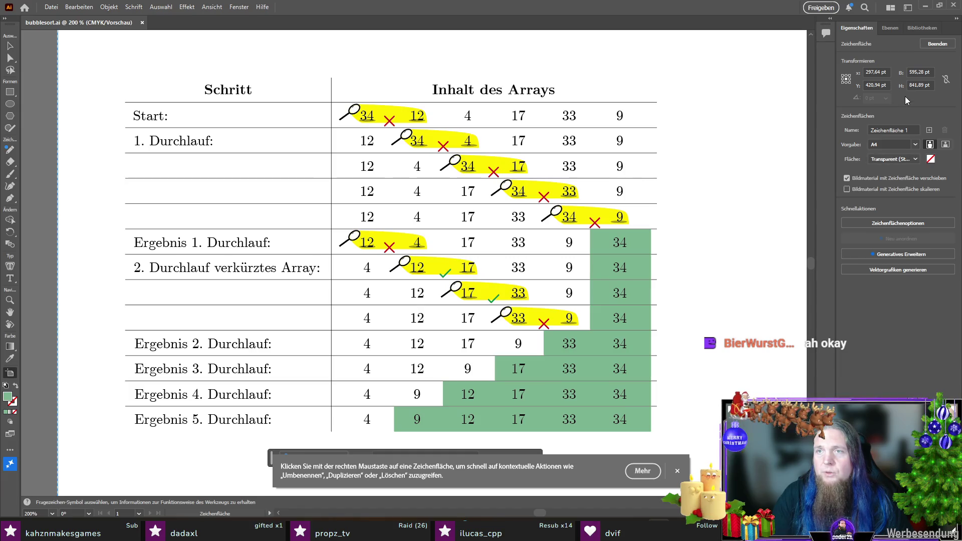
left_click(918, 224)
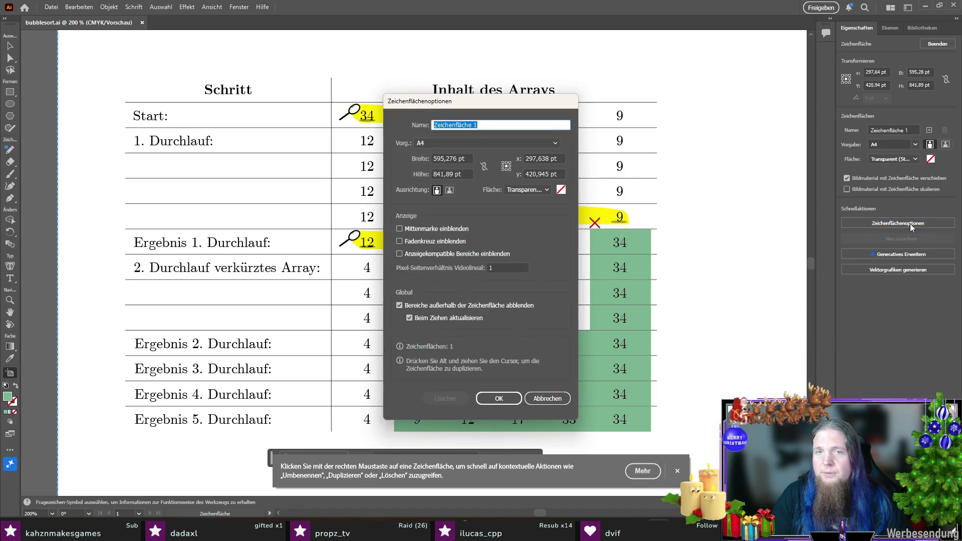
left_click(447, 143)
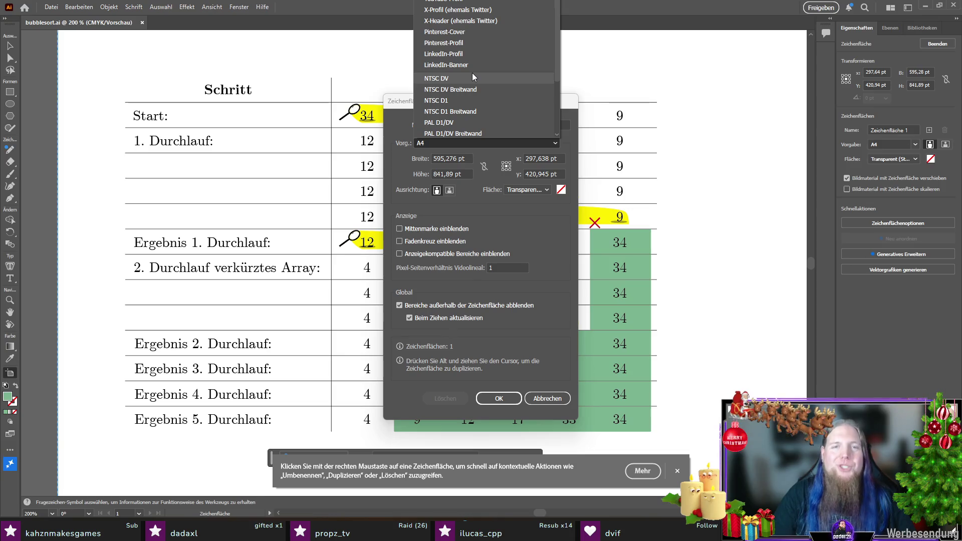
scroll(472, 74, "up", 10)
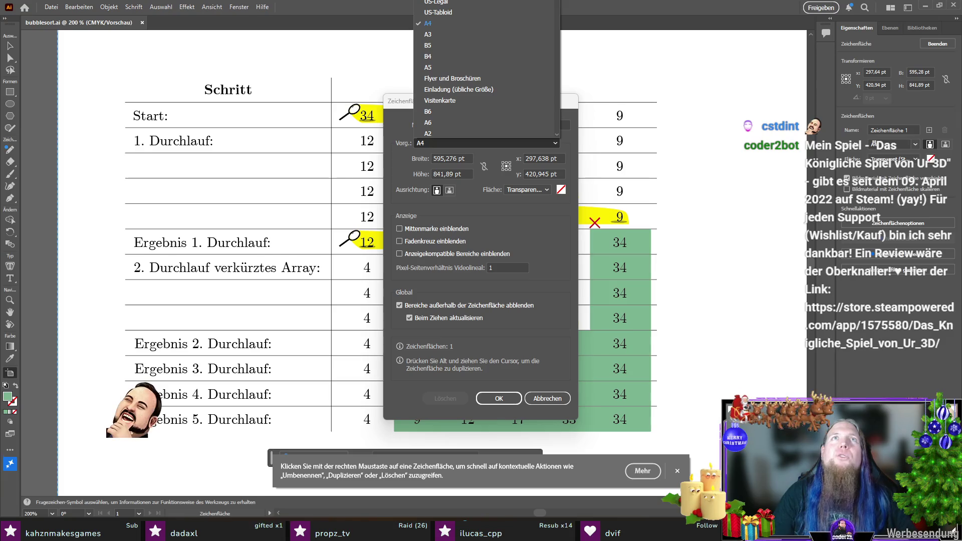
key("Escape")
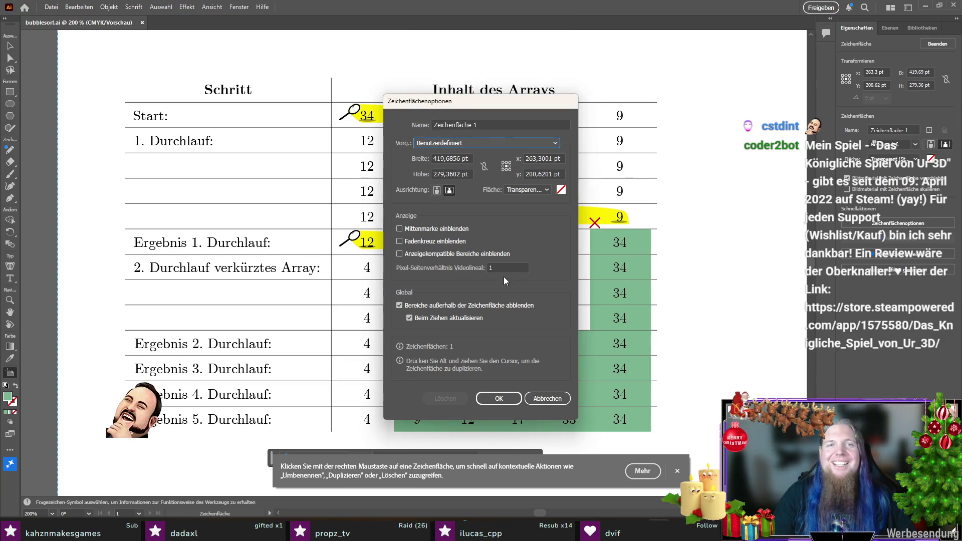
left_click(499, 399)
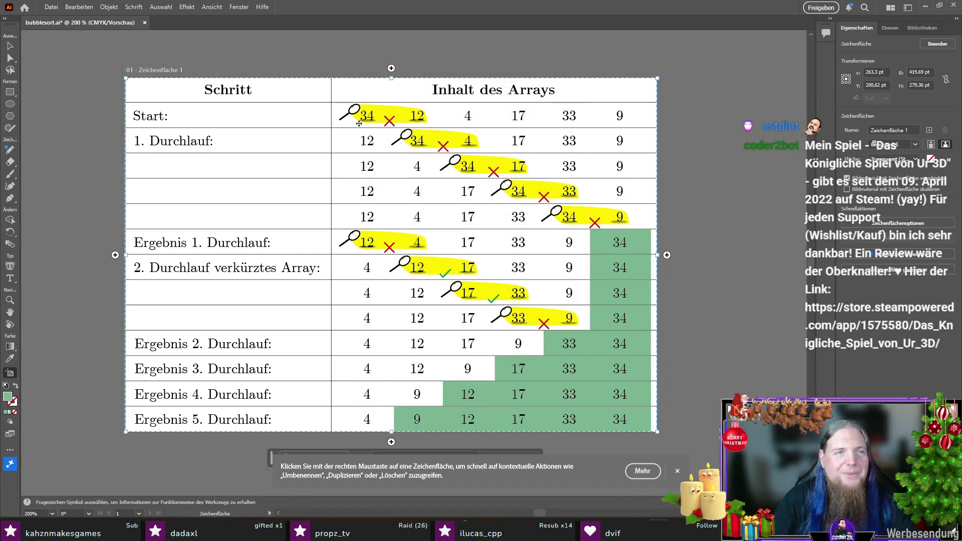
key("Escape")
key("ctrl+s")
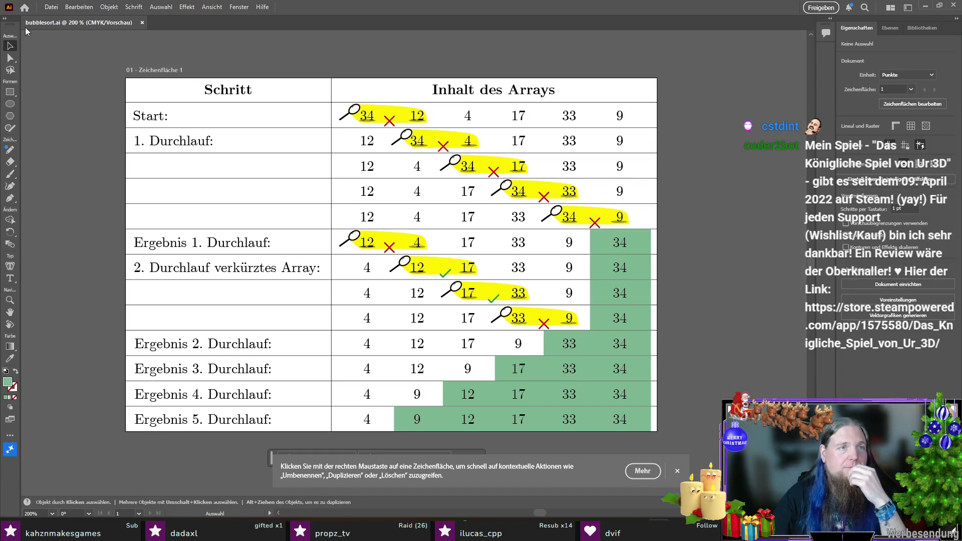
- Save a copy of the table graphic to the chosen folder, confirm its options, and switch to PyCharm
left_click(51, 7)
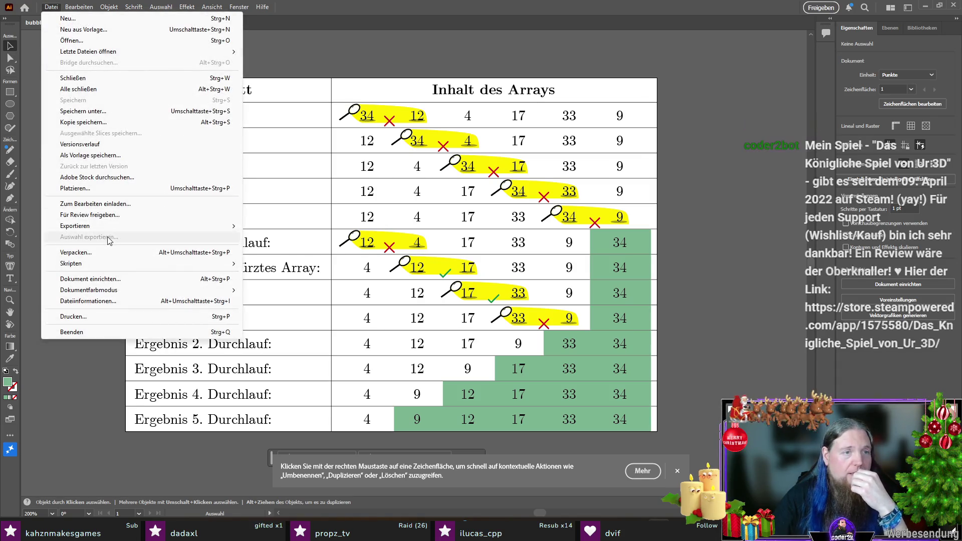
mouse_move(115, 225)
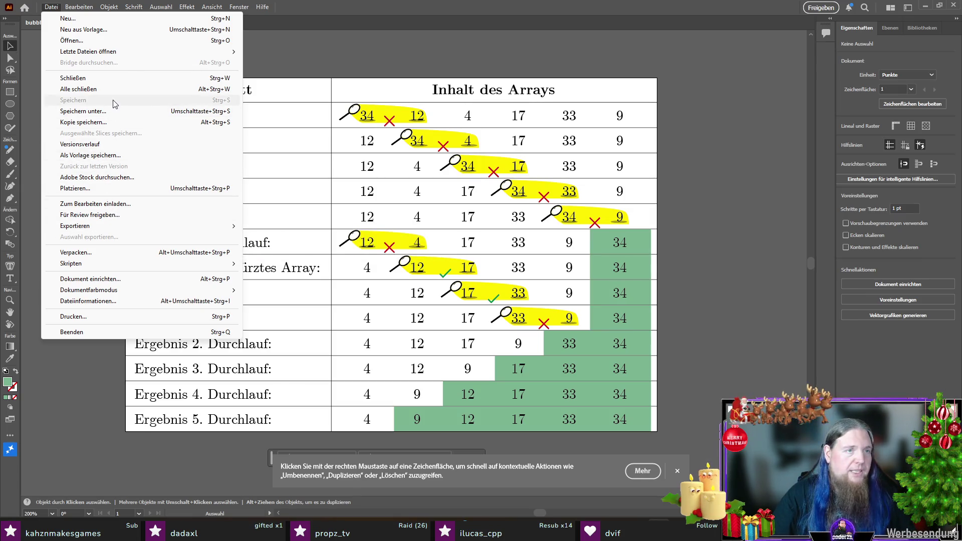
left_click(117, 126)
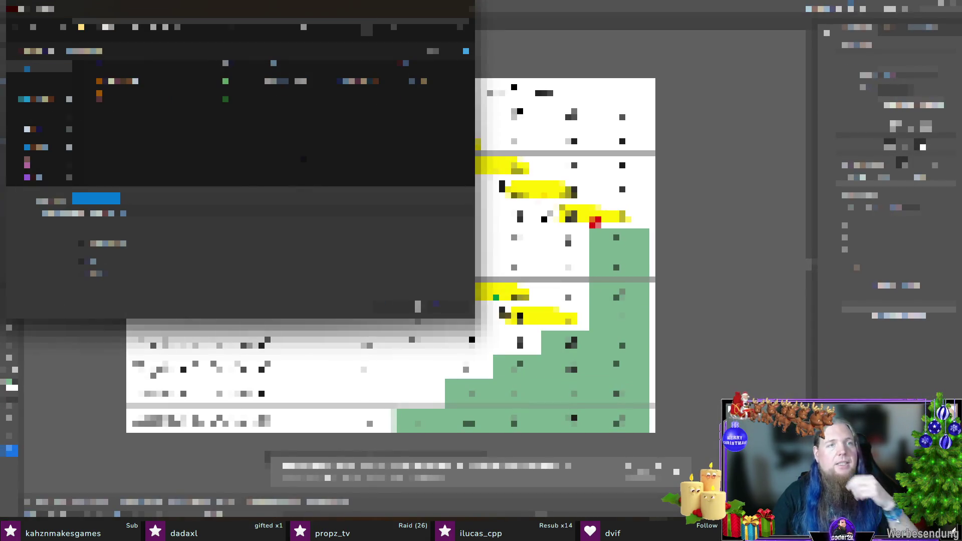
left_click(146, 217)
left_click(151, 231)
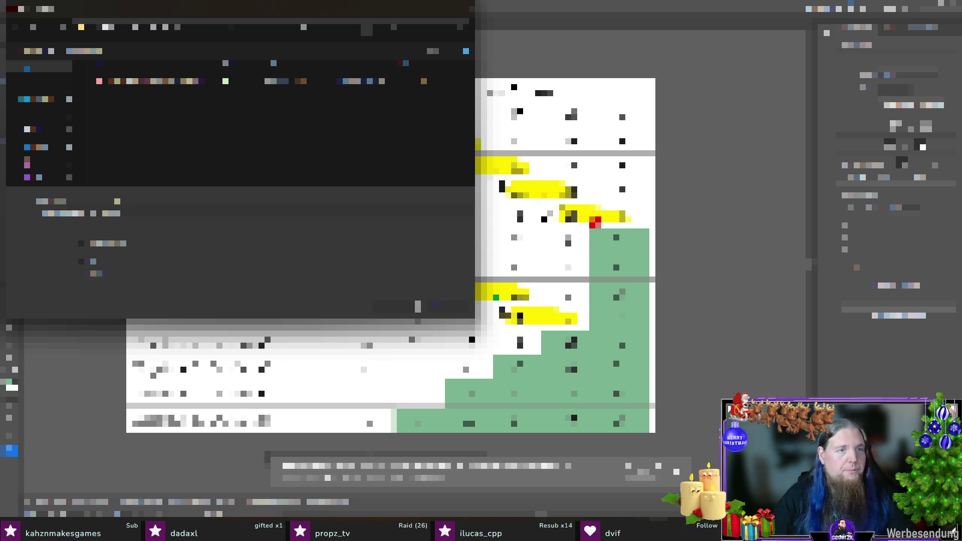
left_click(116, 201)
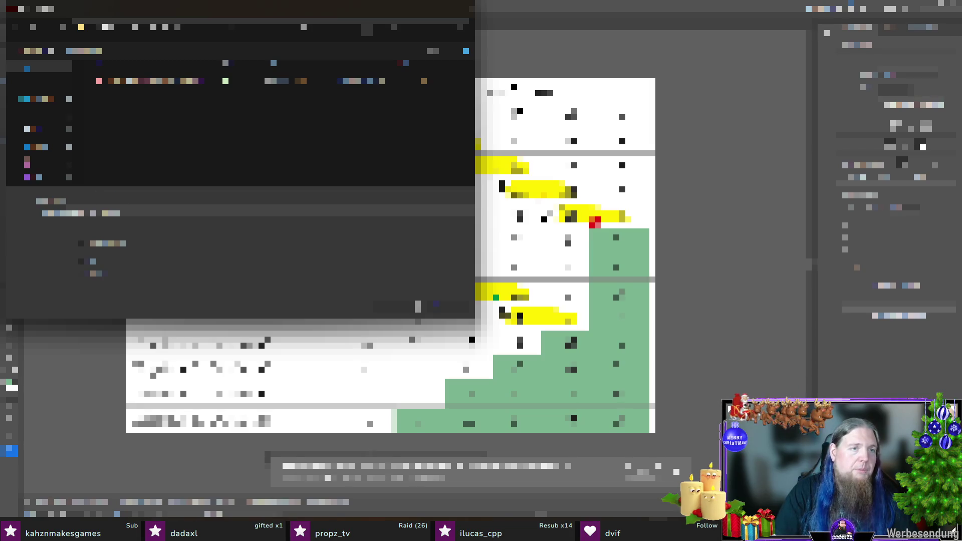
key("Return")
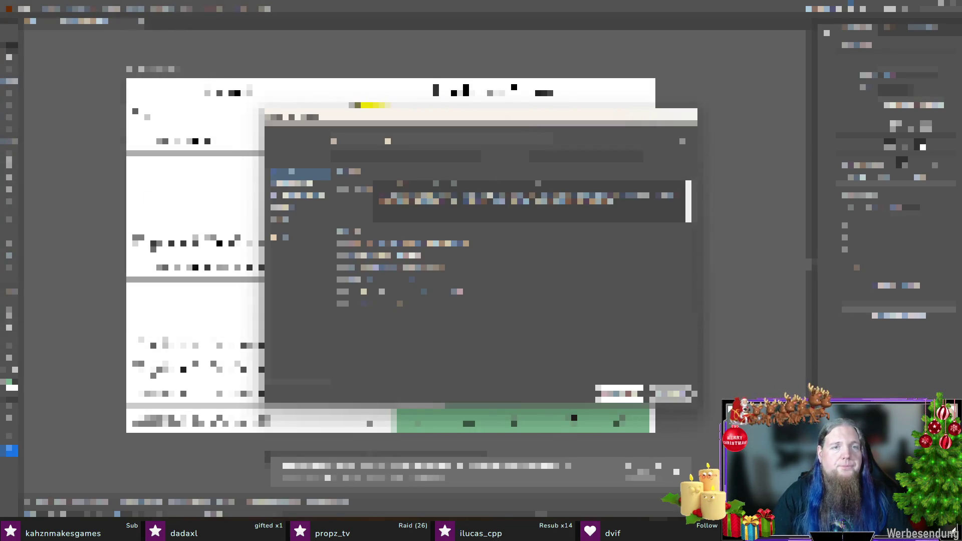
left_click(619, 393)
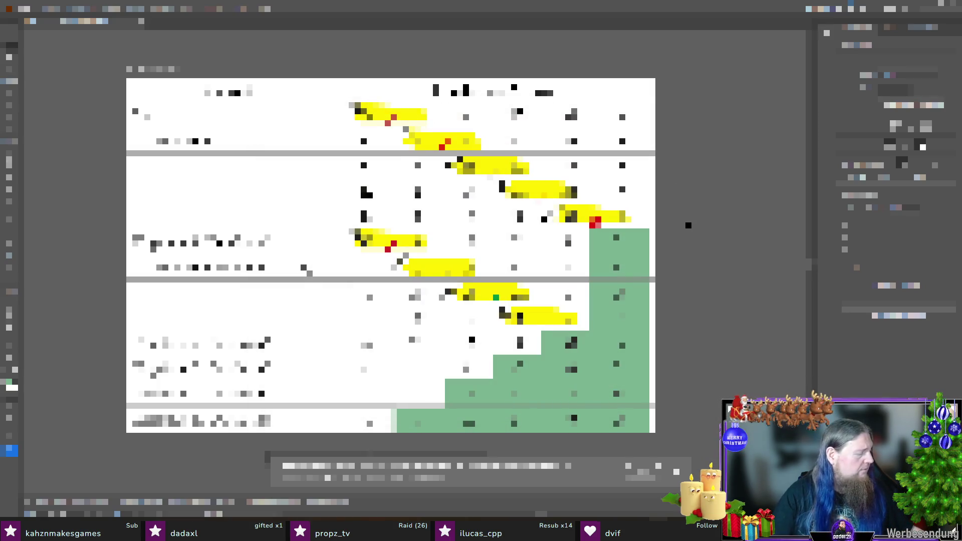
key("alt+Tab")
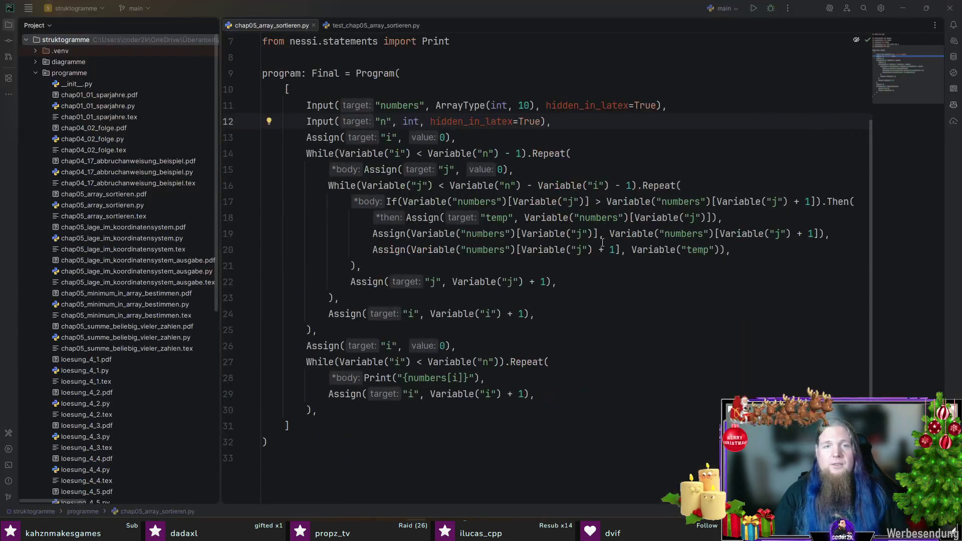
- Switch from chap05_array_sortieren.py in PyCharm to TeXstudio showing INM11.tex and its PDF
key("alt+Tab")
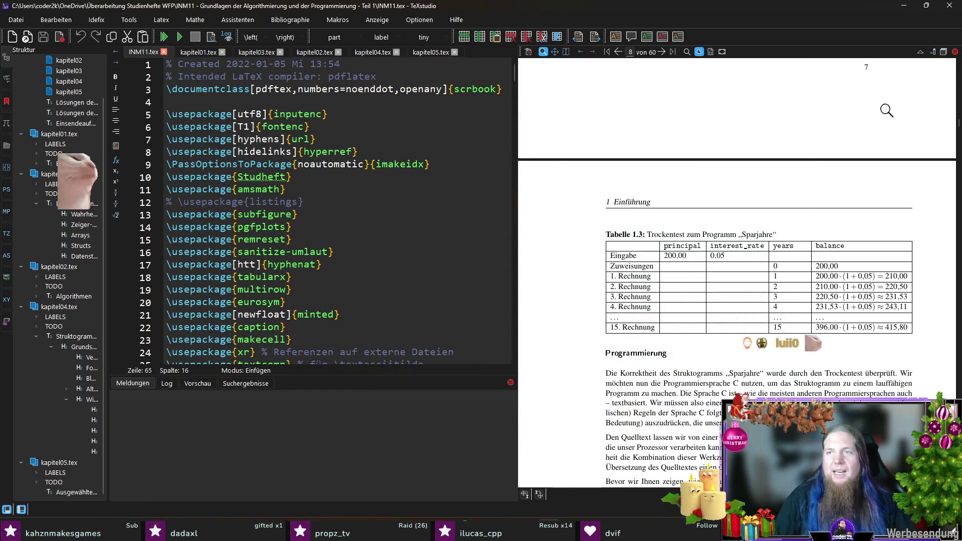
- Duplicate an existing figure environment and paste the copy above the TODO comments in kapitel05.tex
left_click_drag(959, 123, 958, 442)
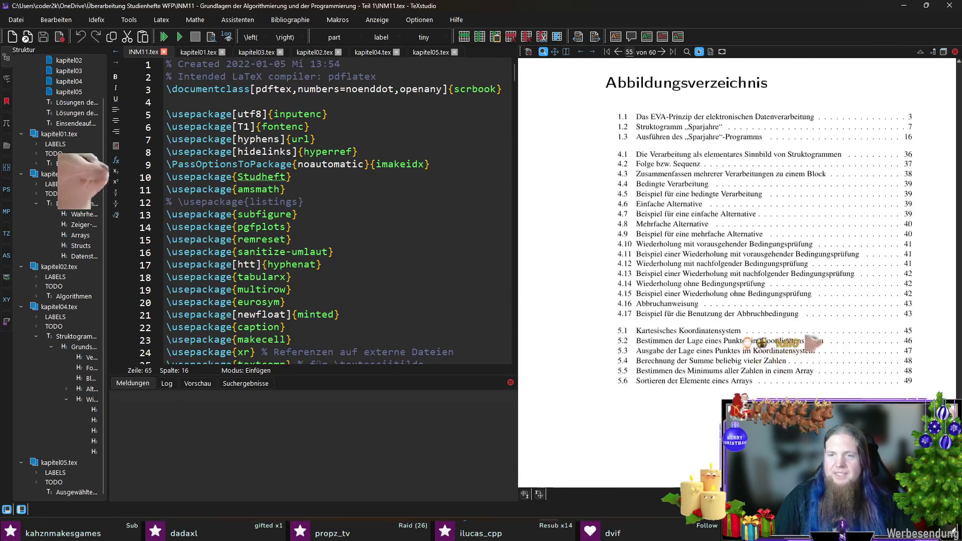
scroll(787, 359, "up", 10)
scroll(786, 359, "up", 15)
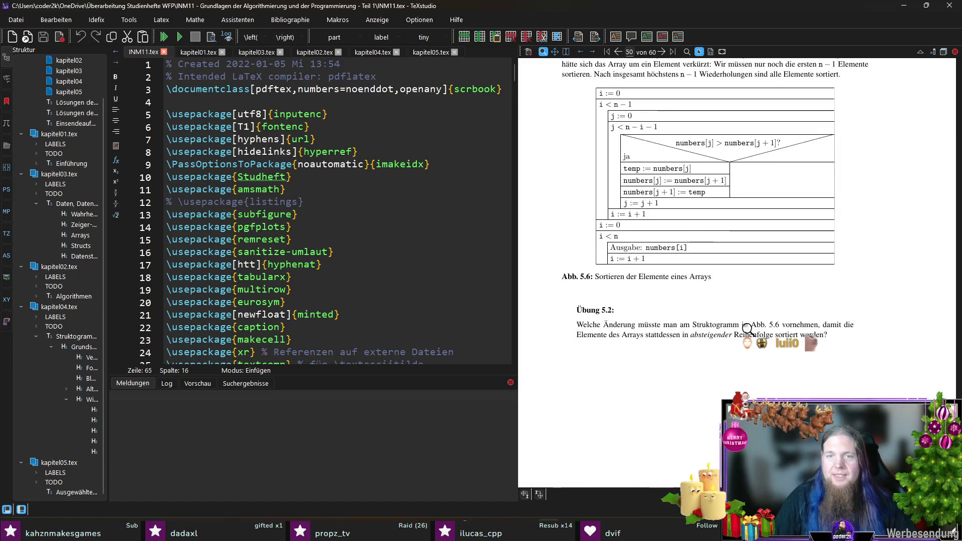
left_click(586, 326, "ctrl")
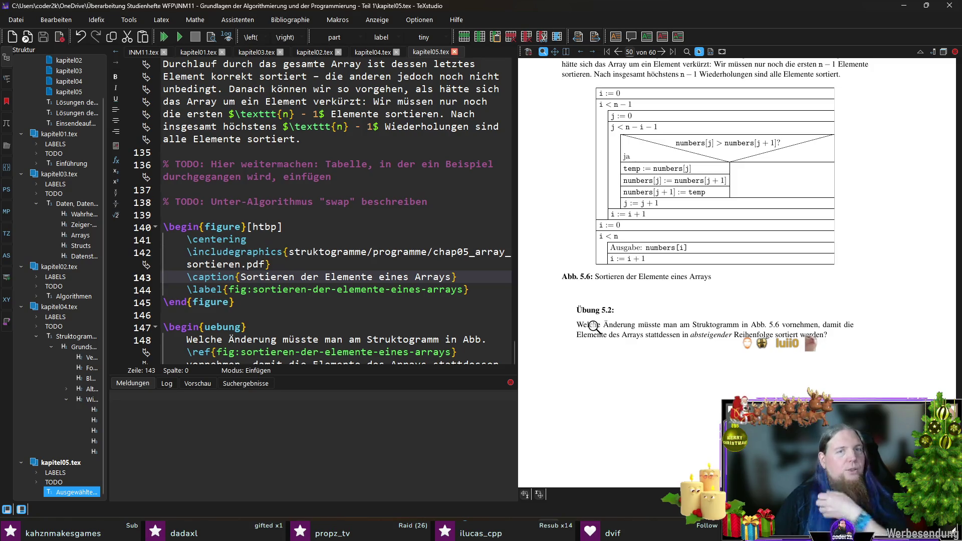
left_click(355, 175)
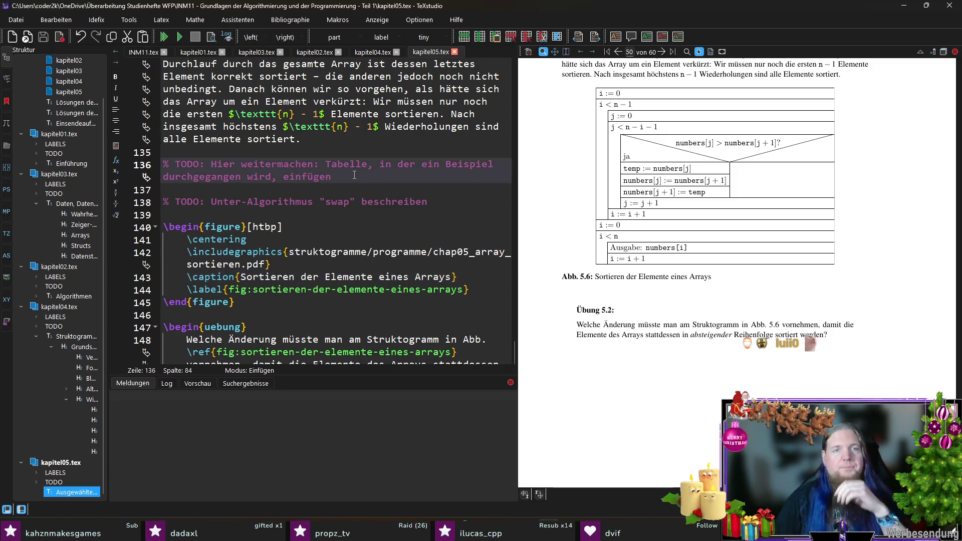
left_click_drag(145, 302, 155, 227)
key("ctrl+c")
left_click(307, 158)
key("Return")
key("Return")
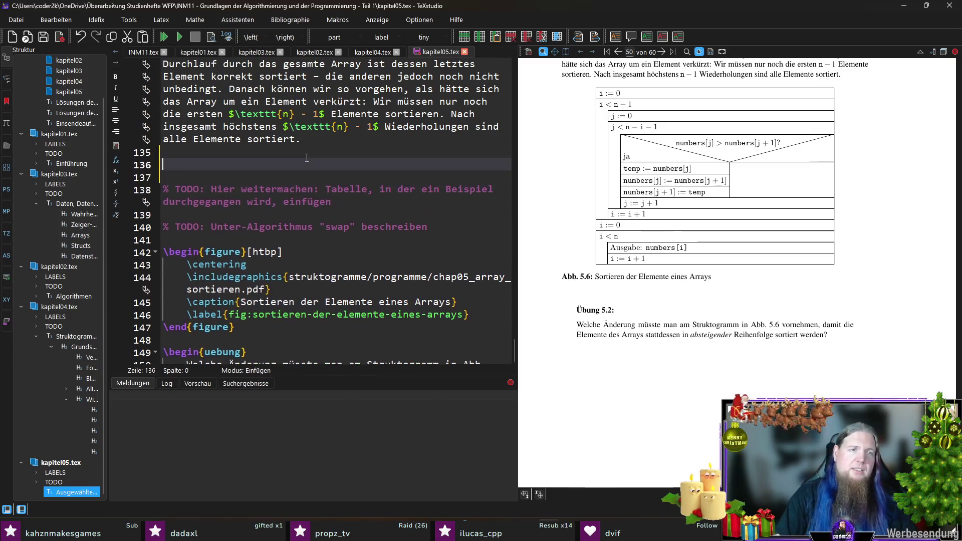
key("Up")
key("ctrl+v")
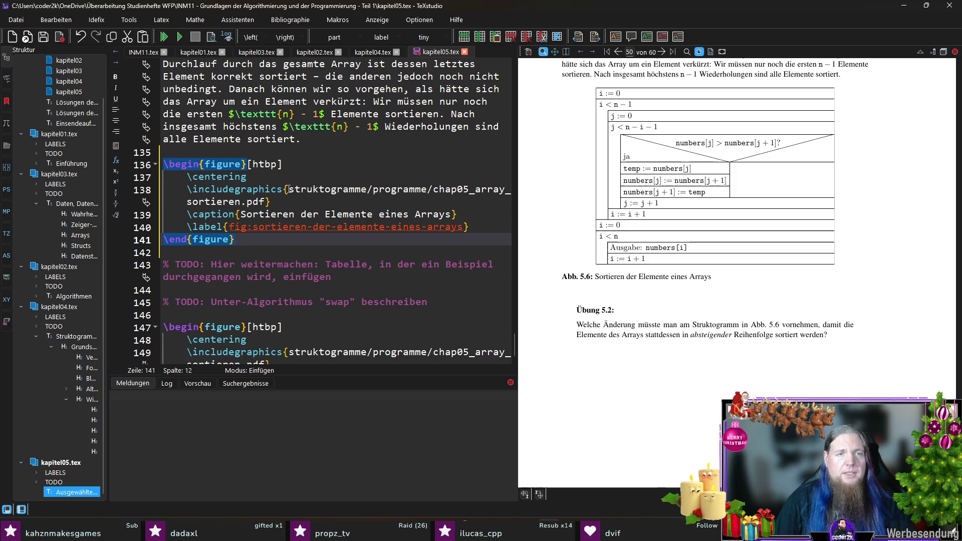
- Point the copy to media/bubblesort.pdf, caption it 'Schrittweises Sortieren der Elemente eines Arrays', adjust its label, and compile
left_click_drag(289, 189, 263, 202)
type("media/")
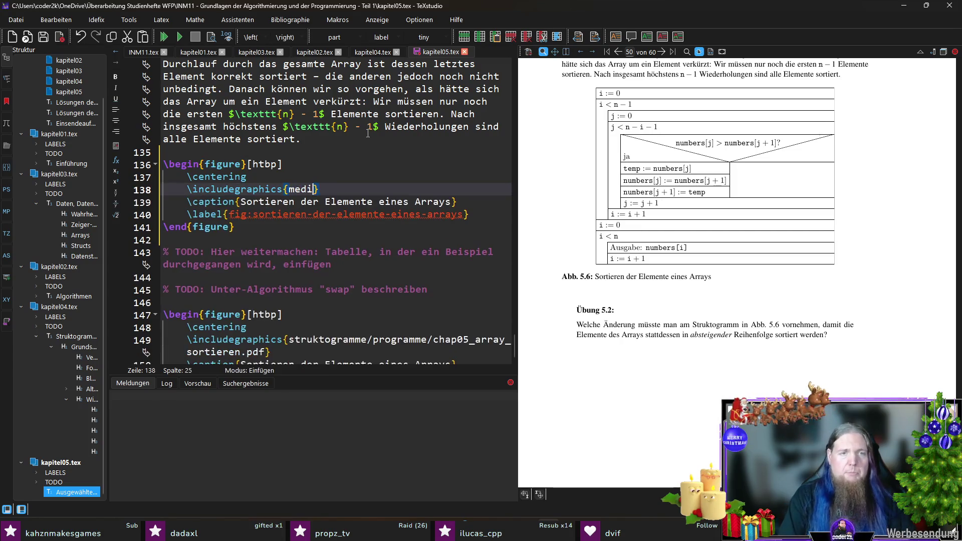
type("bubblesort.")
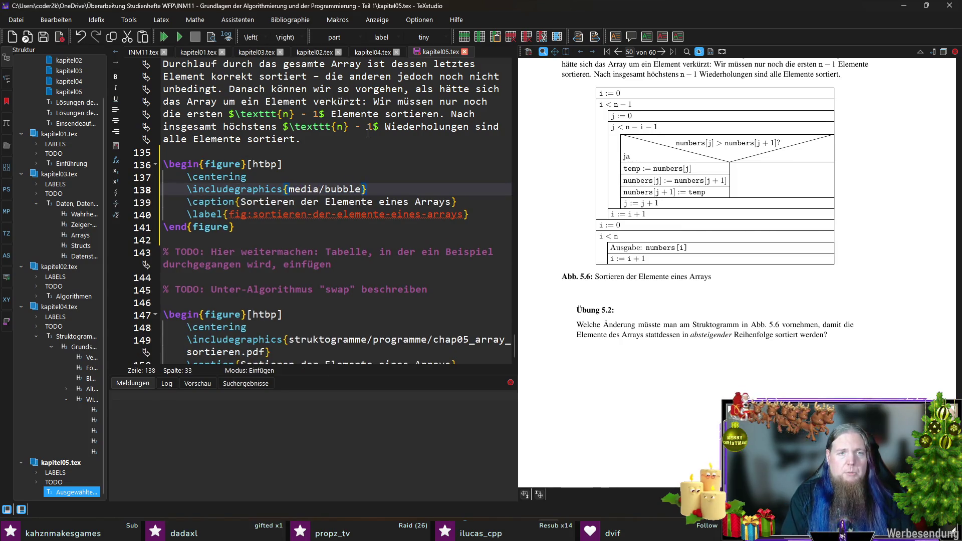
type("pdf")
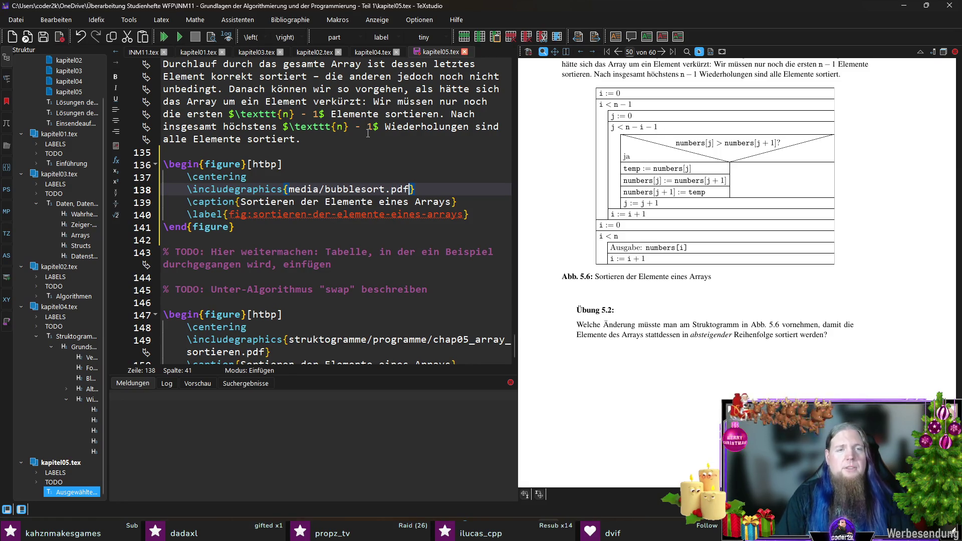
key("Down")
key("End")
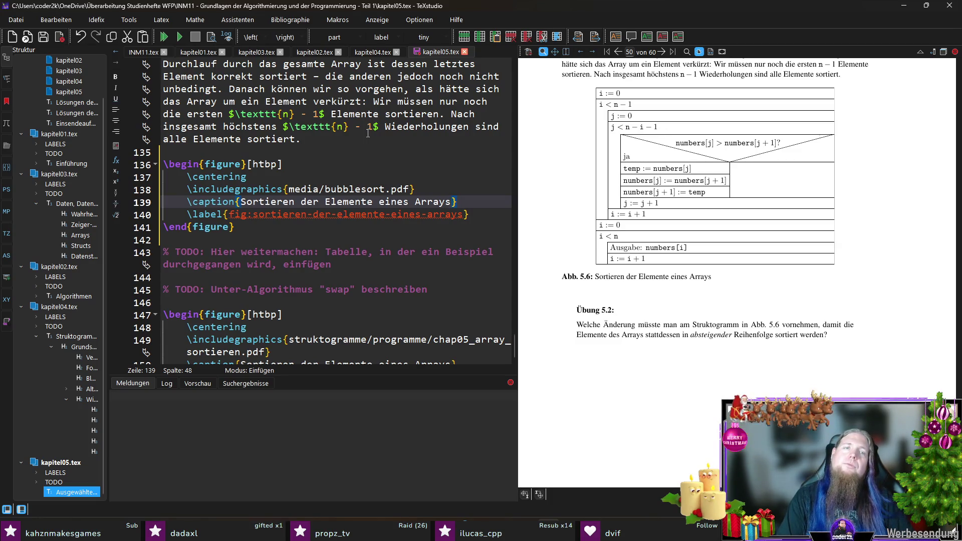
key("ctrl+shift+Left")
key("ctrl+shift+Left")
key("ctrl+shift+Left")
type("Schrittwi")
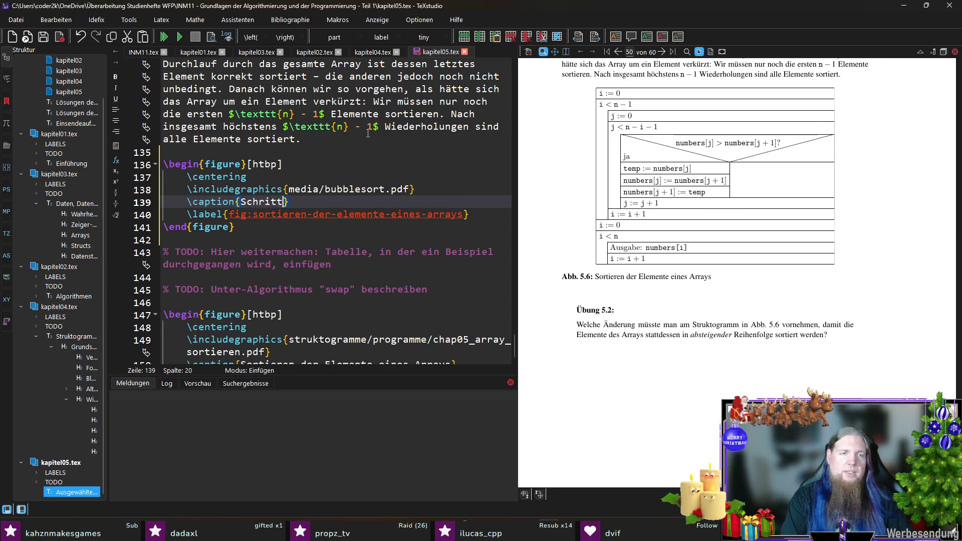
key("BackSpace")
type("eises Sortieren d")
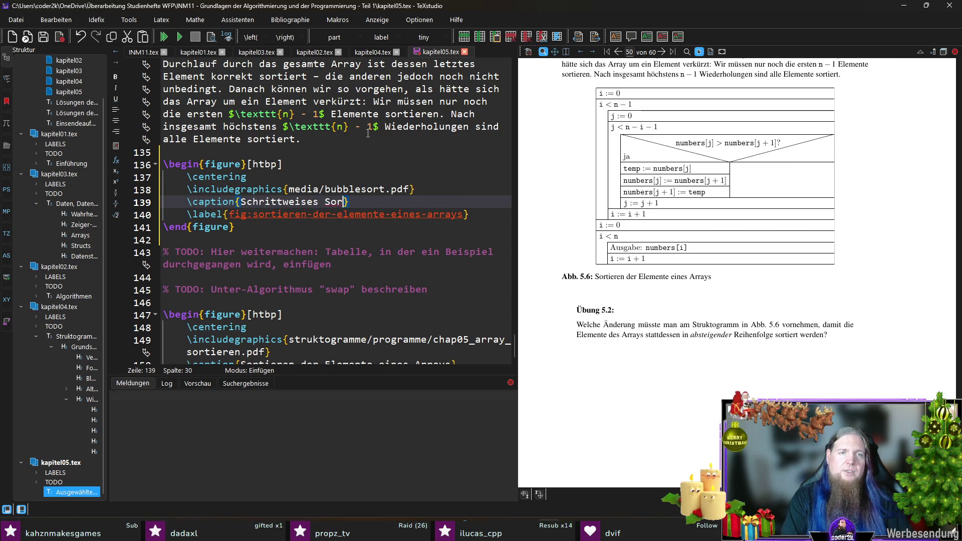
type("er Elemente eines ")
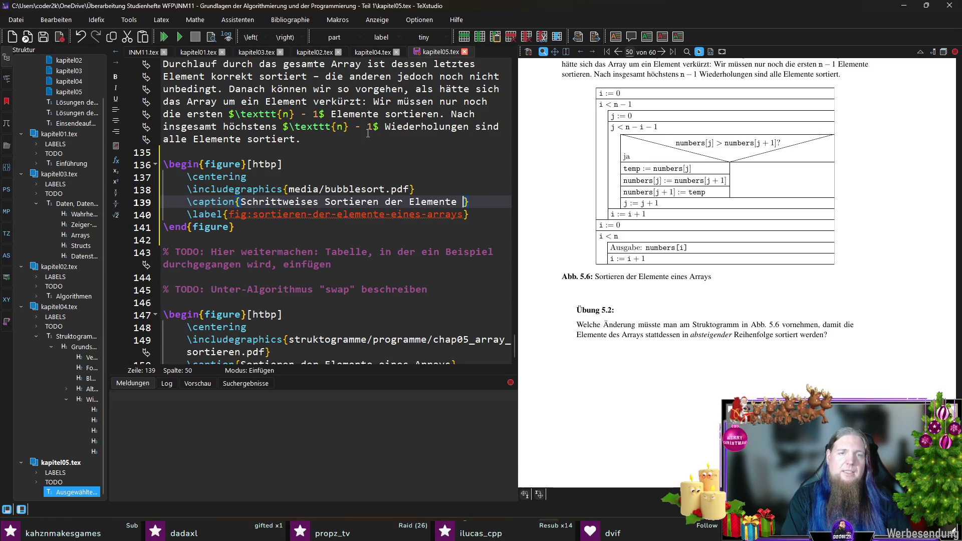
type("Arrays")
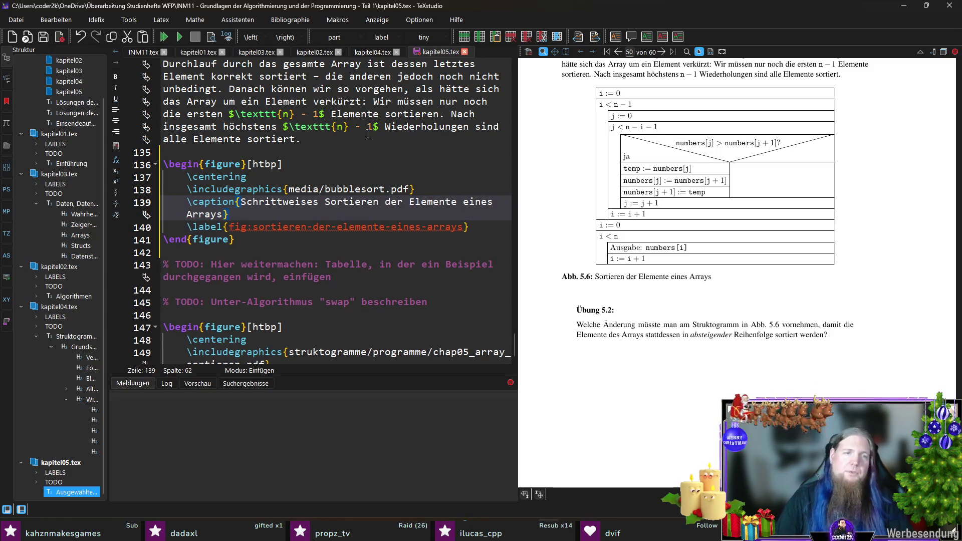
left_click(253, 229)
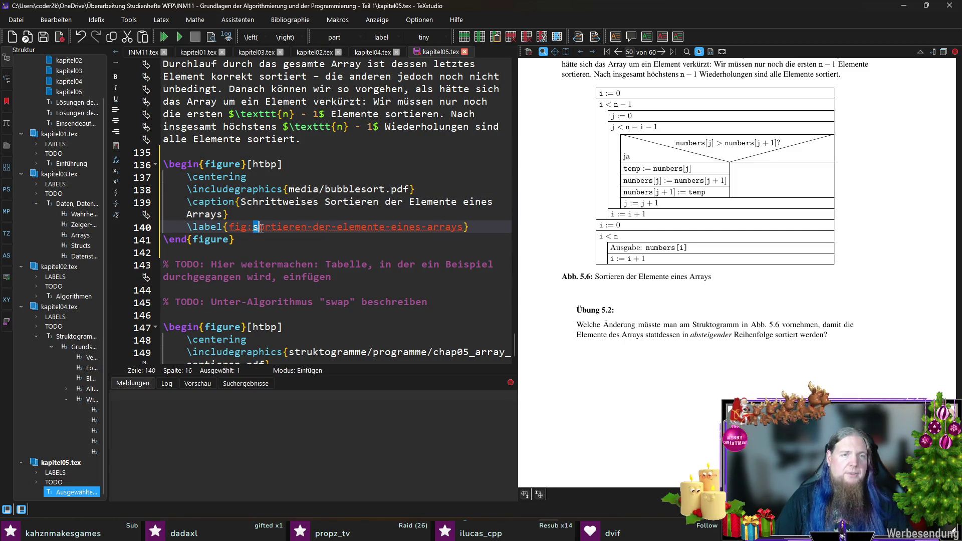
type("schrittw")
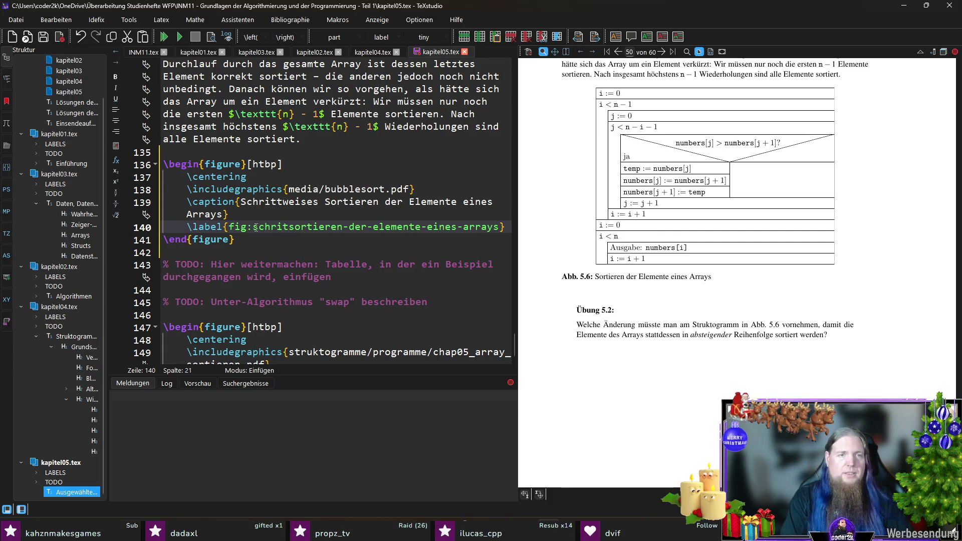
type("eises-")
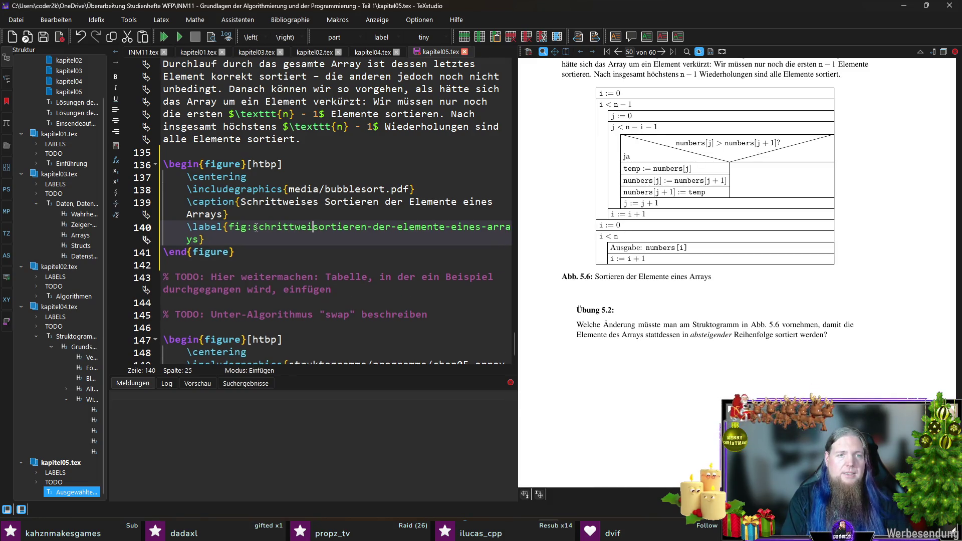
key("Down")
key("Down")
key("F5")
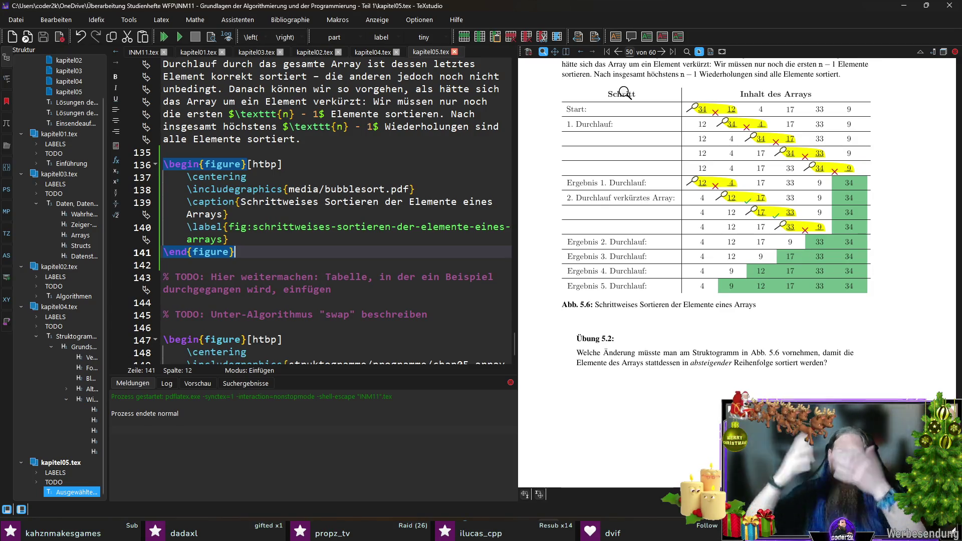
- Check the new Abb. 5.6 table in the PDF preview, then return to the paragraph before the figure
scroll(810, 151, "up", 2)
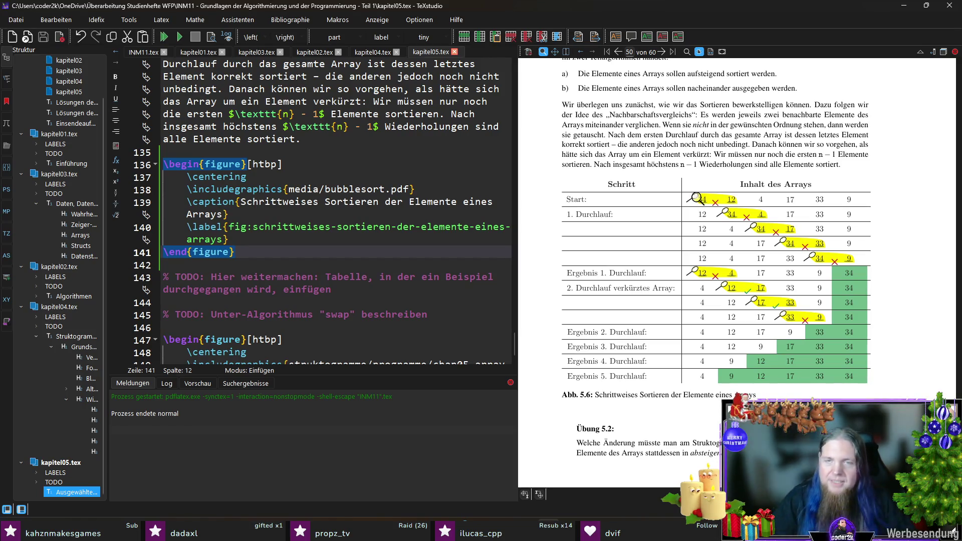
scroll(945, 196, "up", 1)
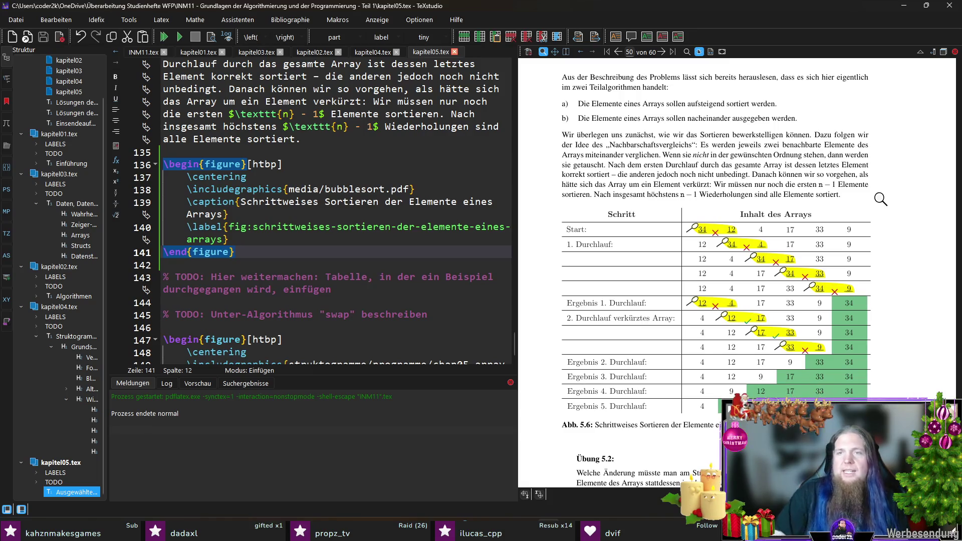
left_click(335, 141)
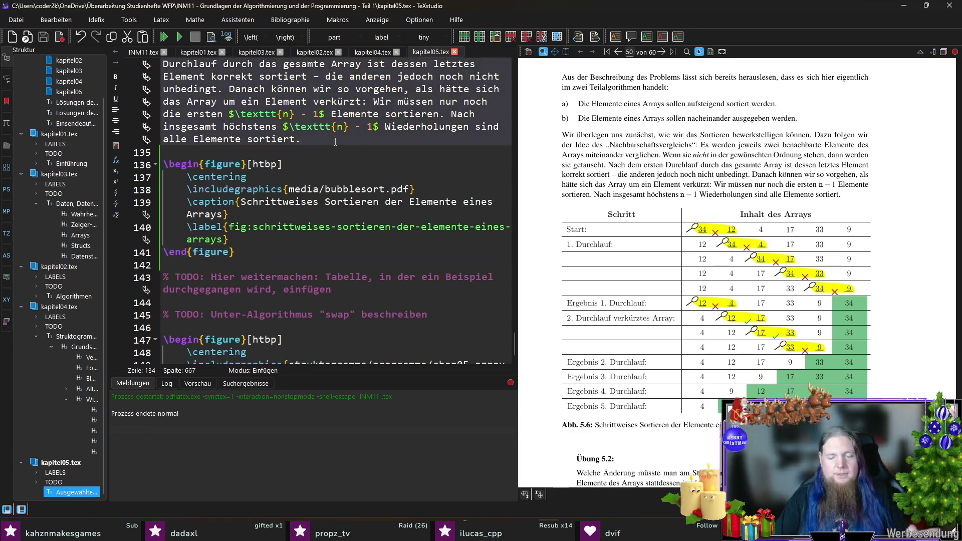
- Write a paragraph introducing the example array 34, 12, 4, 17, 33, 9 with a \ref to the sorting-steps figure
key("Return")
key("Return")
type("Wi")
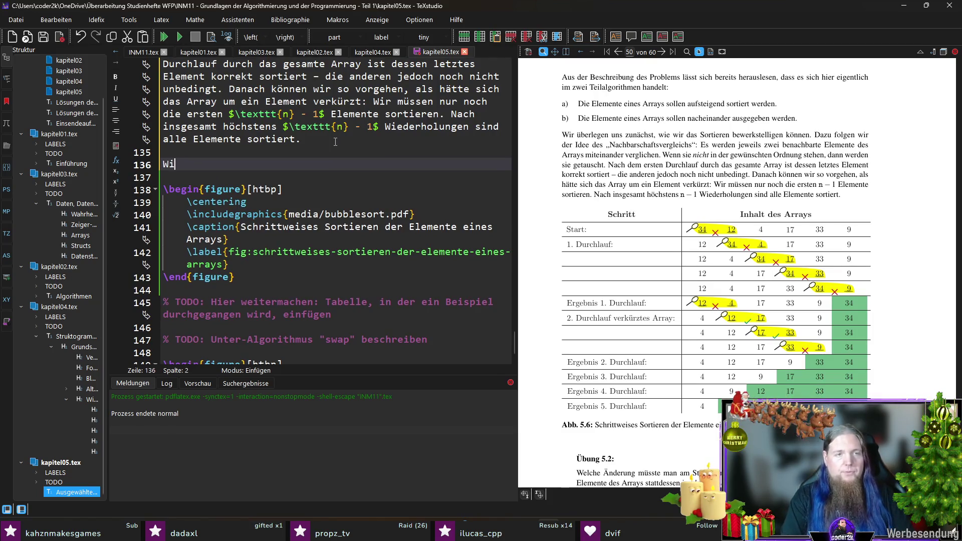
type("r illustrieren d")
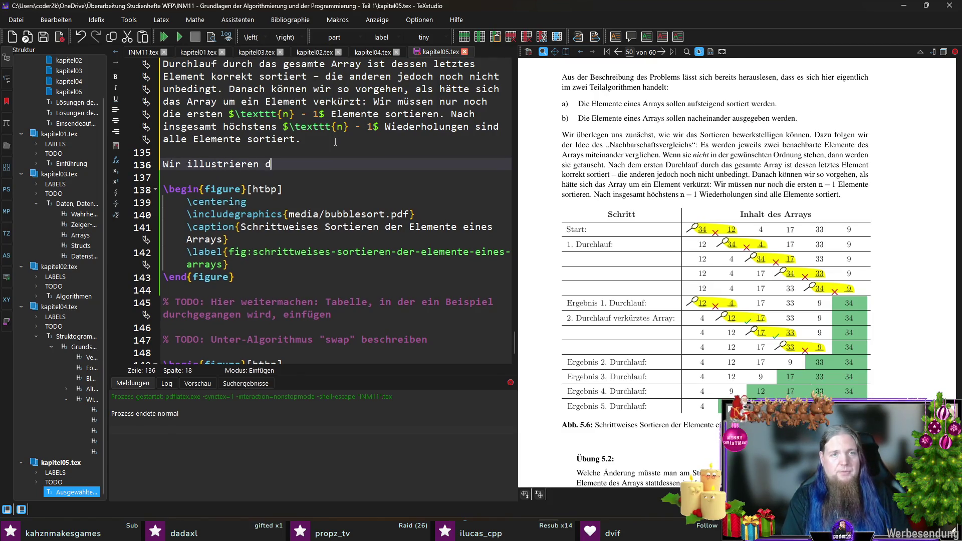
type("iesesVorgehen z")
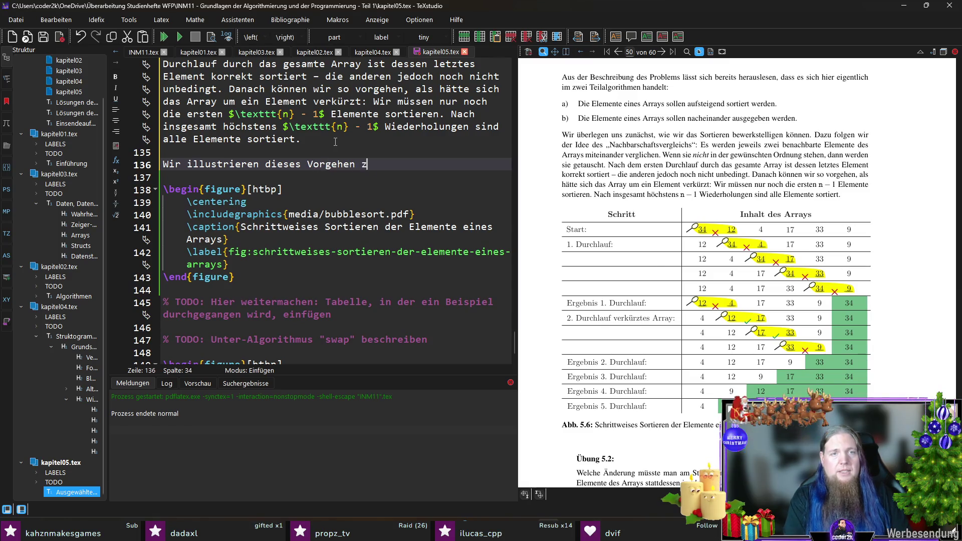
type("unächst an einem B")
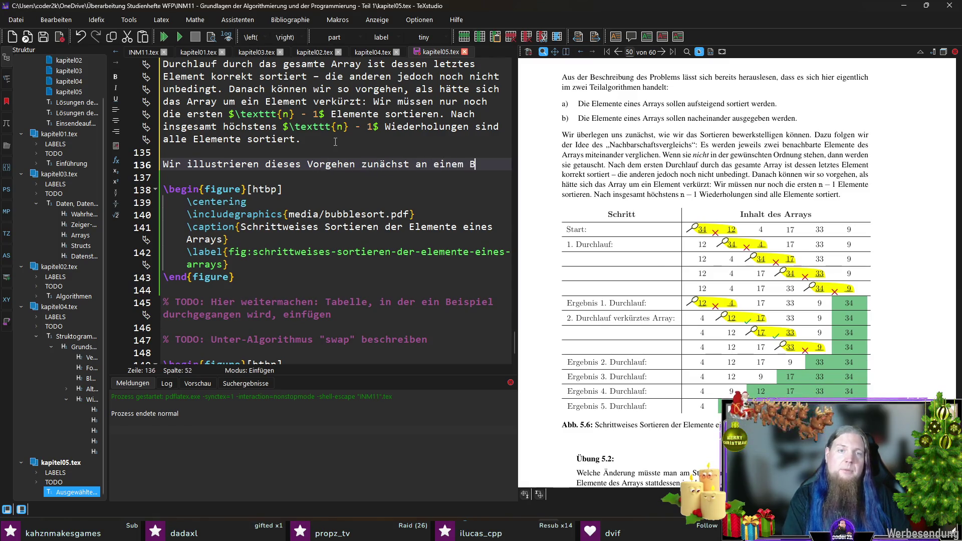
type("eispiel. Da")
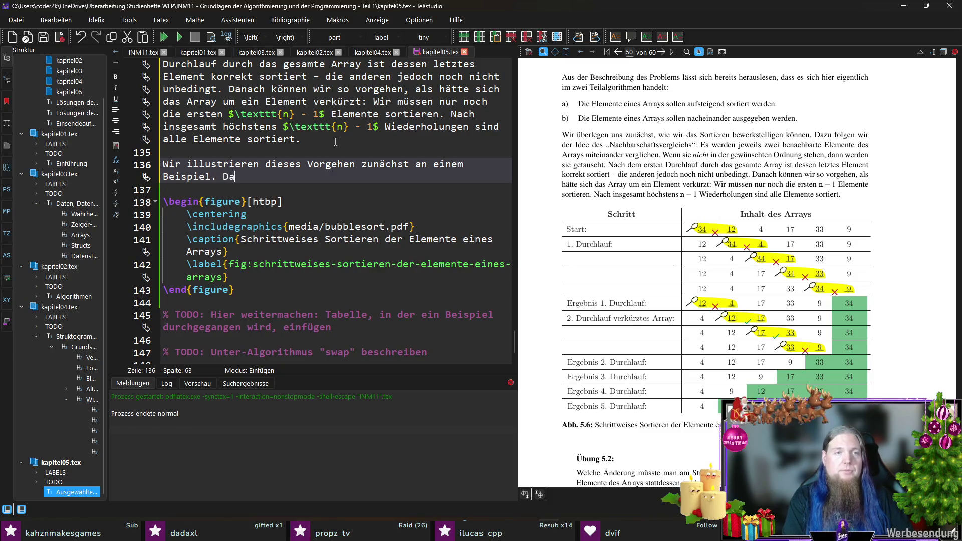
type("zu möchten ")
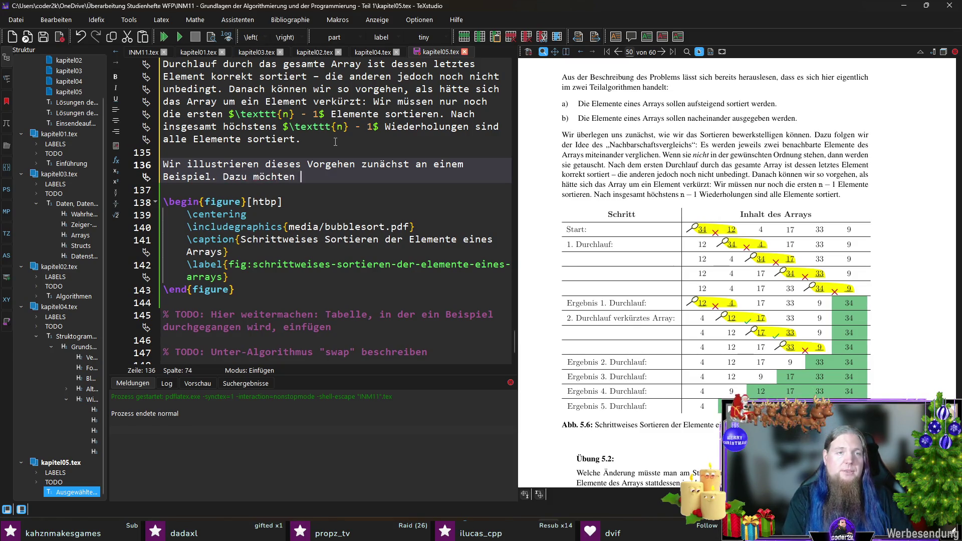
type("wir ein Array ")
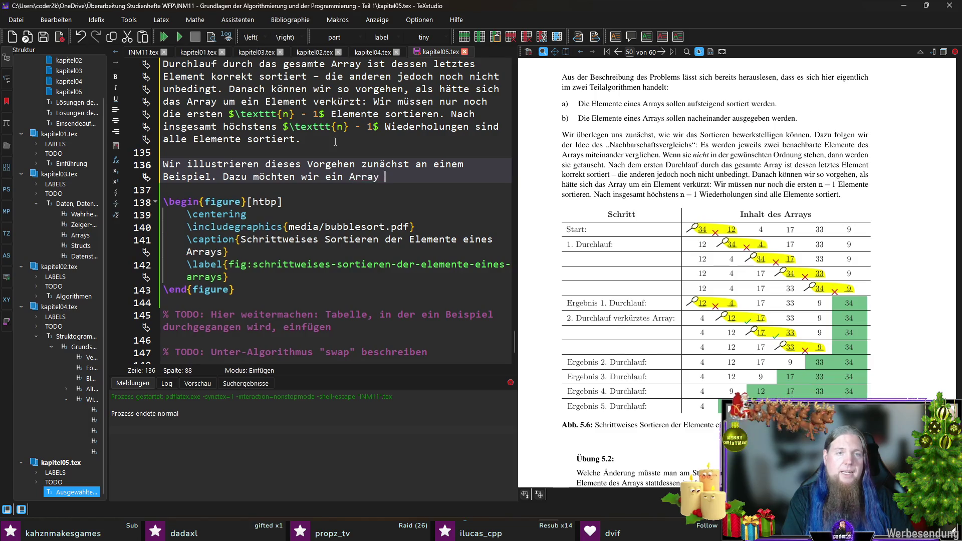
type("mit den Elementen $34$, $12$, $4$, $17$, $33$ und $9$ sortieren. Abb ")
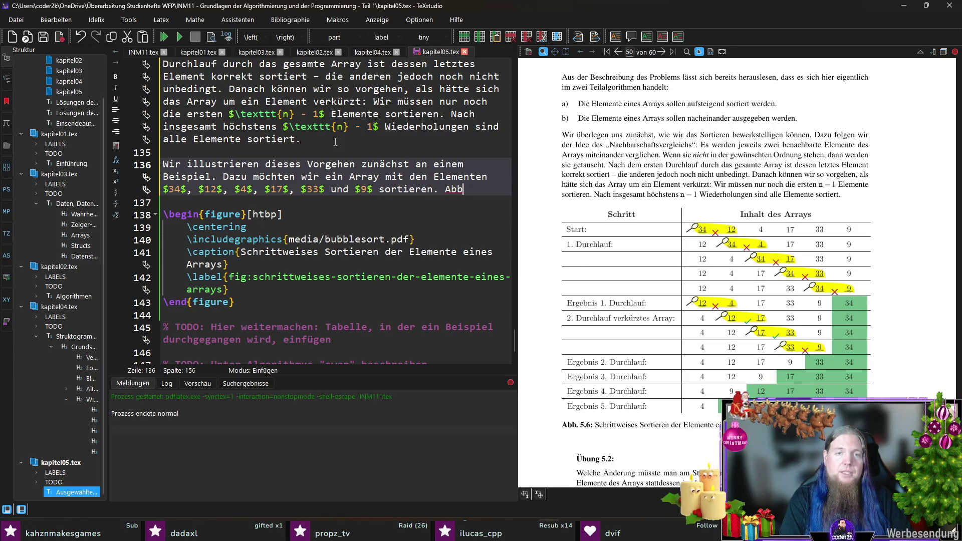
type(".")
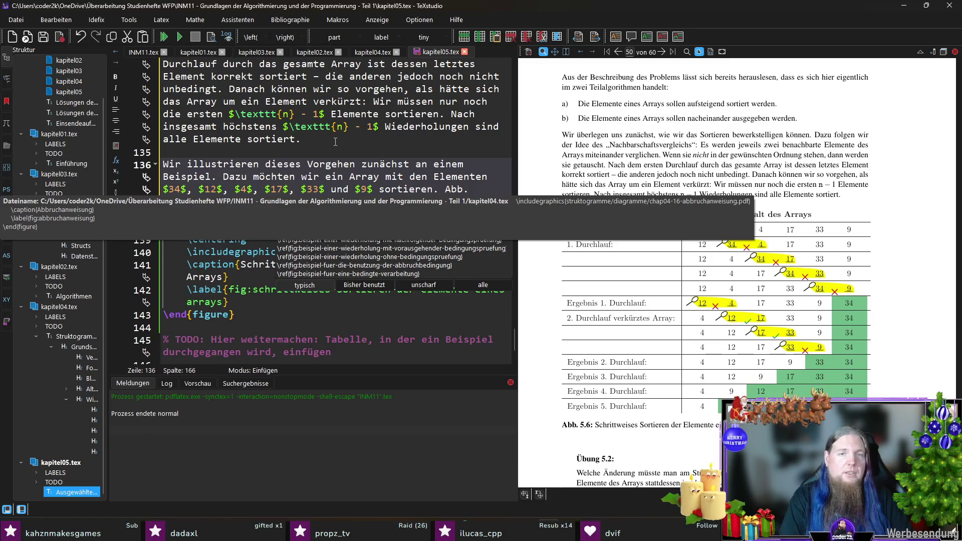
type(" \ref{figschr")
key("Return")
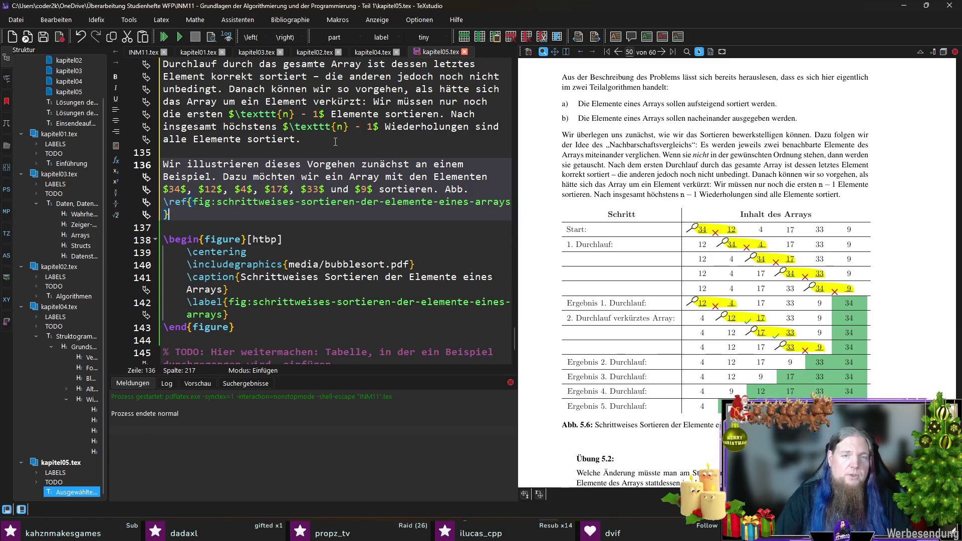
scroll(351, 201, "down", 2)
scroll(394, 286, "up", 1)
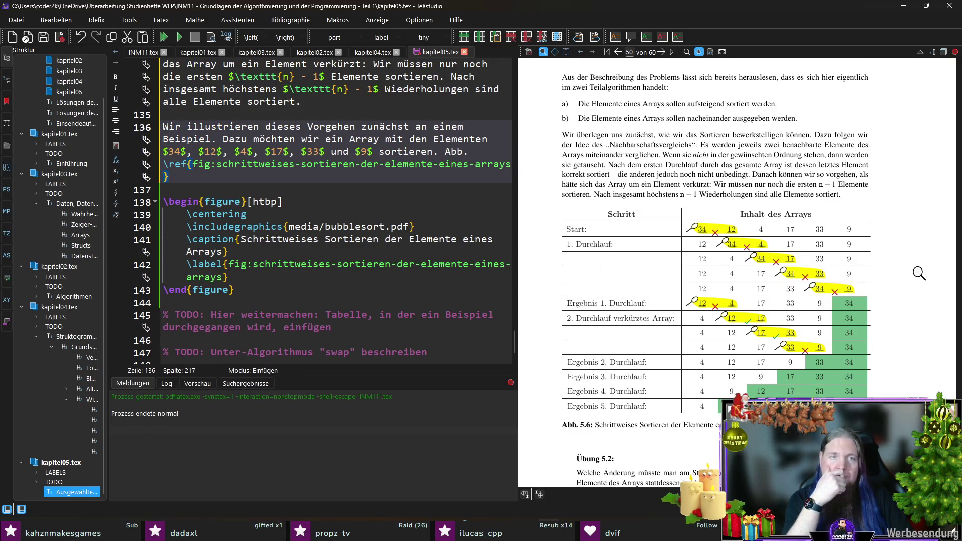
type(" zeigt")
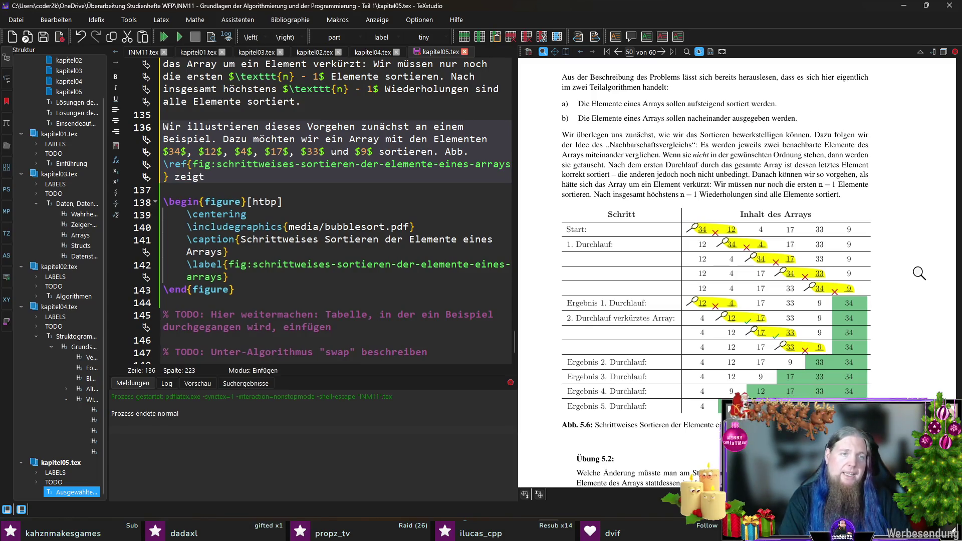
type(" die einzelne")
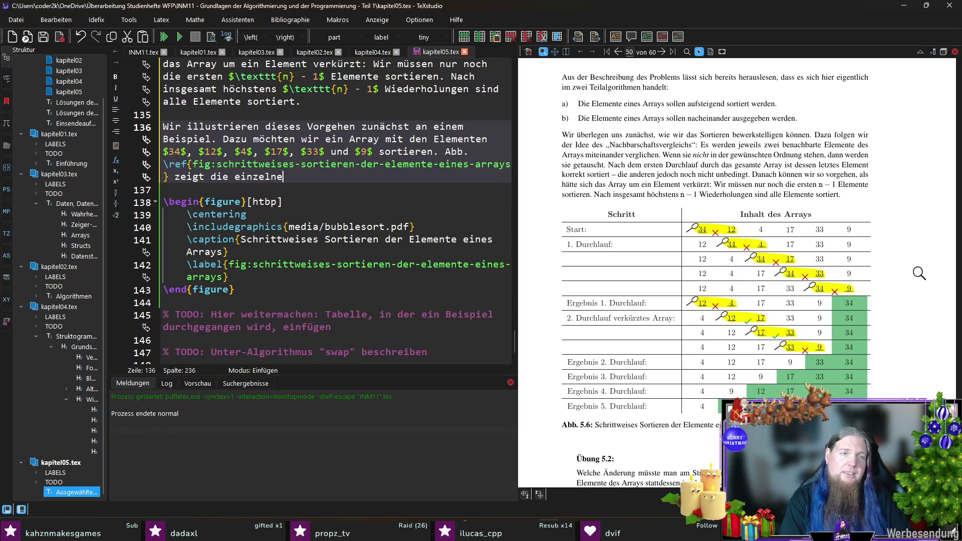
type("n Schrittedes Sortierprozessen.")
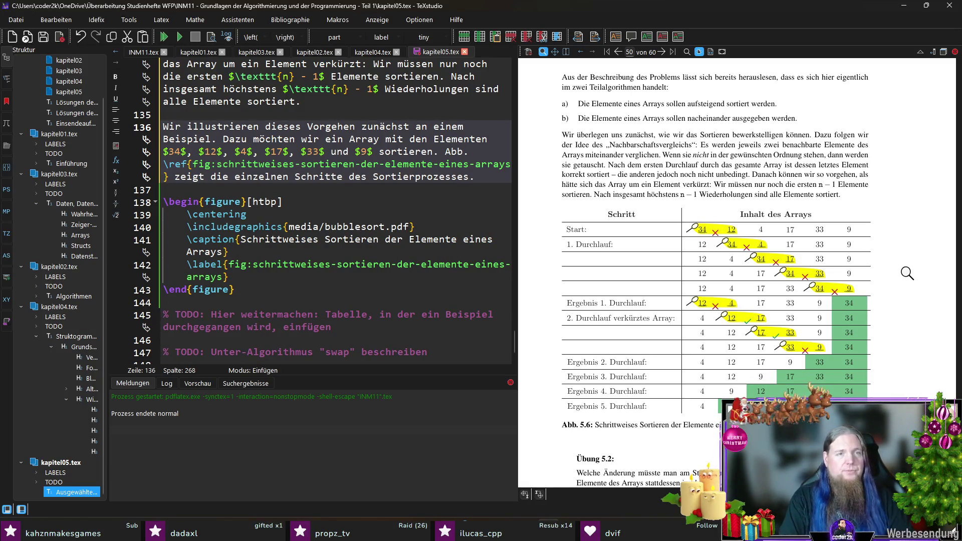
key("Return")
key("Return")
- Insert an itemize list below the example paragraph and change the paragraph's closing period to a colon
type("begin{item")
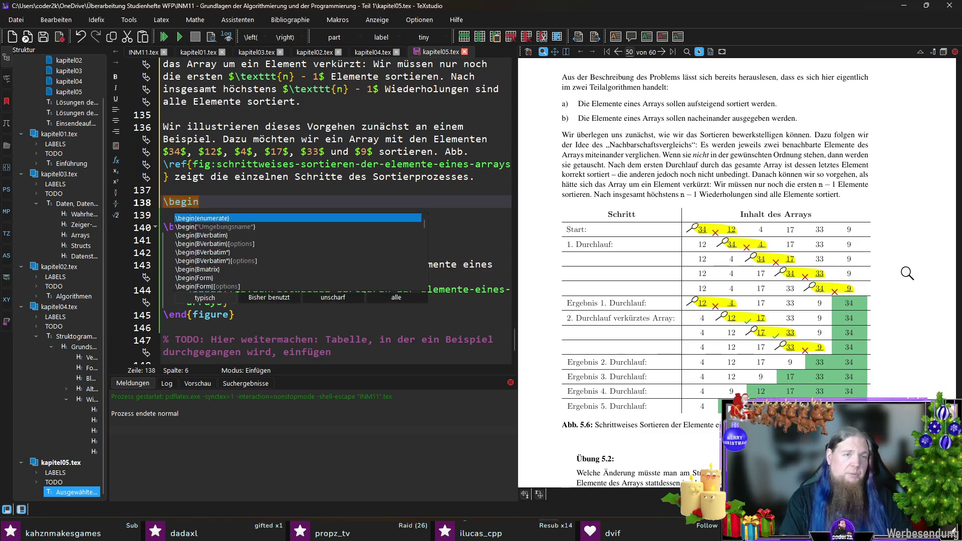
key("Return")
key("Up")
key("Up")
key("End")
key("BackSpace")
type(":")
key("Down")
key("Down")
key("Down")
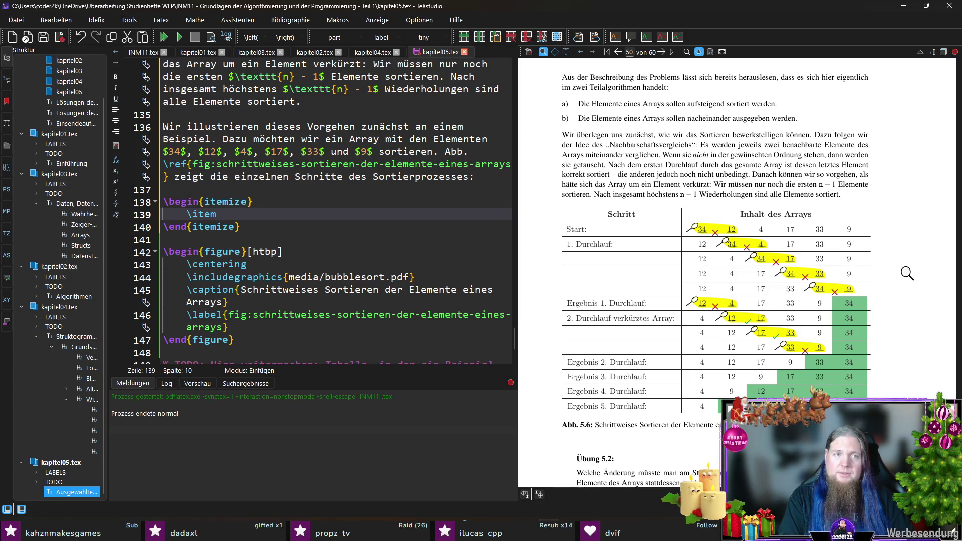
key("Up")
key("Up")
key("Up")
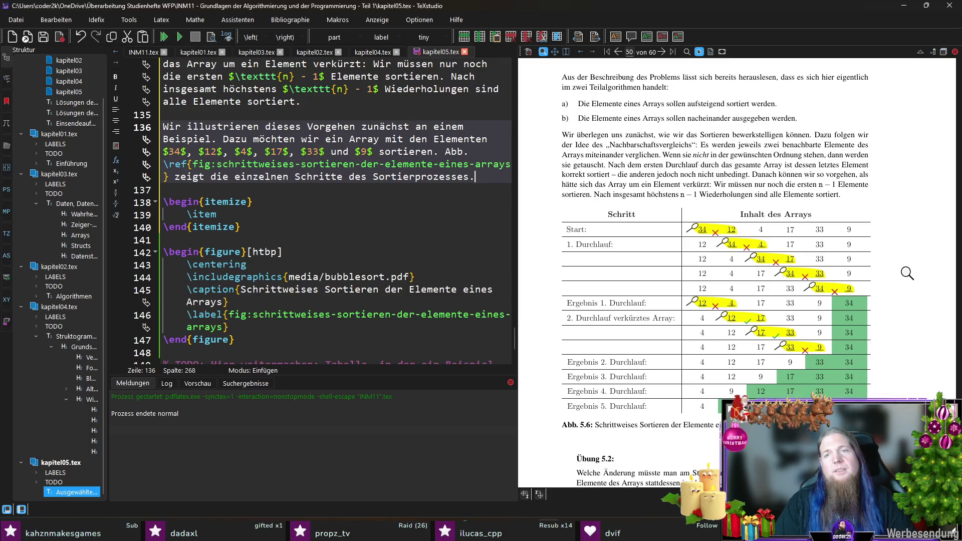
- Explain the yellow magnifier pairs, green ticks or red crosses, and green-shaded sorted cells, then begin 'Die einzelnen Schritte sind:'
type("Die gelb hinterlegten Zahlenpaare mit dem Lupensymb")
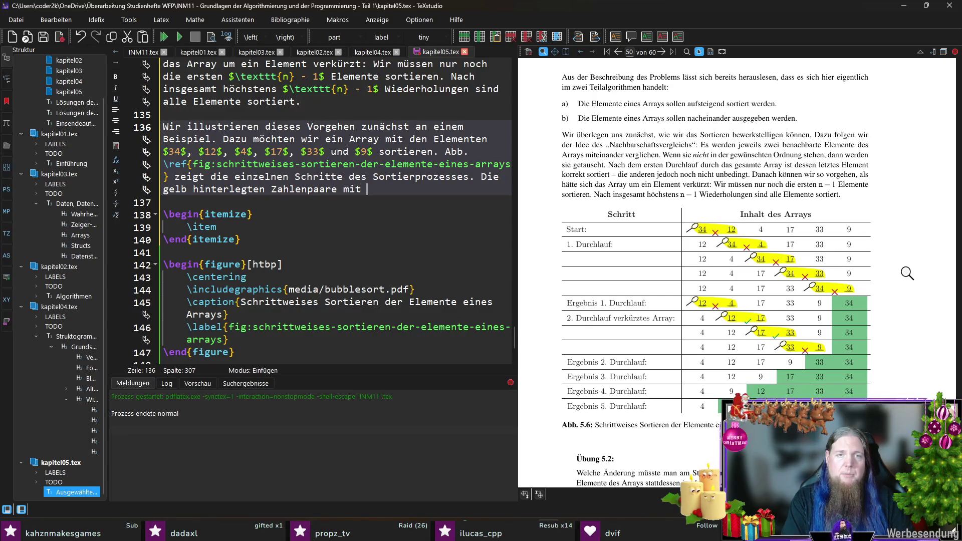
type("ol")
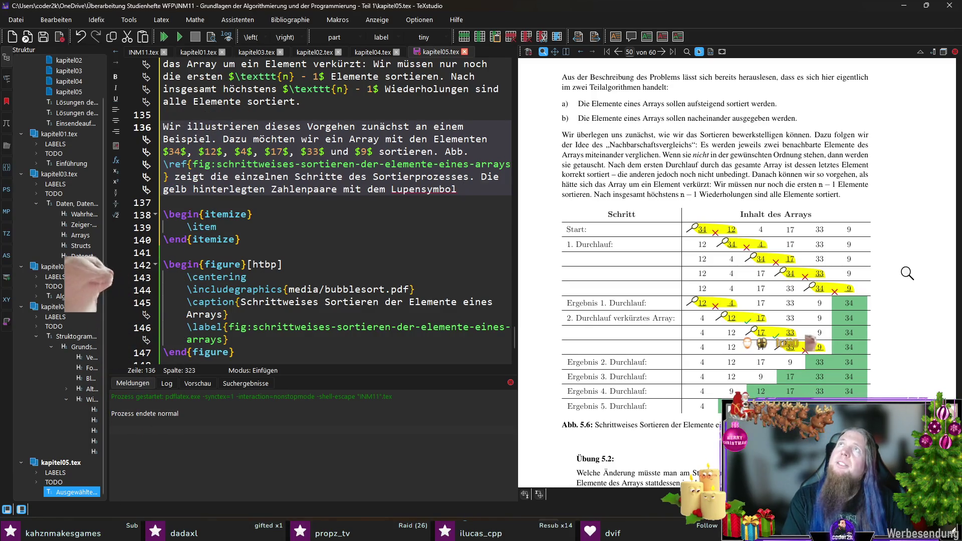
type(" heben diej")
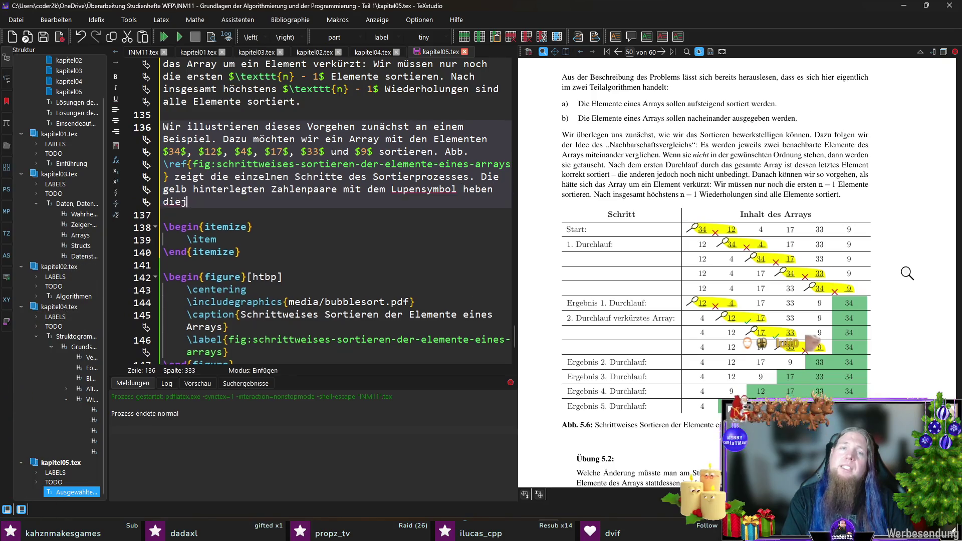
type("enigen Elemente hervo")
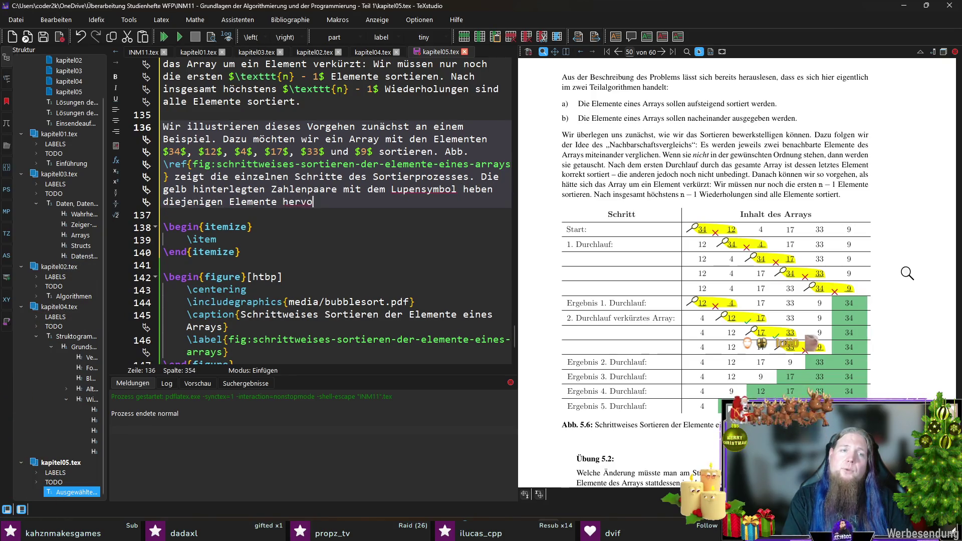
type("r, die ")
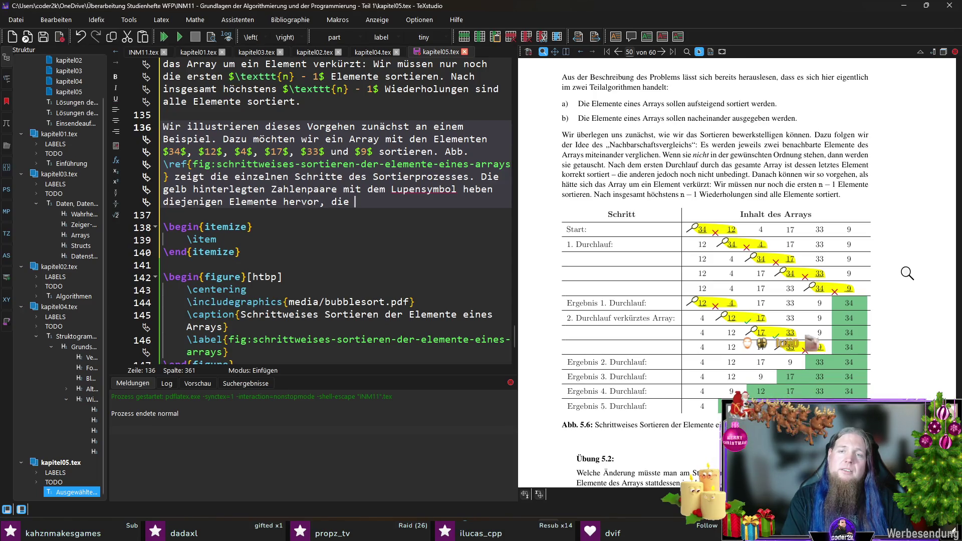
type("im jeweil")
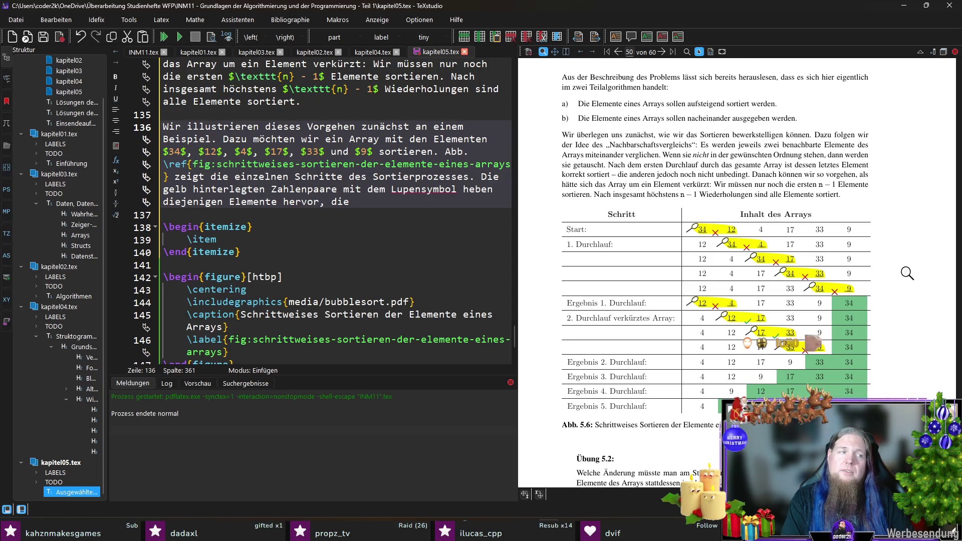
type("igen Schri")
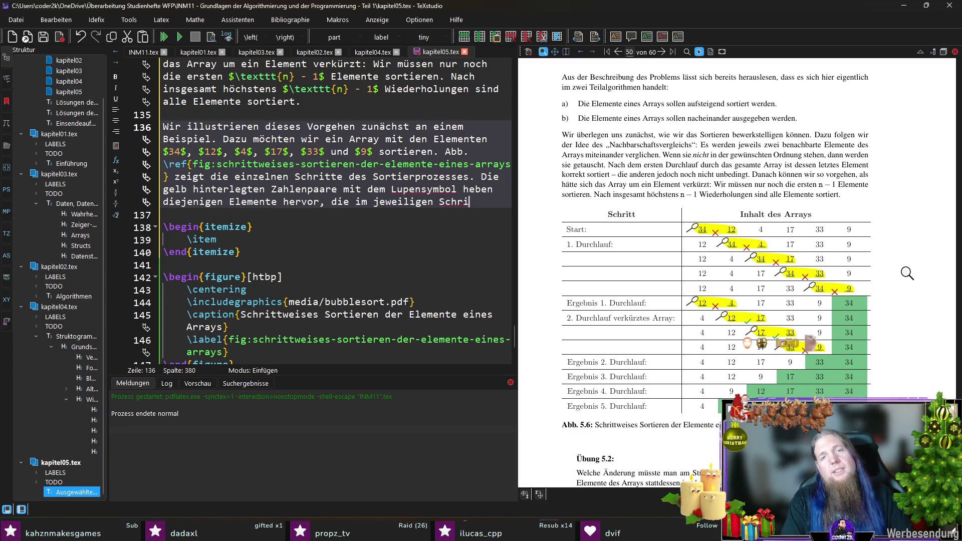
type("tt betrachtet werden.")
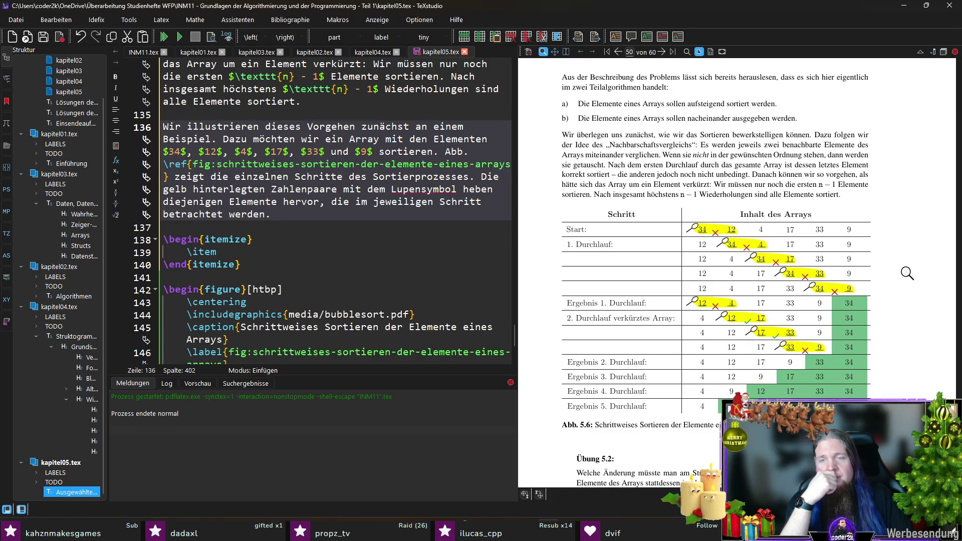
type(" Sind id")
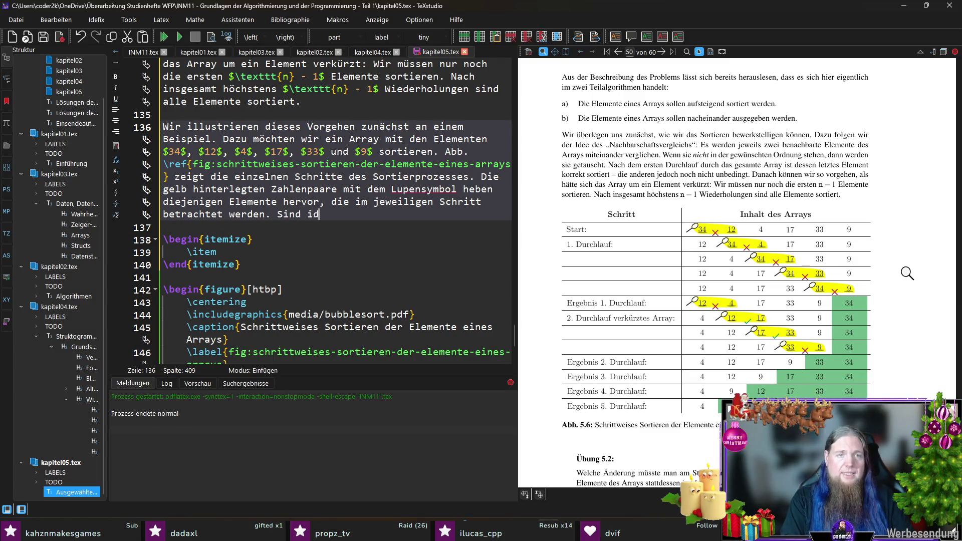
key("BackSpace")
key("BackSpace")
type("die beiden ")
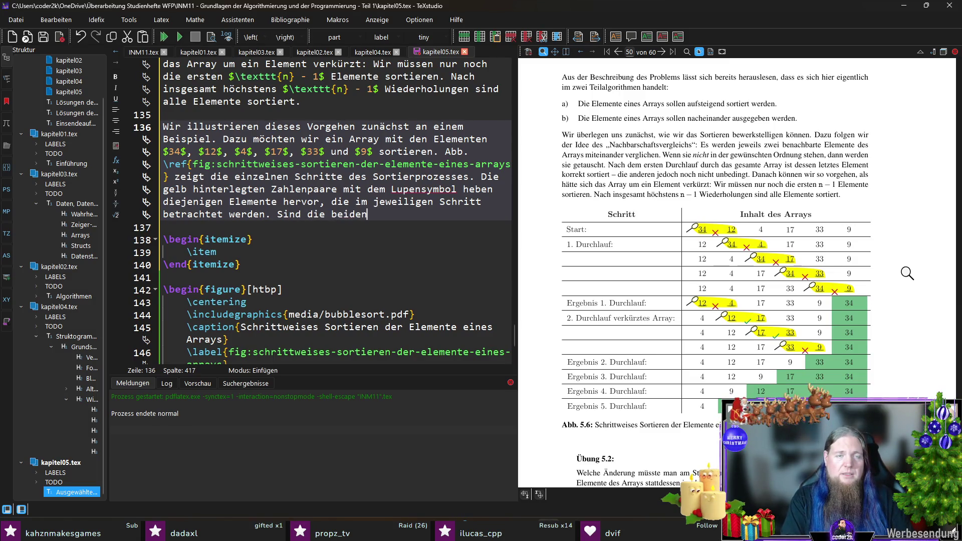
type("Wer")
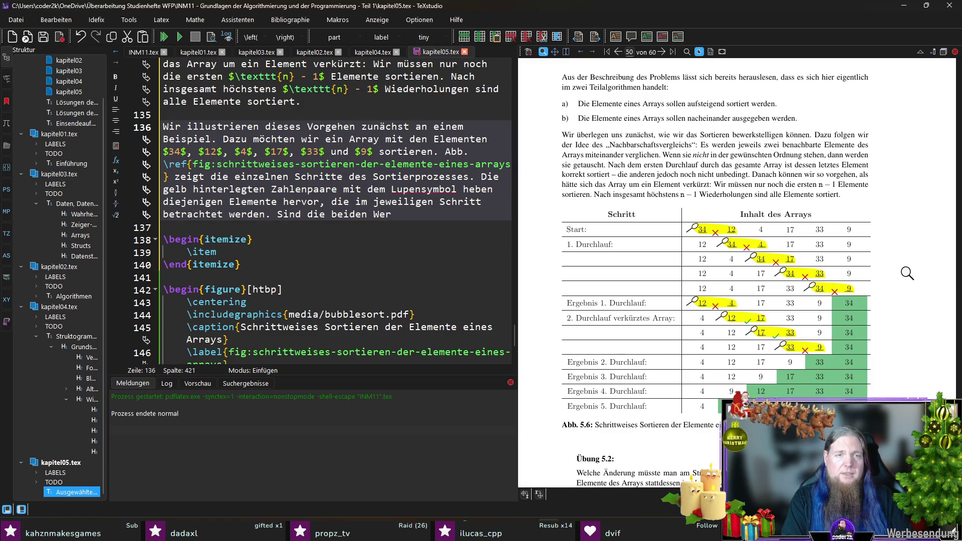
key("BackSpace")
key("BackSpace")
key("BackSpace")
type("Elemente kor")
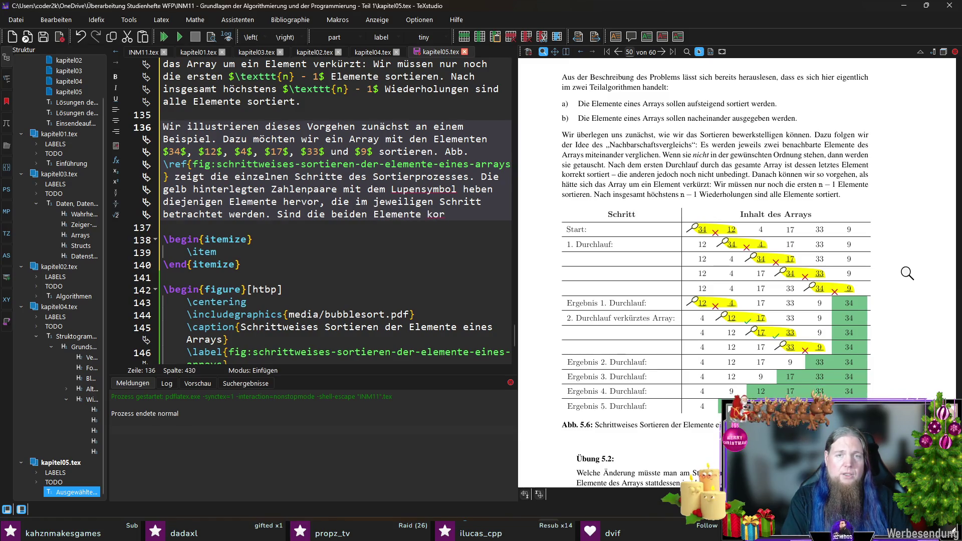
type("rekt sortiert, ist ")
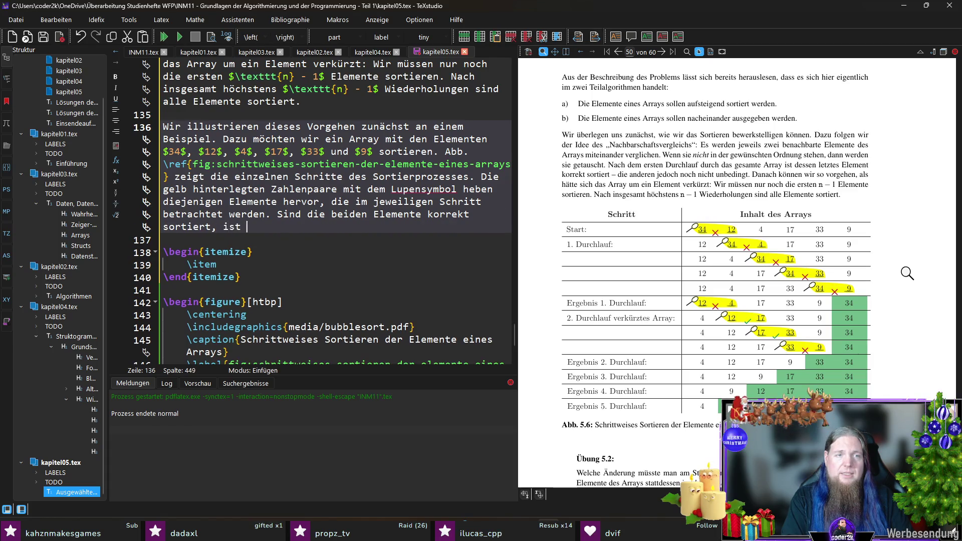
type("das mit einem grünen")
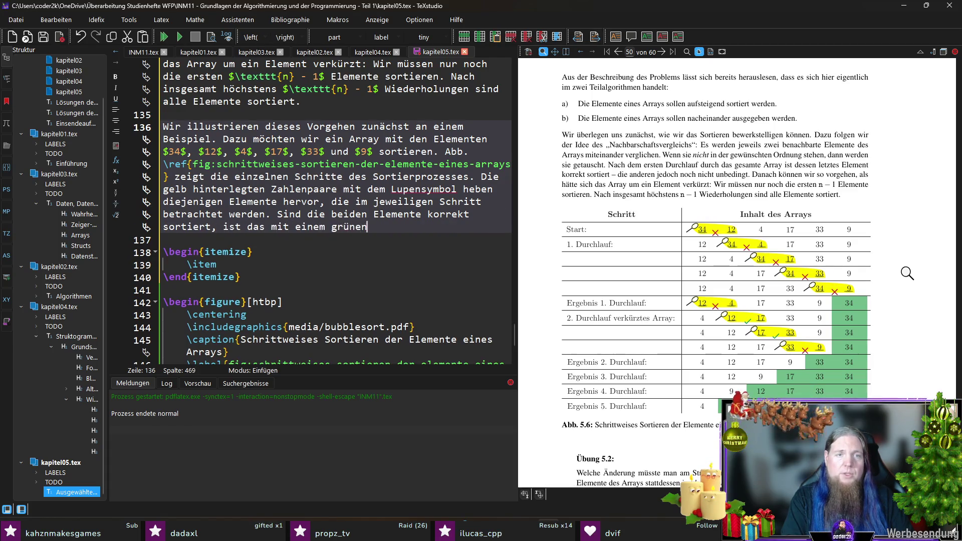
type(" Häkchen markiert")
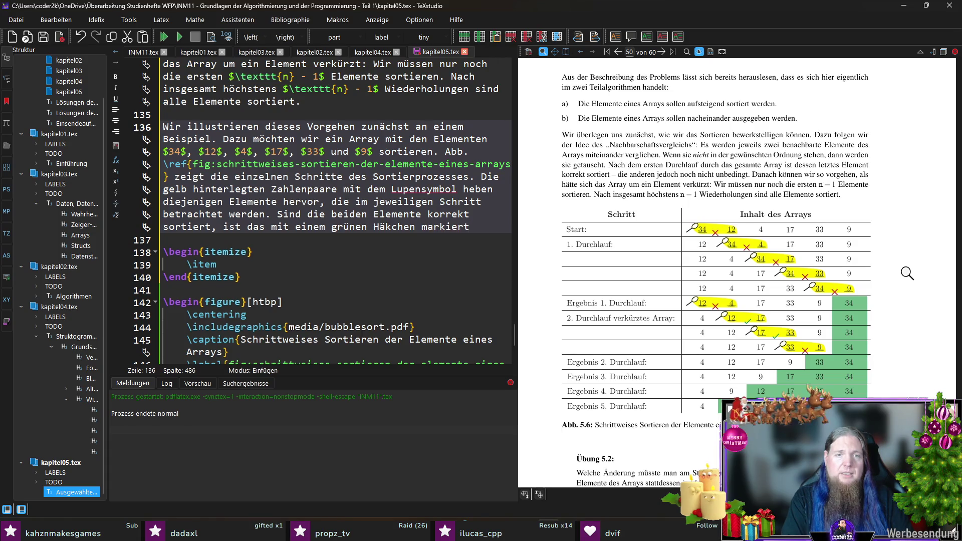
type(", andernfalls ")
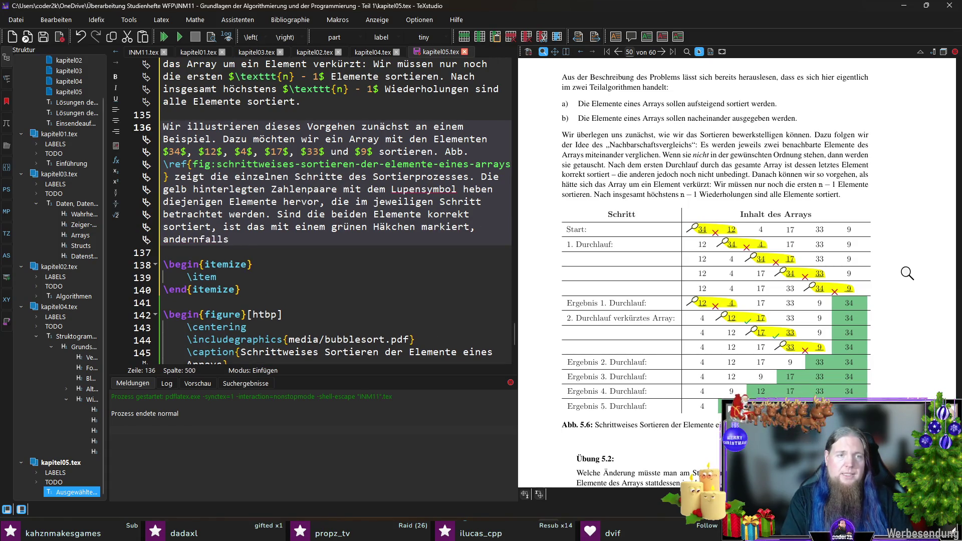
type("mit einem roten K")
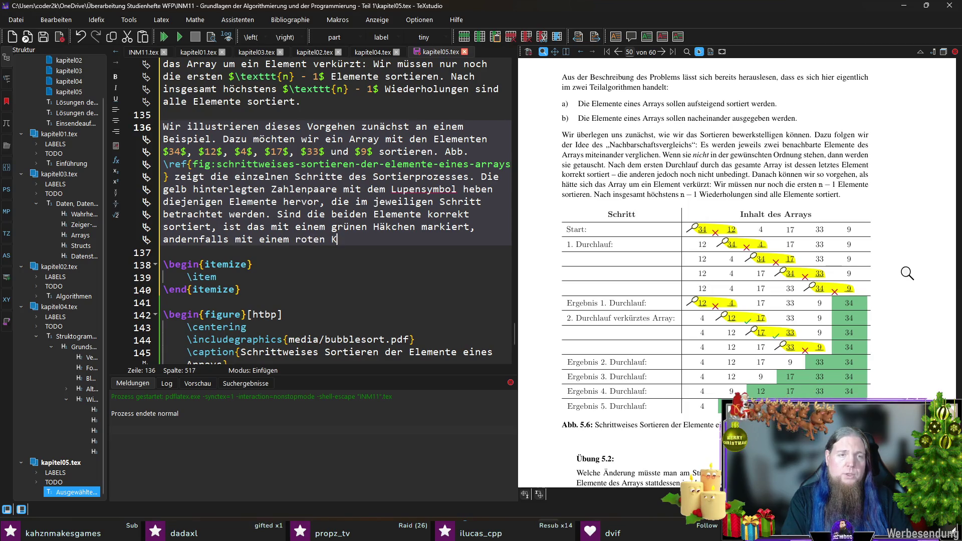
type("reuz. ")
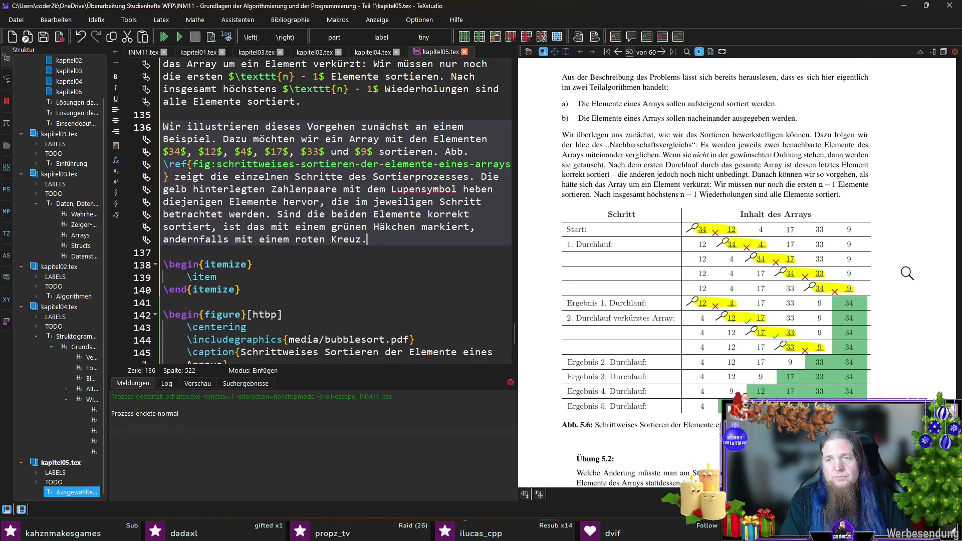
type("Die ")
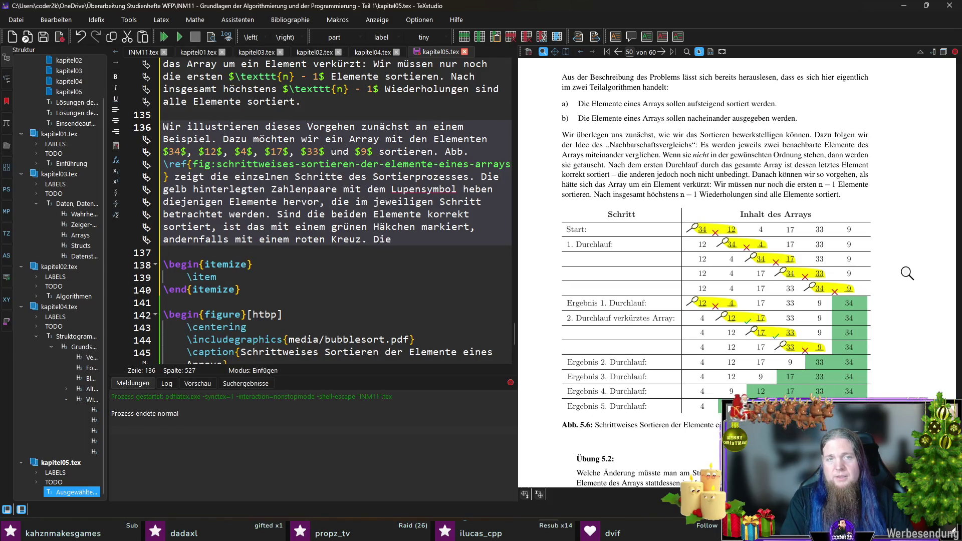
type("Teile ")
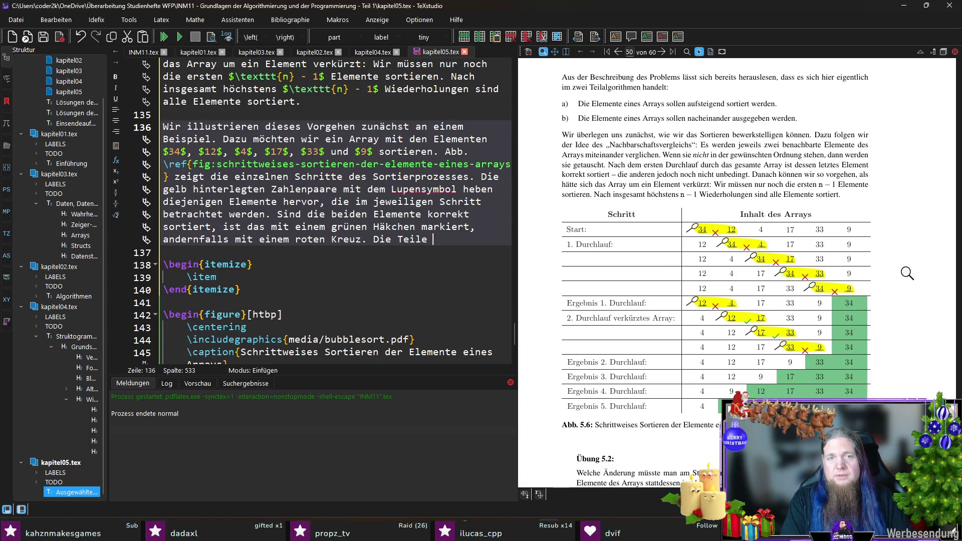
type("am Ende")
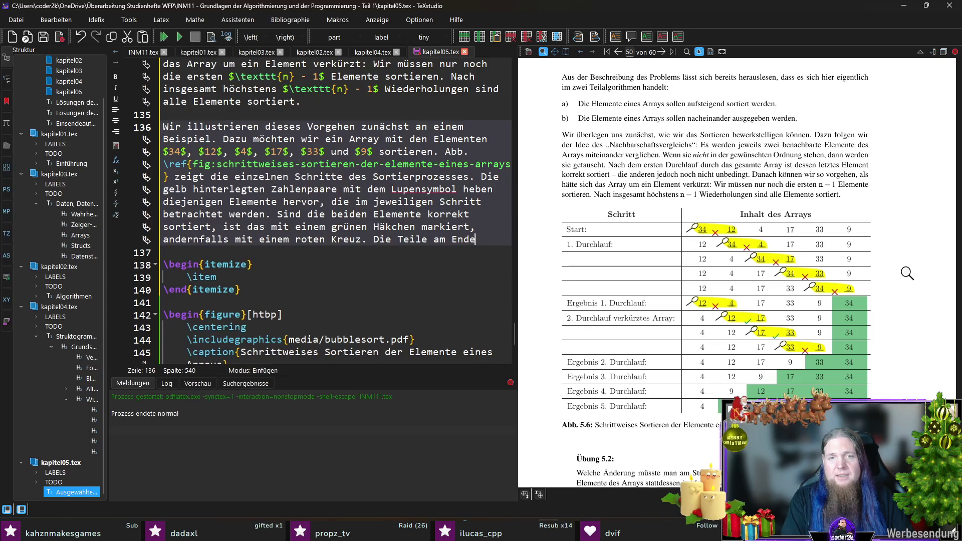
type(" des Arrays, ")
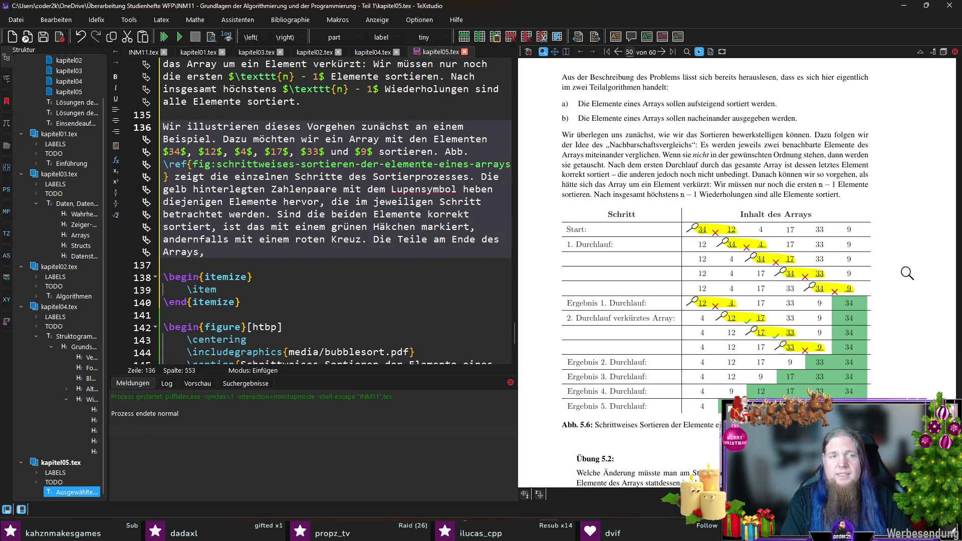
type("die bereits")
key("ctrl+shift+Left")
key("ctrl+shift+Left")
type("von denen ")
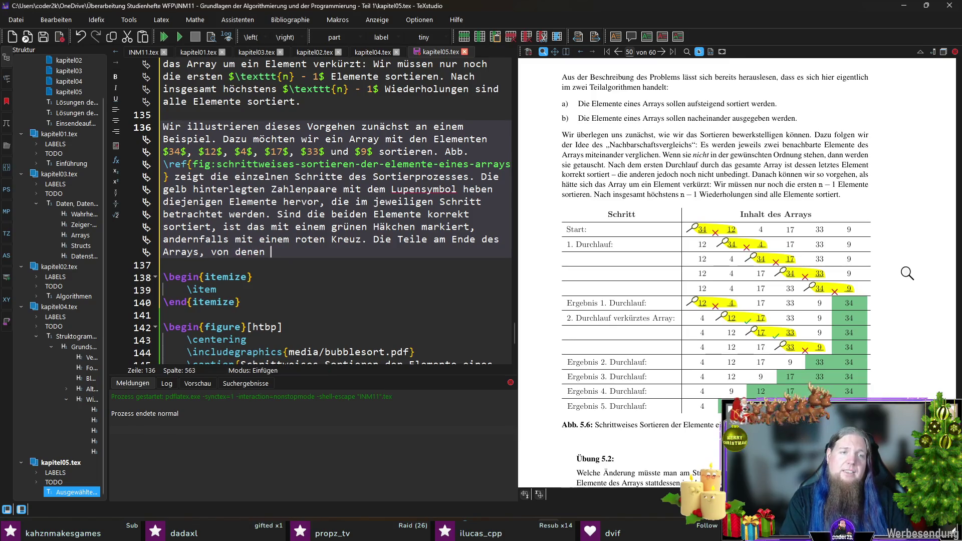
type("wir wis")
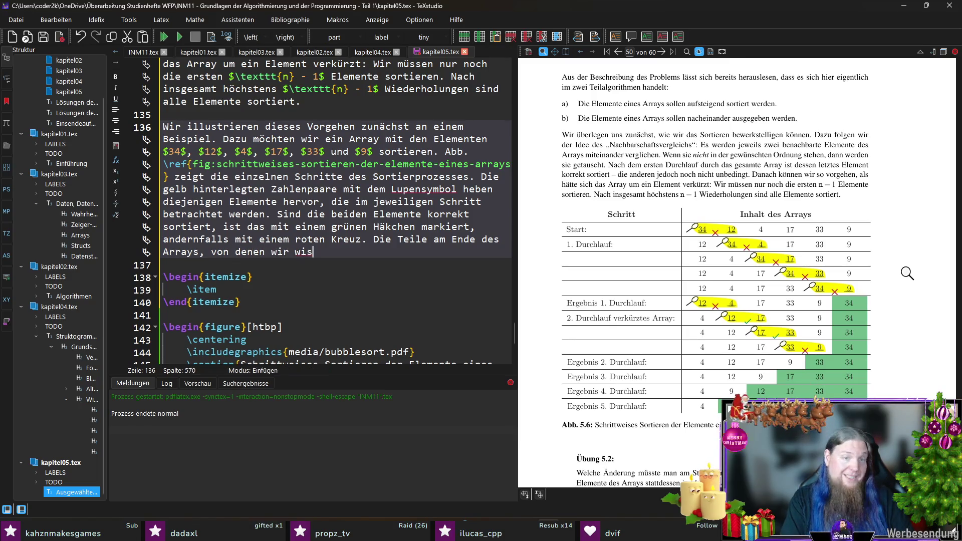
type("sen, dass die bereits v")
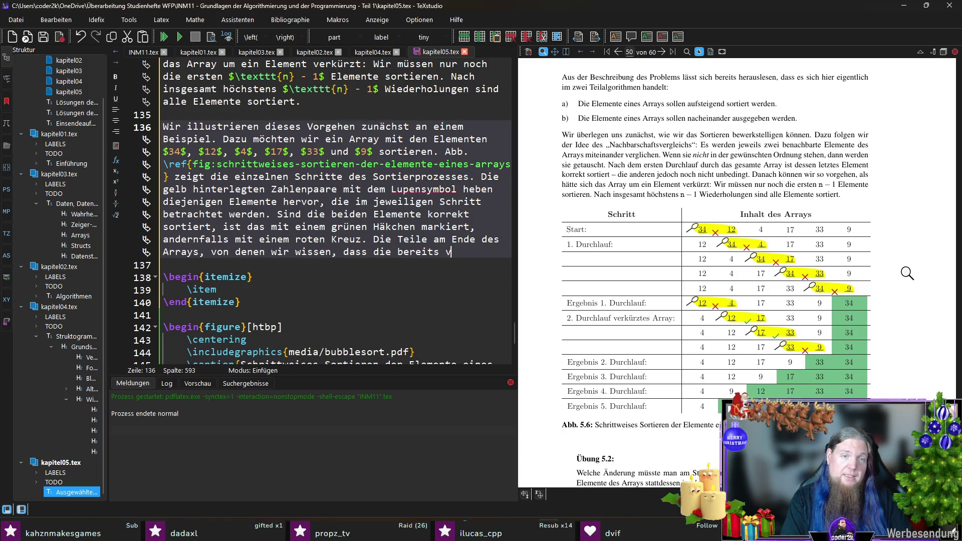
type("ollständig sortiert")
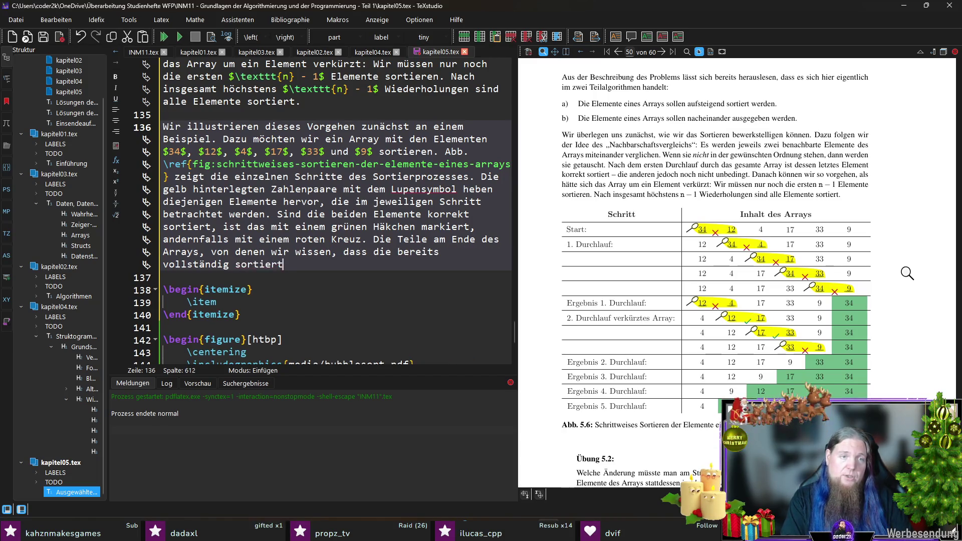
type(" sind, sind grün hinterlegt.")
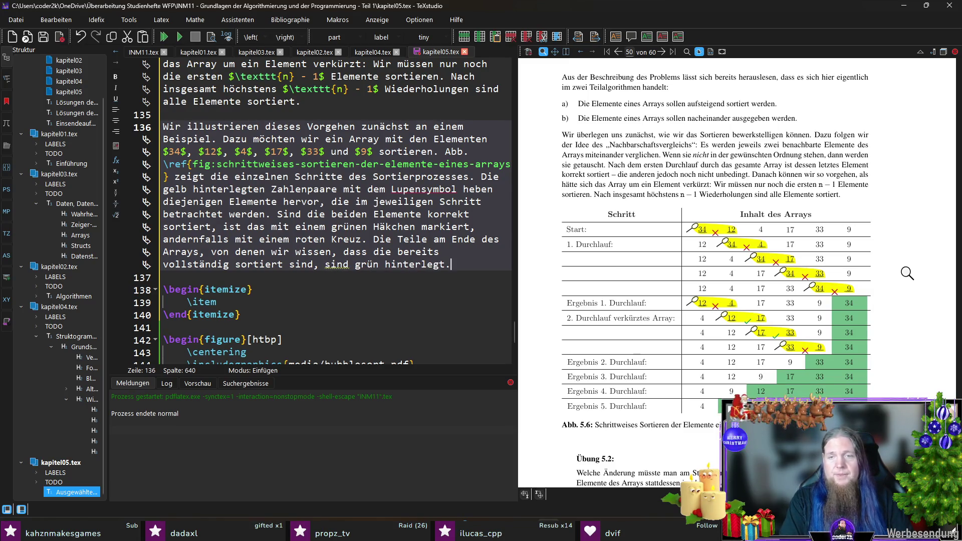
scroll(378, 265, "down", 2)
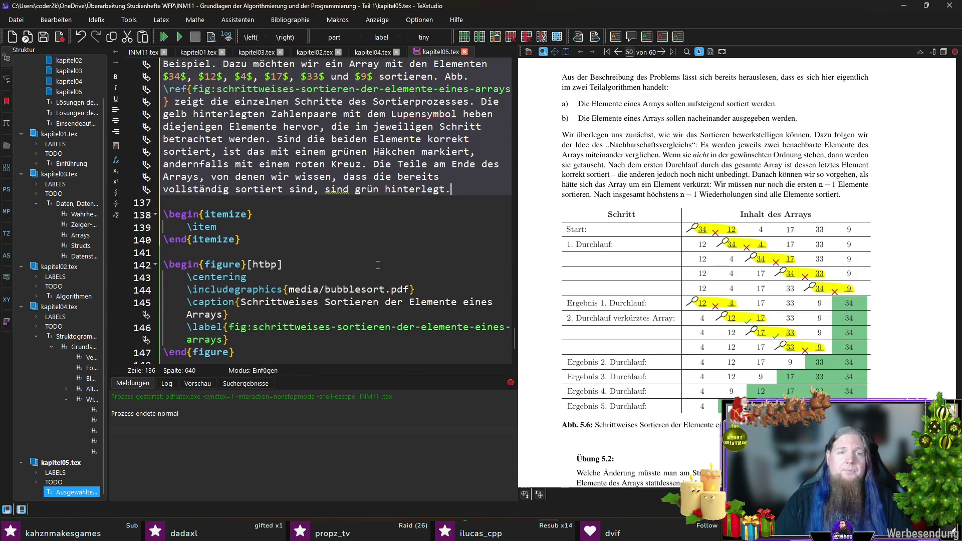
key("Return")
key("Return")
type("Die ei")
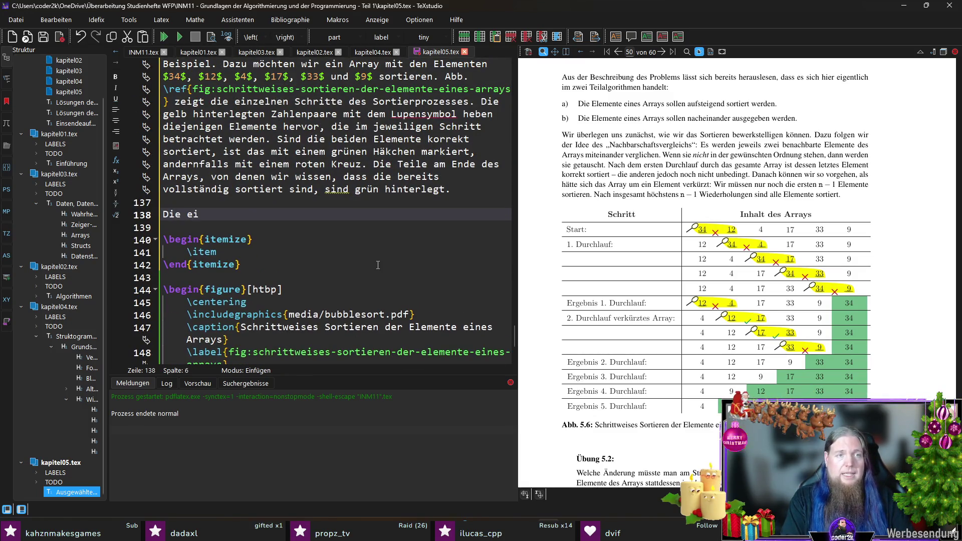
type("nzelnen Schritte sind:")
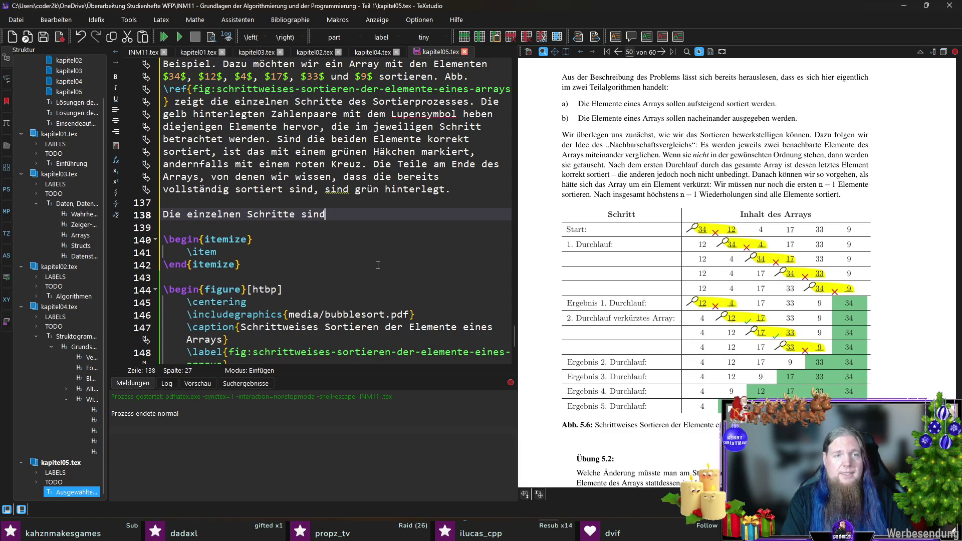
- Write the first item: 34 and 12 are not in the required order, so they are swapped (siehe 2. Zeile)
key("Down")
key("Down")
key("Down")
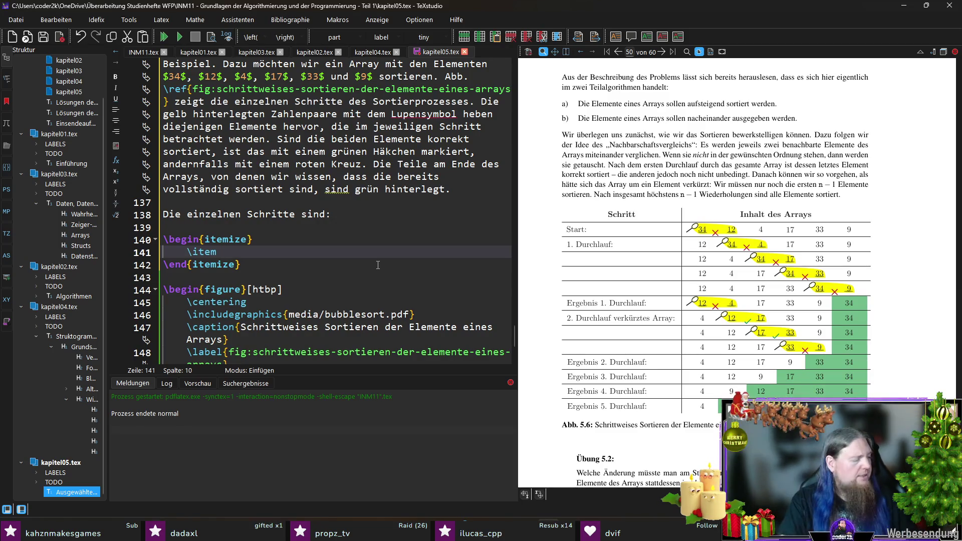
type("ir betrachten di")
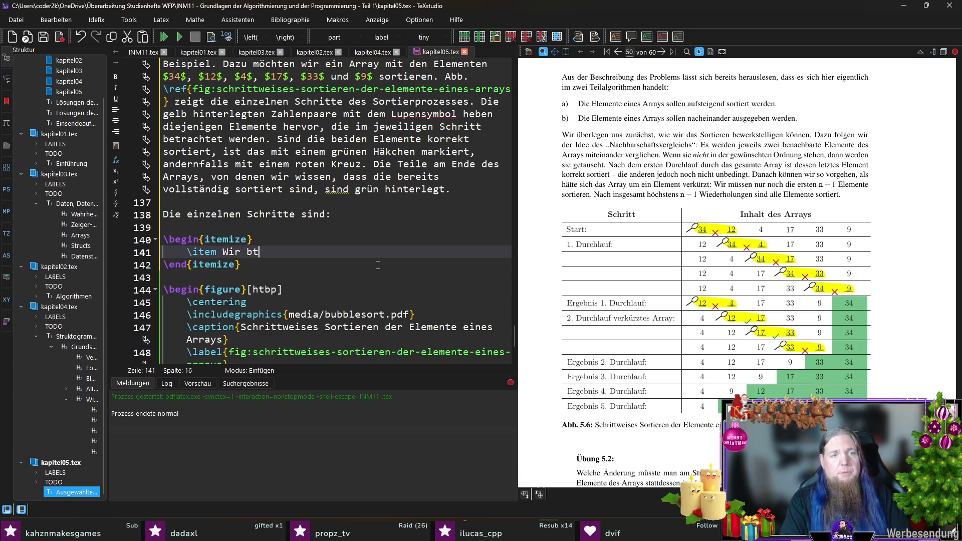
type("e erste")
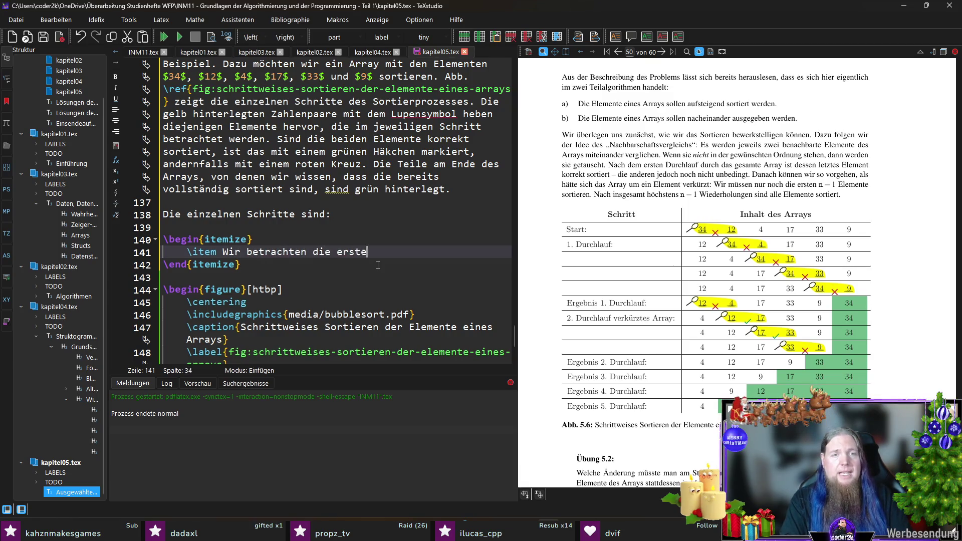
type("n beiden Array-El")
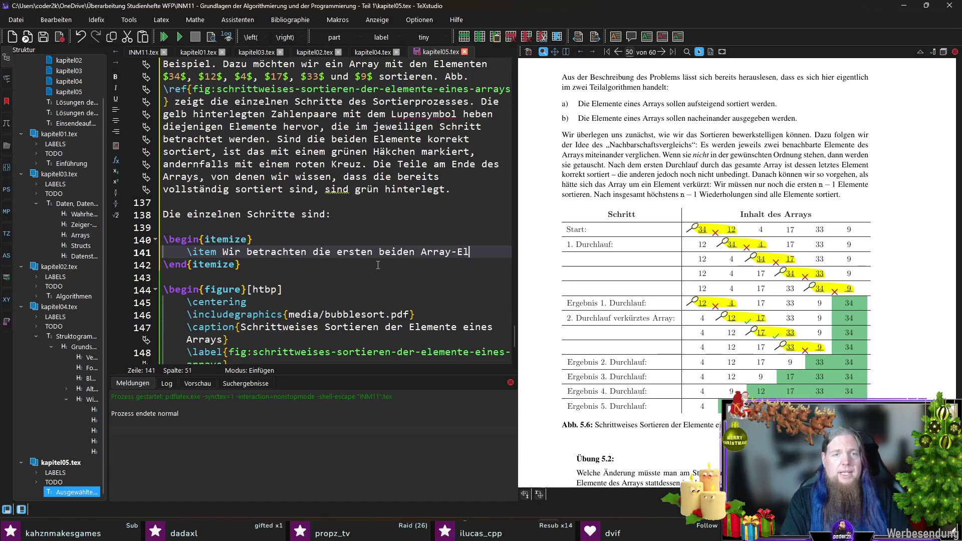
type("emente ($34$ und $1")
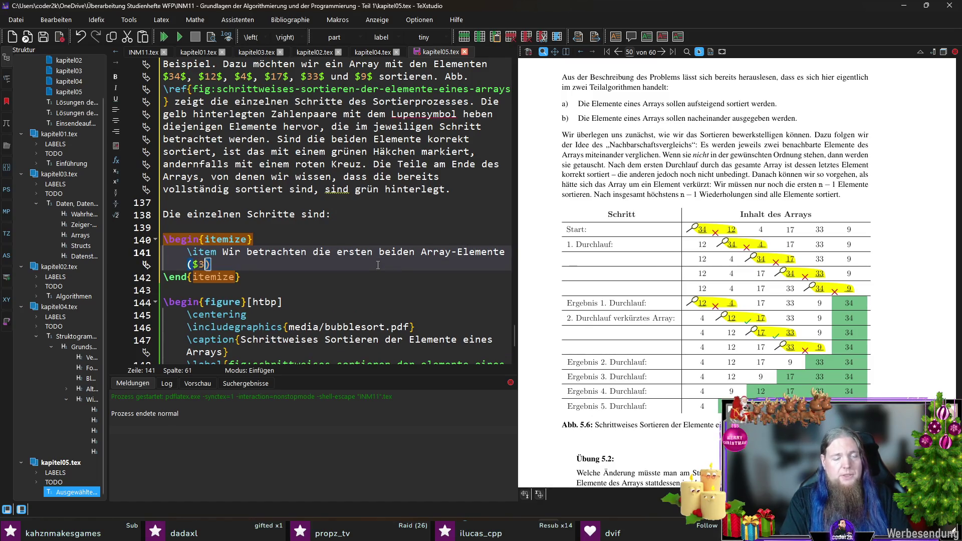
type("2$). ")
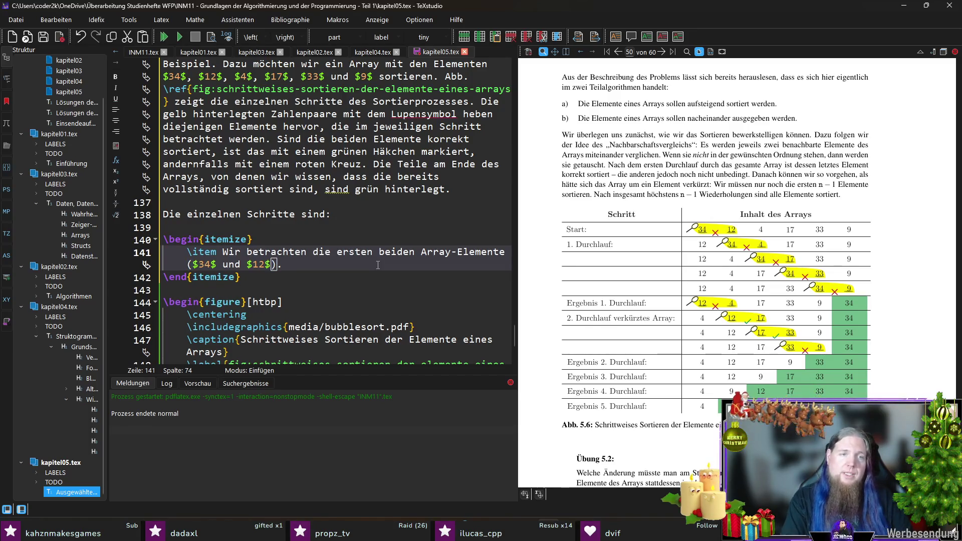
type("Da wird auf")
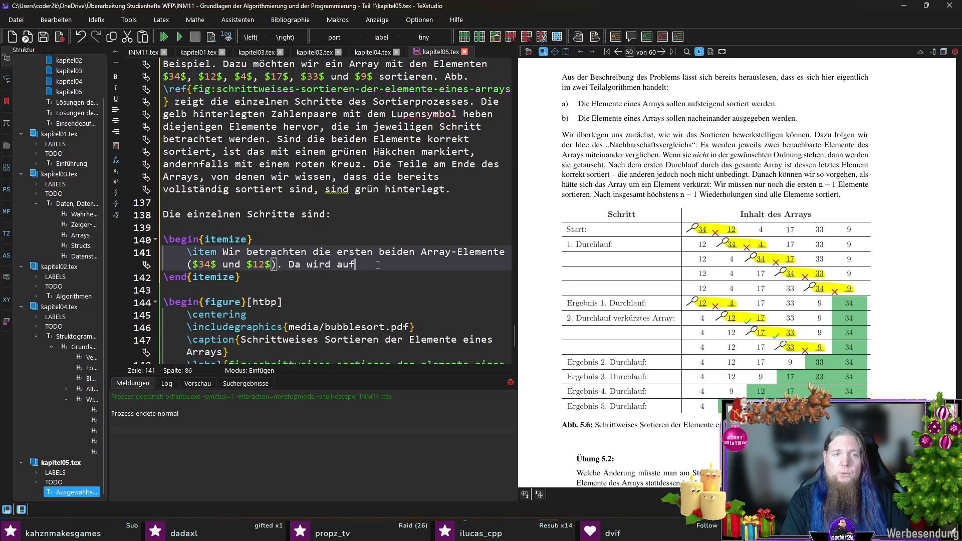
type("steigend sortieren w")
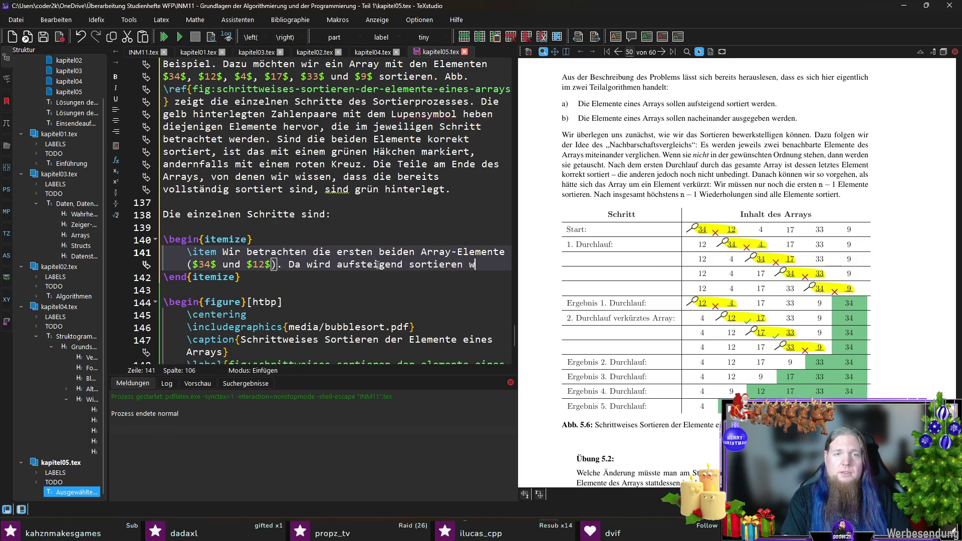
type("ollen, befinden d")
key("BackSpace")
type("sich diese Alemente")
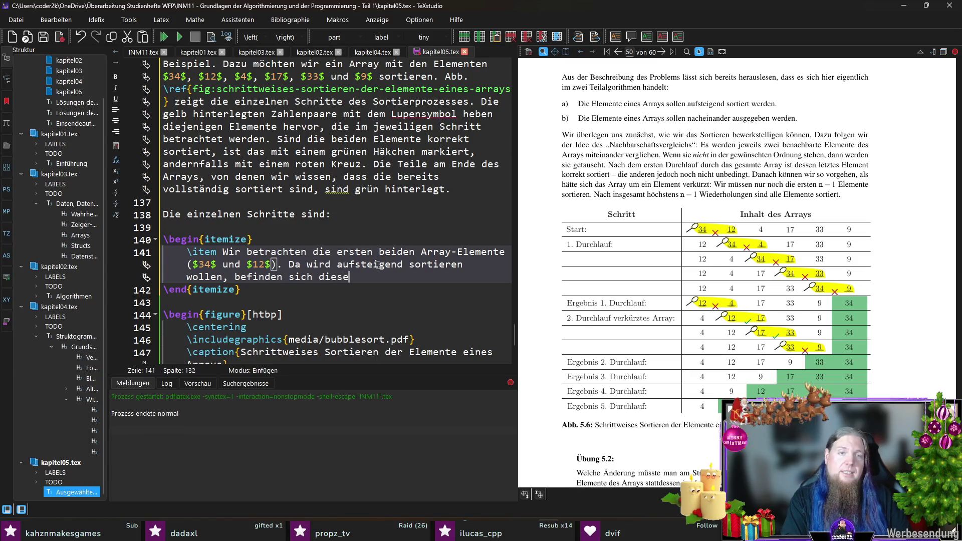
key("BackSpace")
key("BackSpace")
key("BackSpace")
type("Elemente ")
type("\textit{nicht} in der")
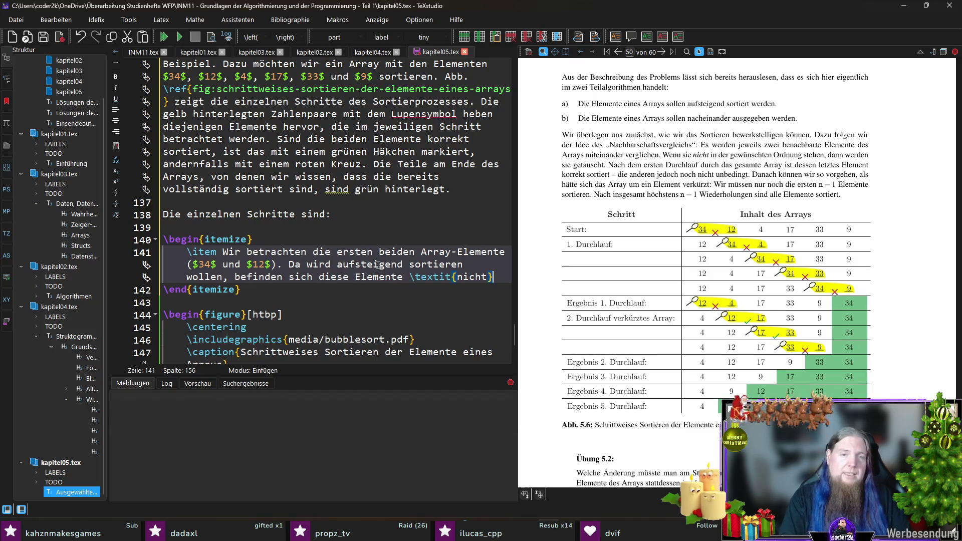
type("gefordertenReihenfolge. ")
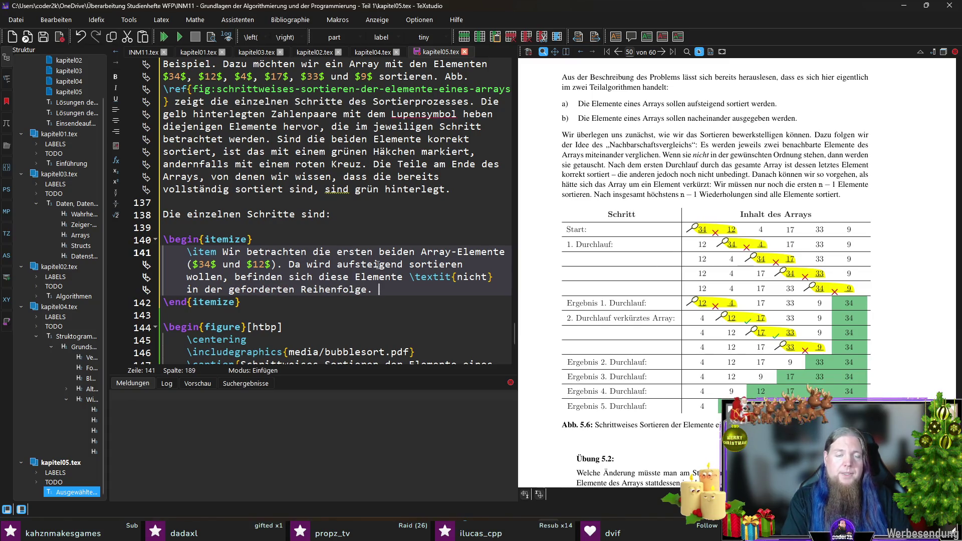
type("Daher")
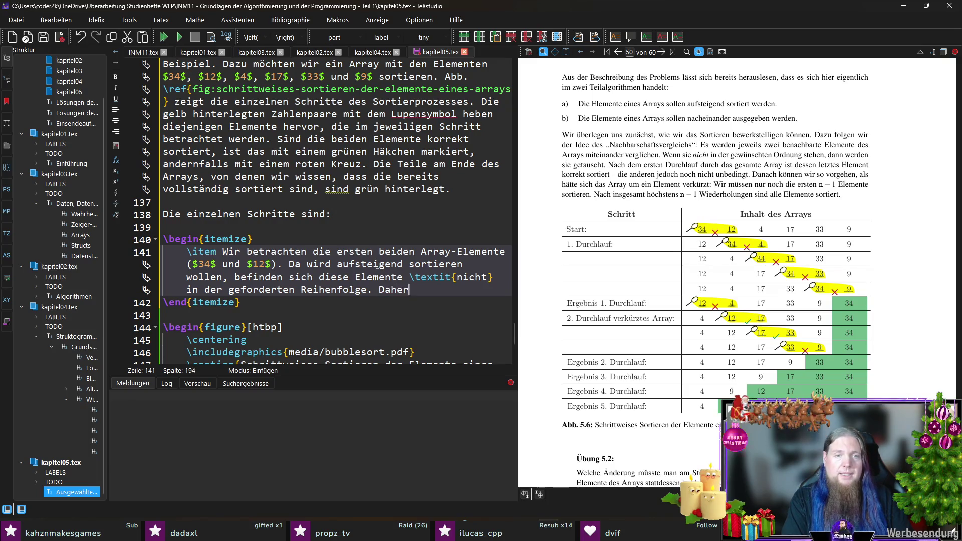
type(" werden sie getauscht.")
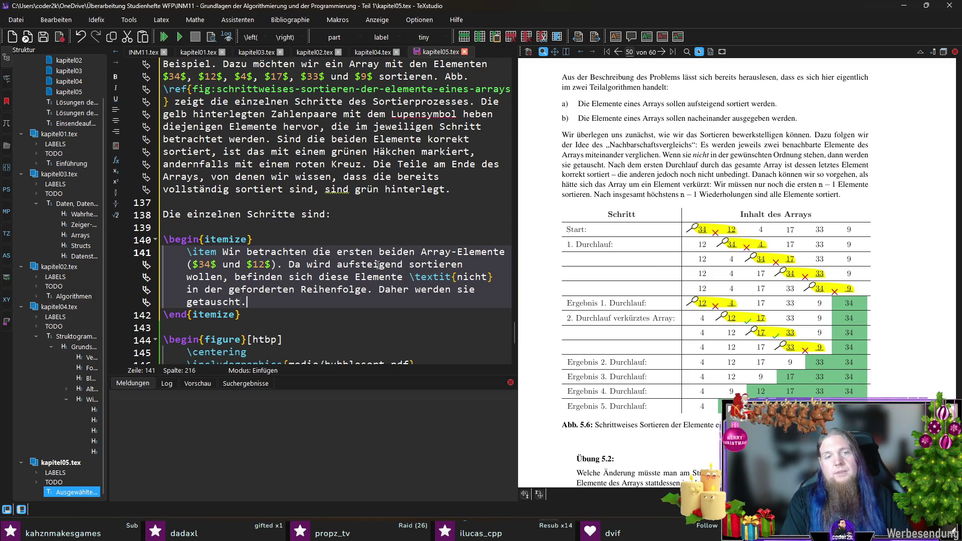
type(" (siehe")
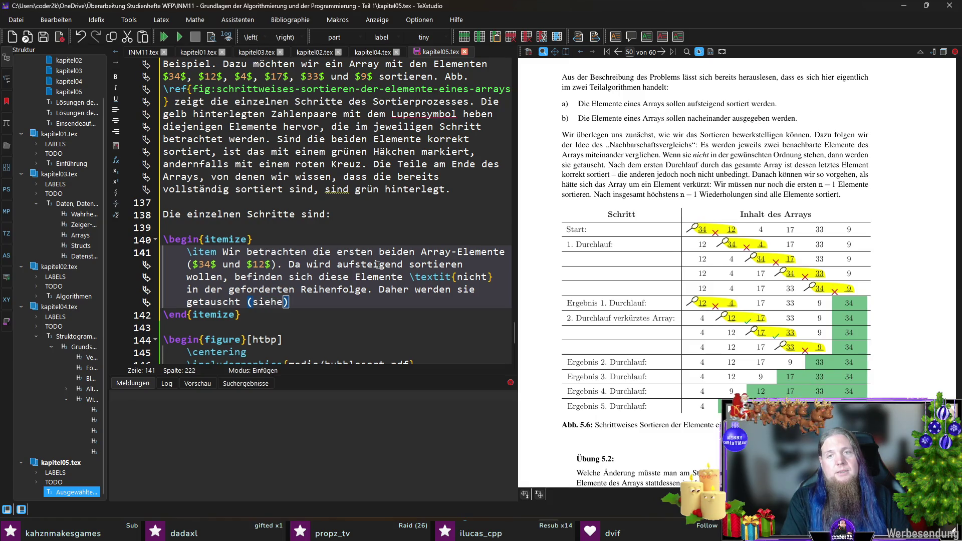
type(" 2. Zeile")
type(".")
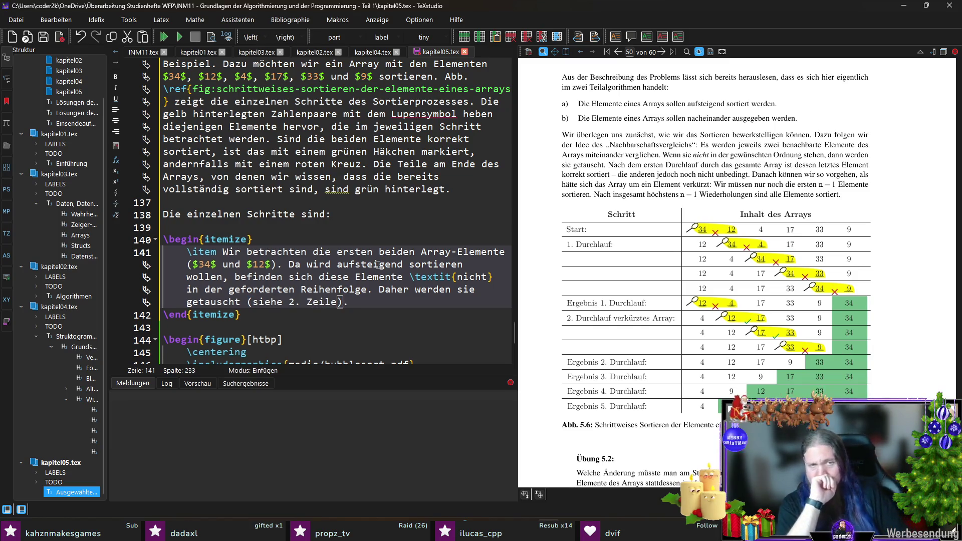
- Save kapitel05.tex and begin the second item 'Nun betrachten wir das nächste benachbarte'
key("ctrl+s")
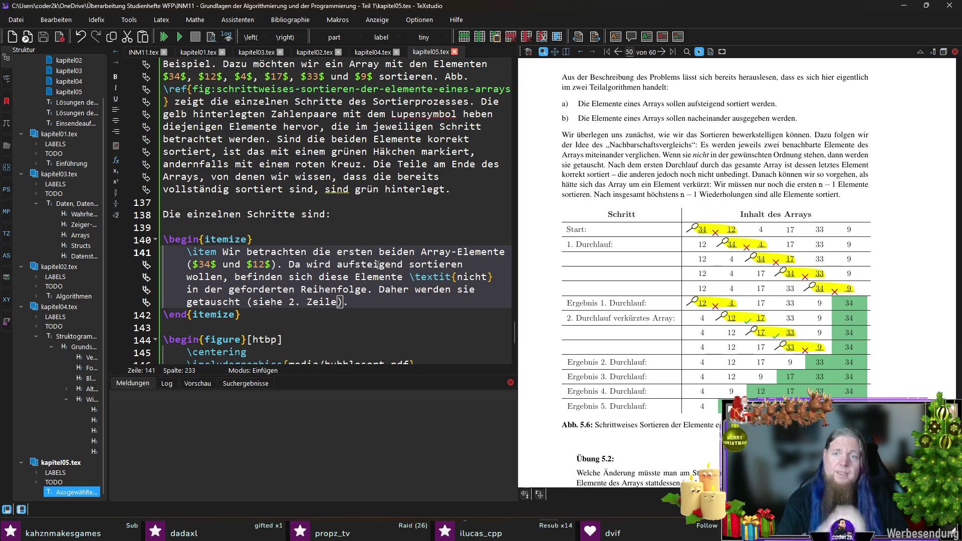
key("Return")
key("Return")
type("item")
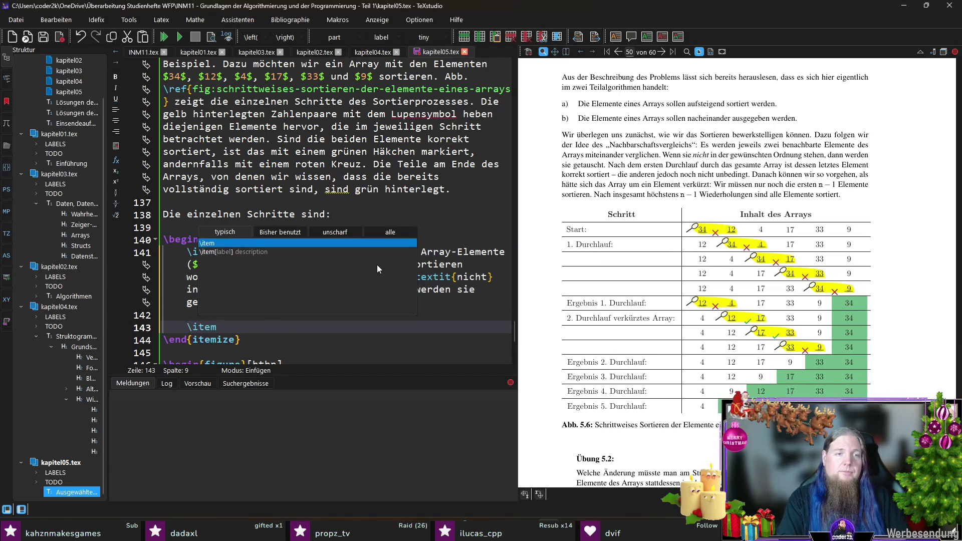
type(" Nun betrachten w")
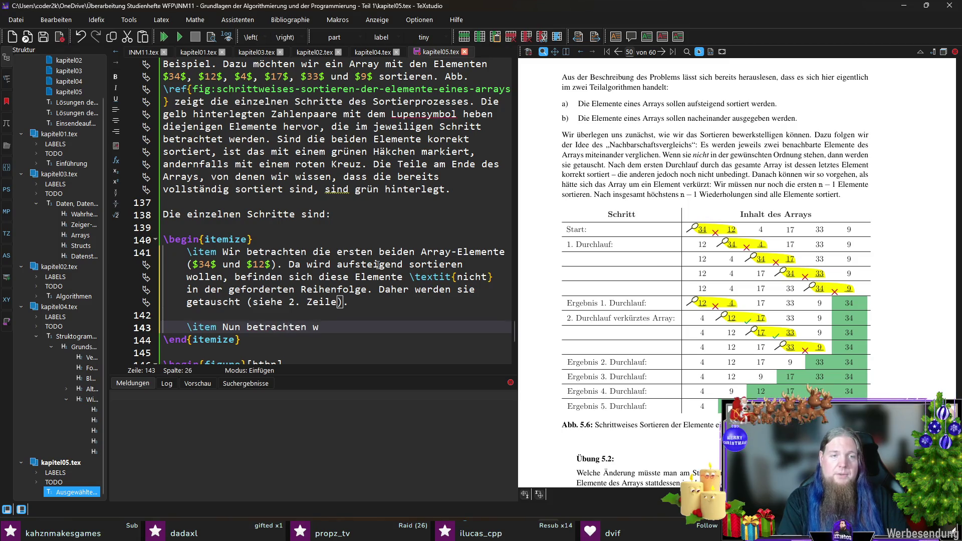
type("ir das nächste ")
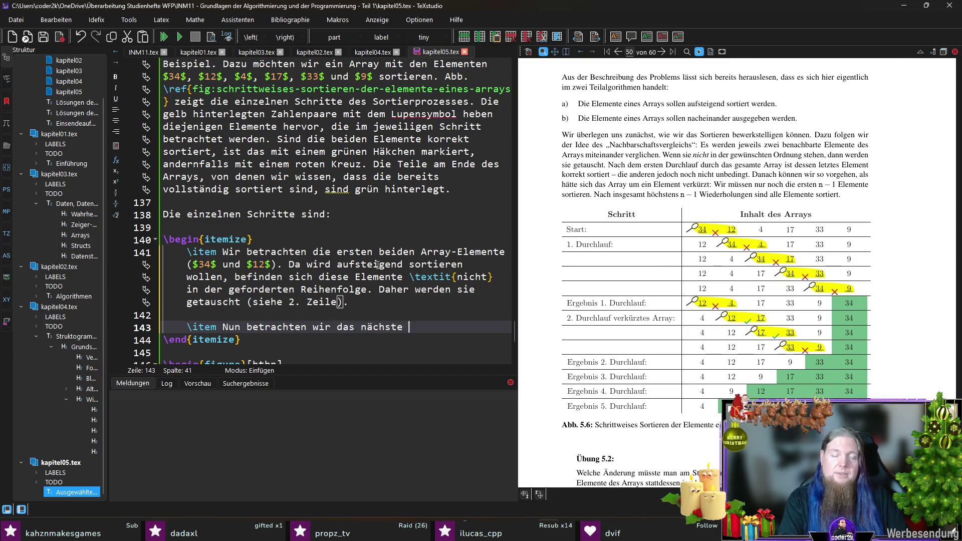
type("benachrbarte")
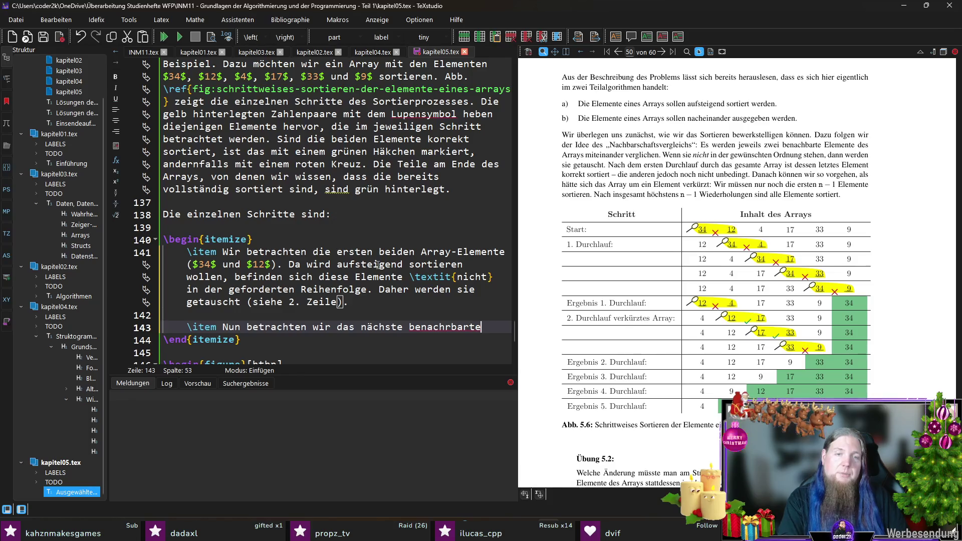
- Complete the second item: the pair 34 and 4 is also out of order and gets swapped
key("BackSpace")
key("BackSpace")
key("BackSpace")
type("barte Zahlenpaar (")
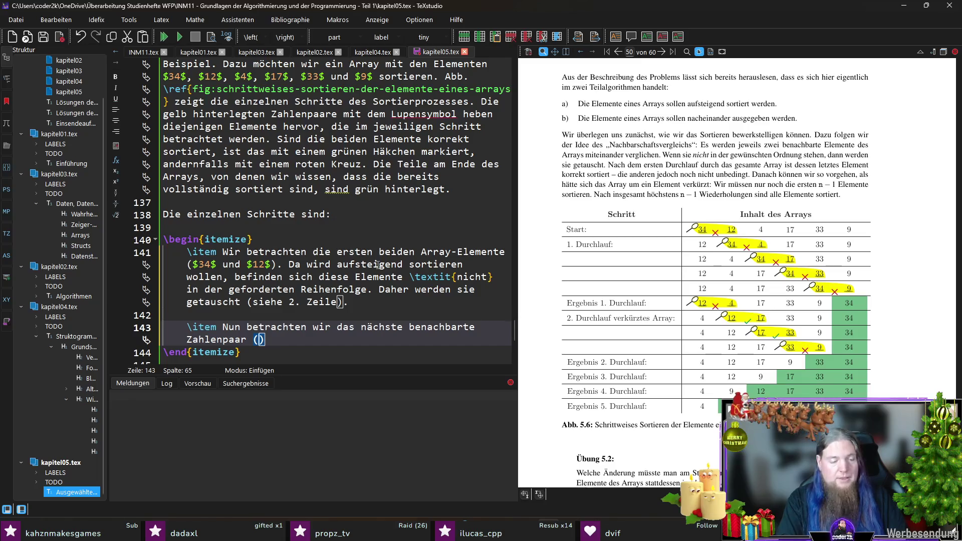
type("$34$")
type(" und $4$")
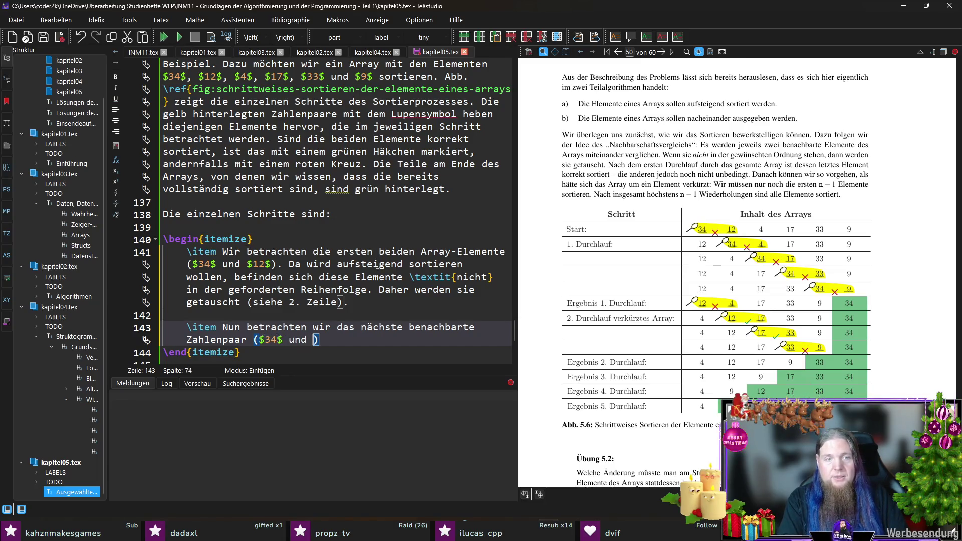
type(").")
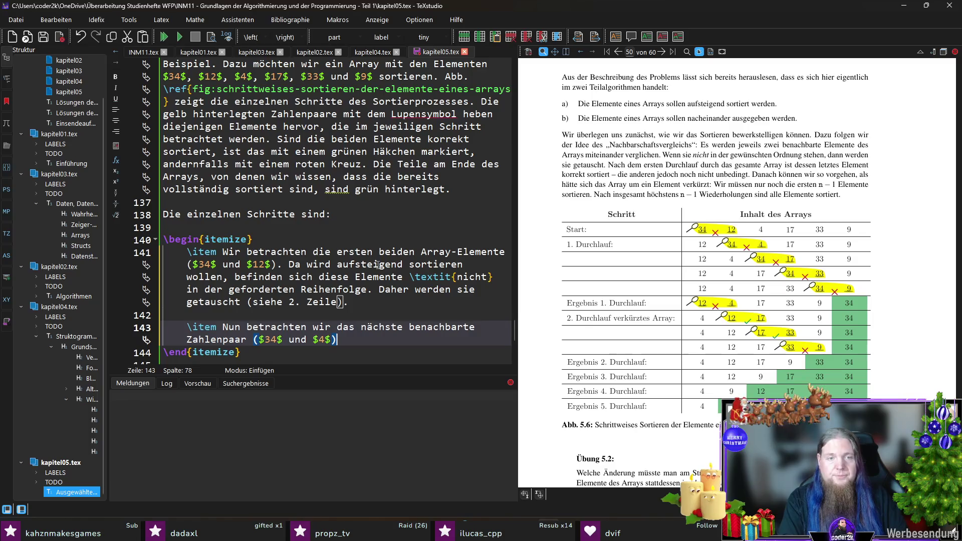
type(" Auch ")
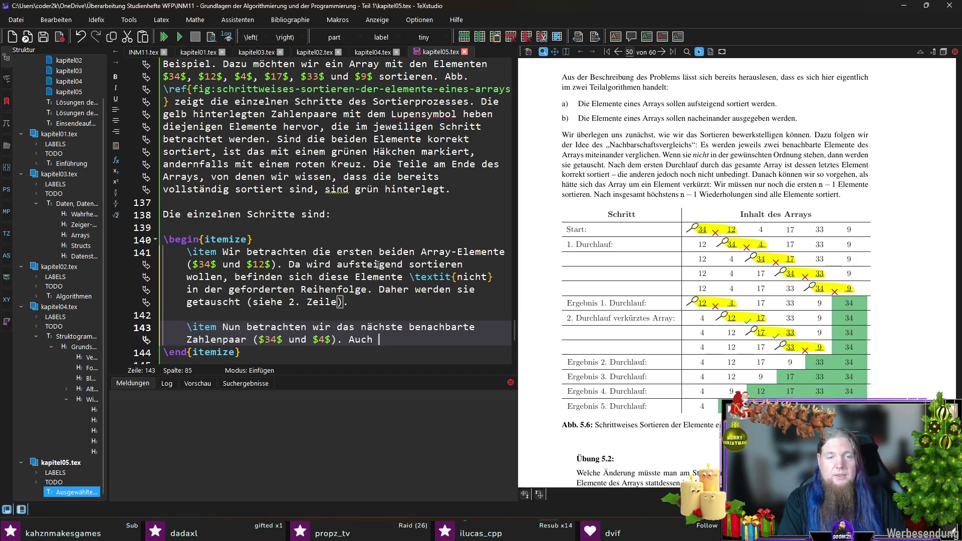
type("dieses")
key("BackSpace")
type("ist noch nicht korrekt geordnet und wird daher getauscht.")
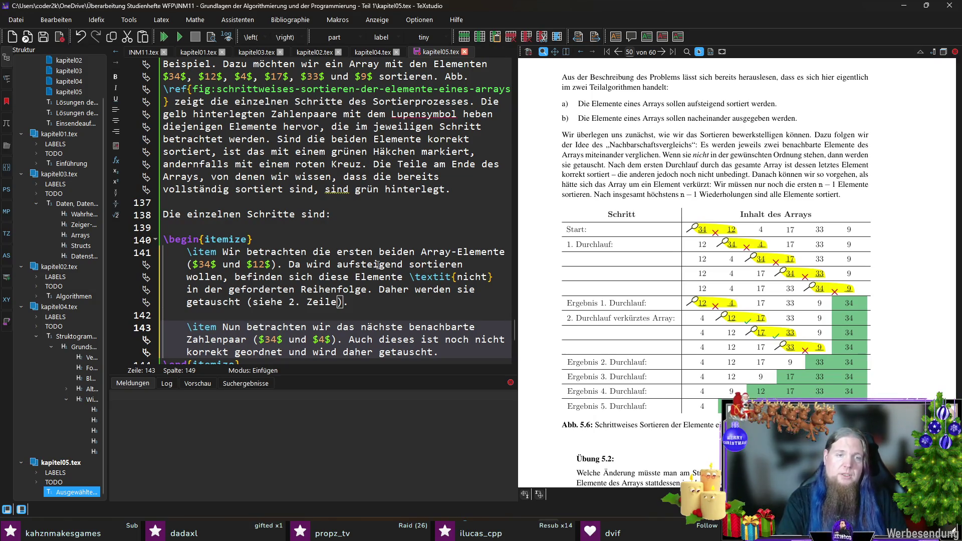
- Add that the process continues up to the last pair (34 and 9), then move into a new third item
key("Return")
key("Return")
type("item Di")
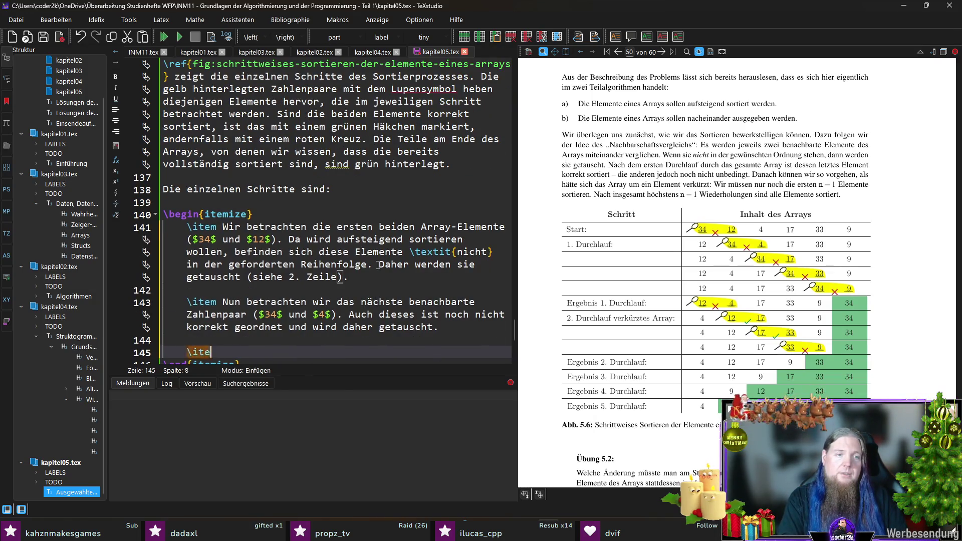
key("BackSpace")
key("BackSpace")
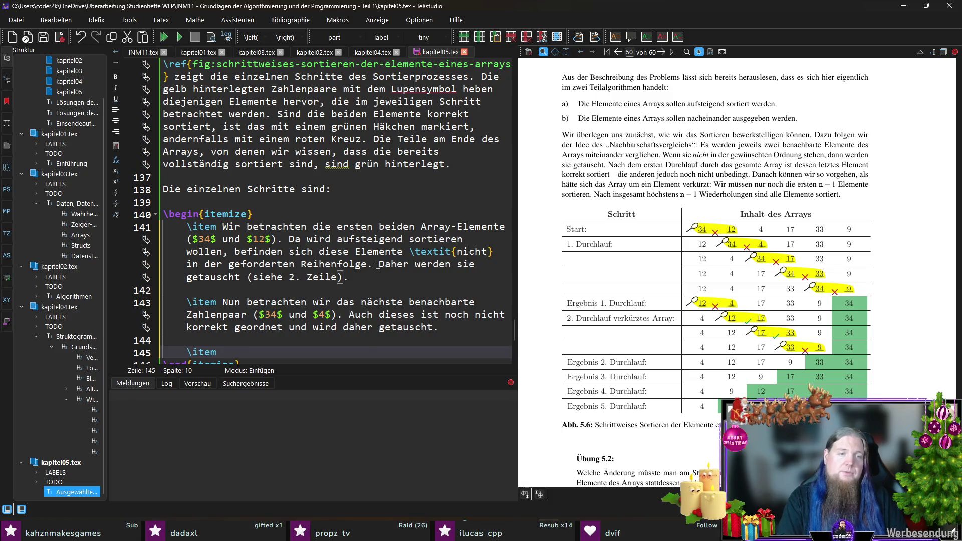
key("Up")
key("Up")
key("End")
type("Dieser Prozess ")
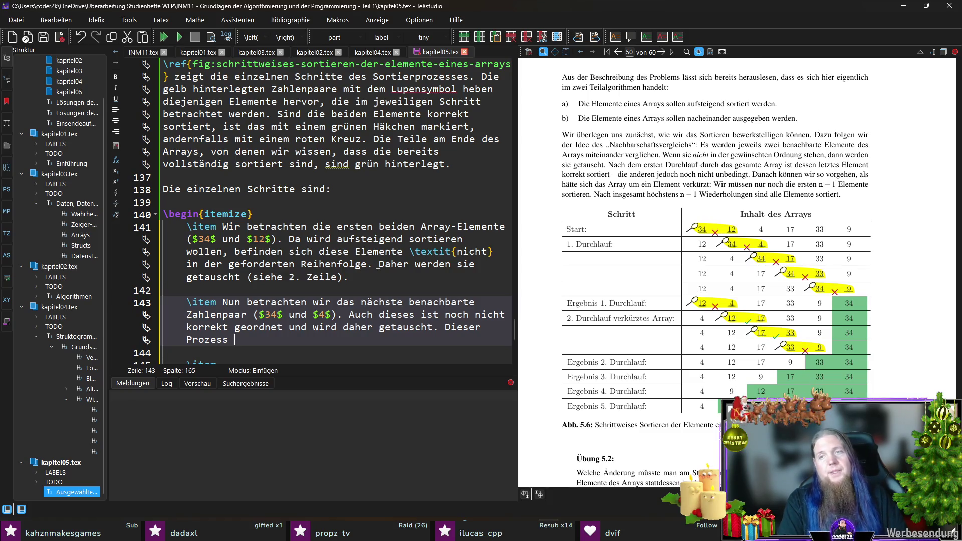
type("wird bis zu")
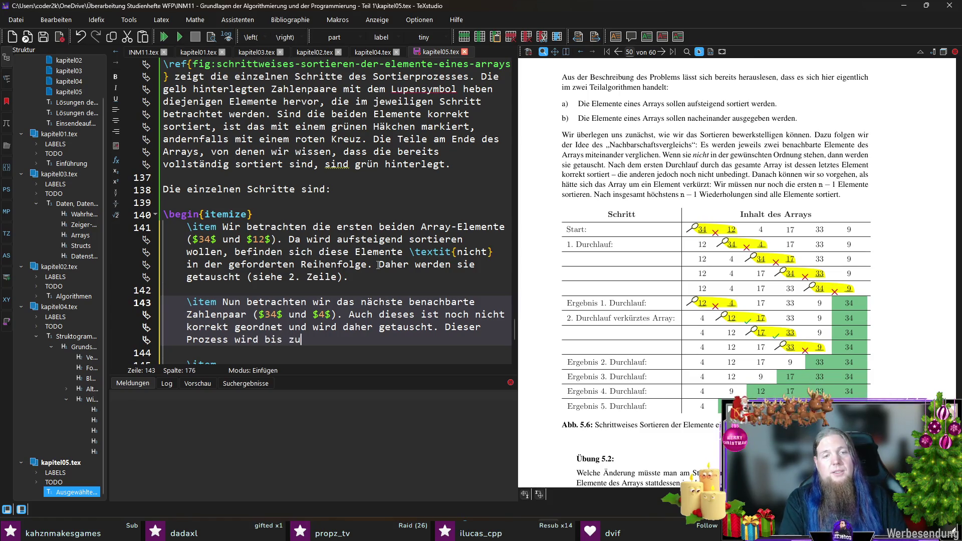
type("m letzten Zahlenpa")
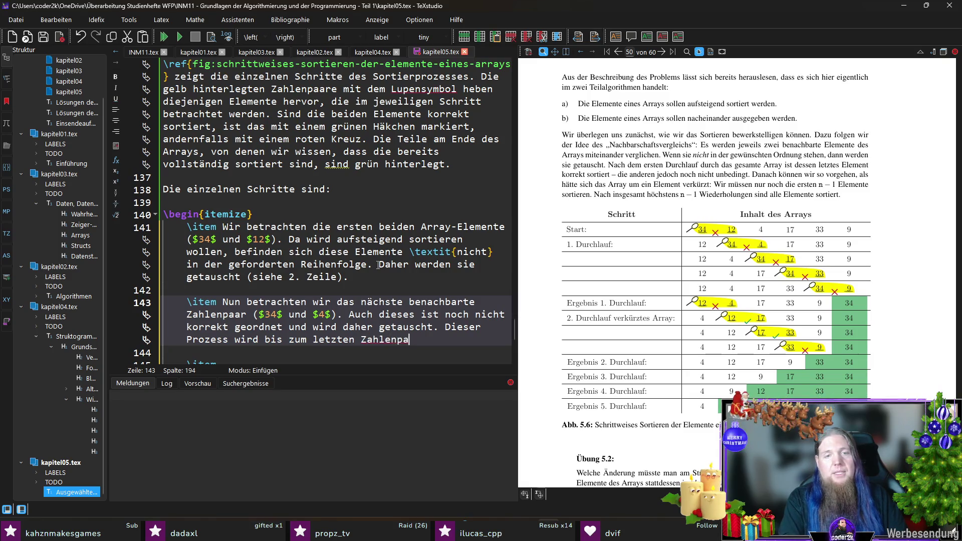
type("ar ($")
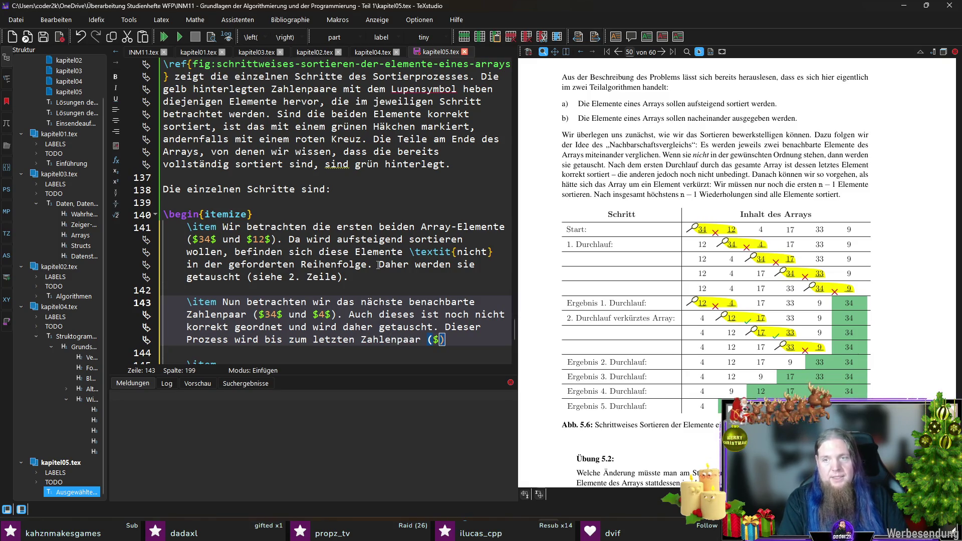
type("34$ und $9$) fortgesetzt.")
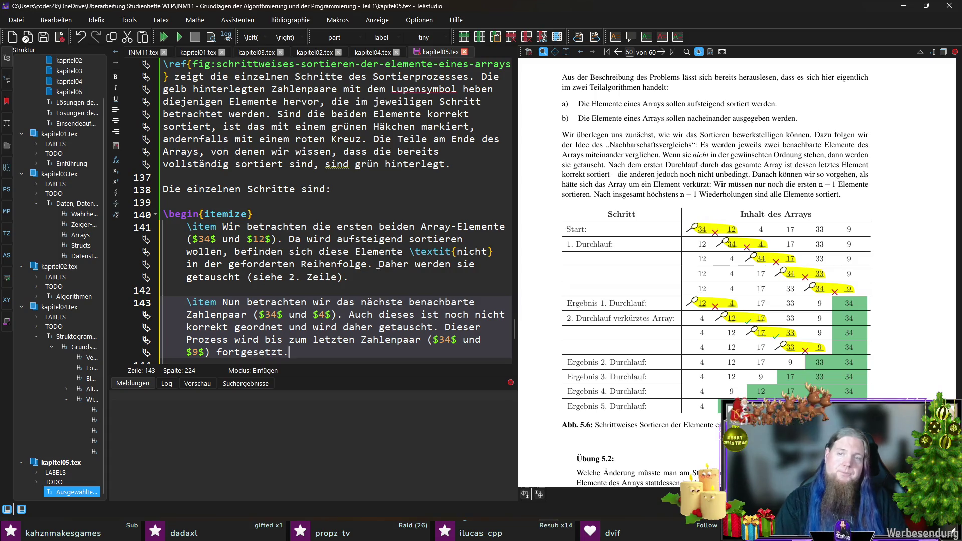
scroll(378, 266, "down", 1)
key("Down")
key("Down")
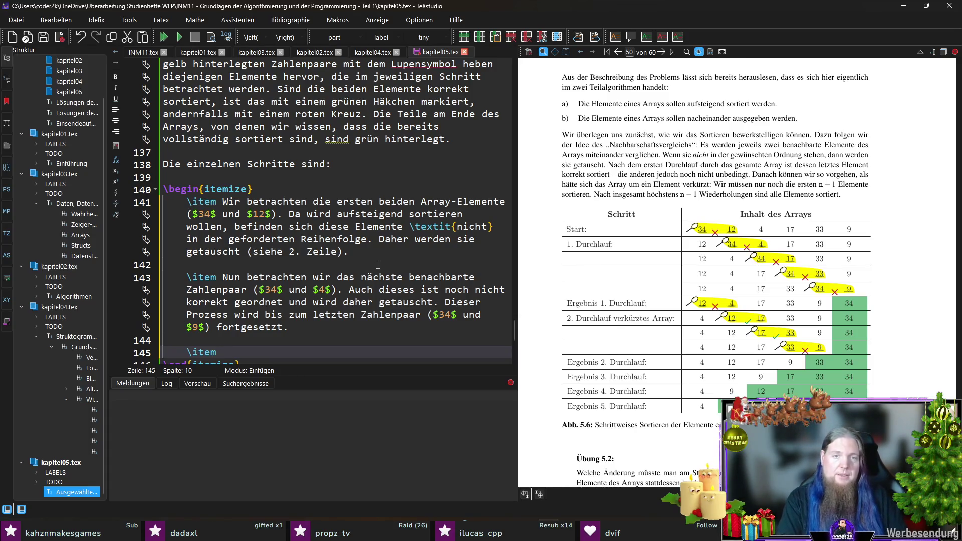
- Write that after the first pass the last array element is certainly sorted (see green), and save
type("enn der erste Durchla")
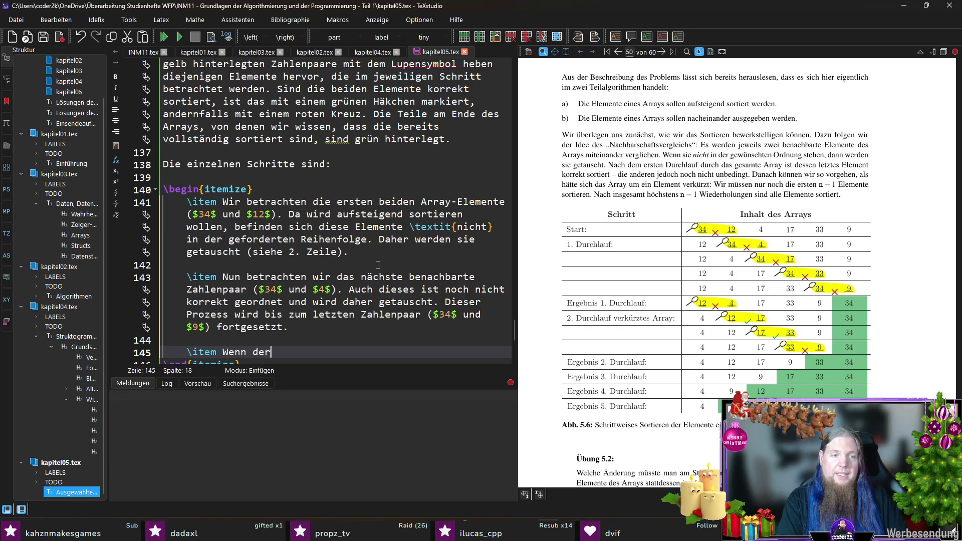
type("uf v")
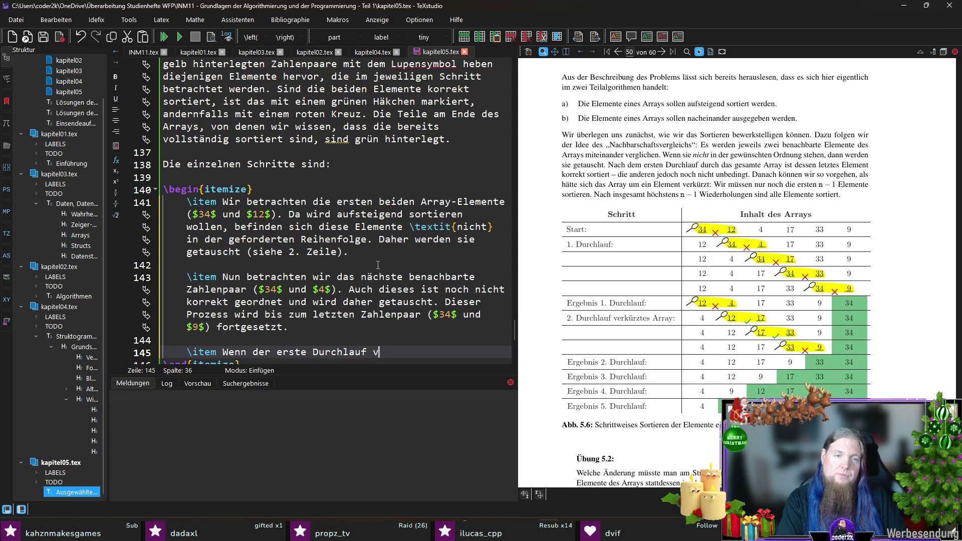
key("BackSpace")
type("stattgefunden h")
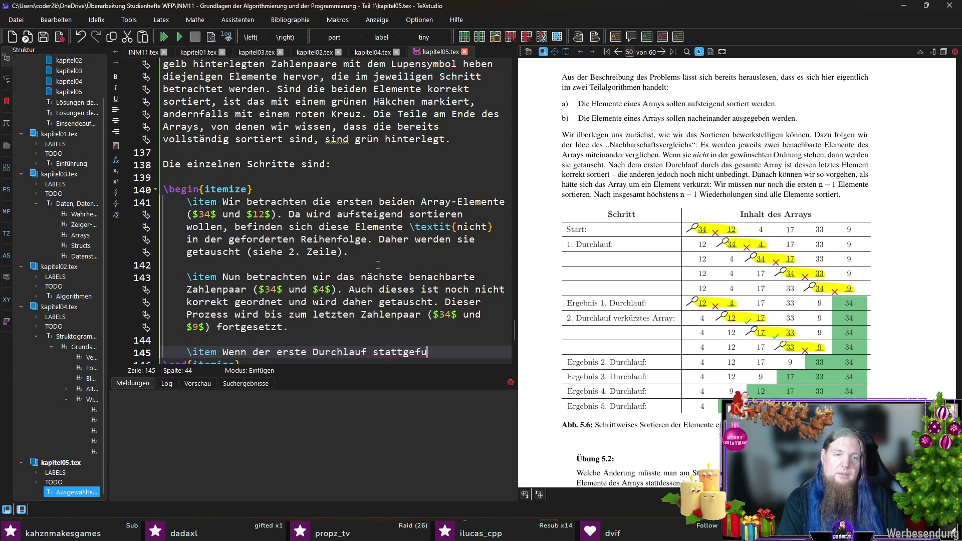
type("at, wissen mir")
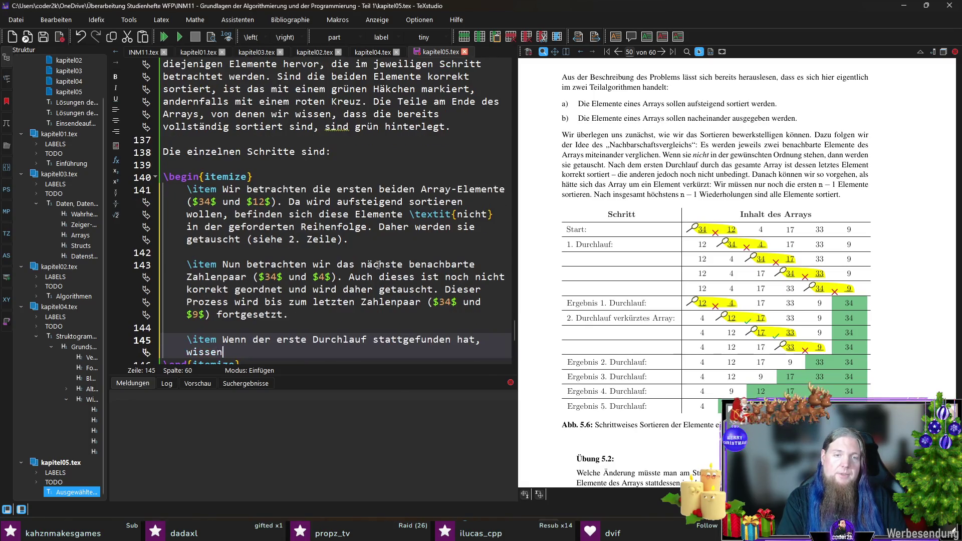
key("BackSpace")
key("BackSpace")
key("BackSpace")
type("wir mit Sicherheit, dass das letzte A")
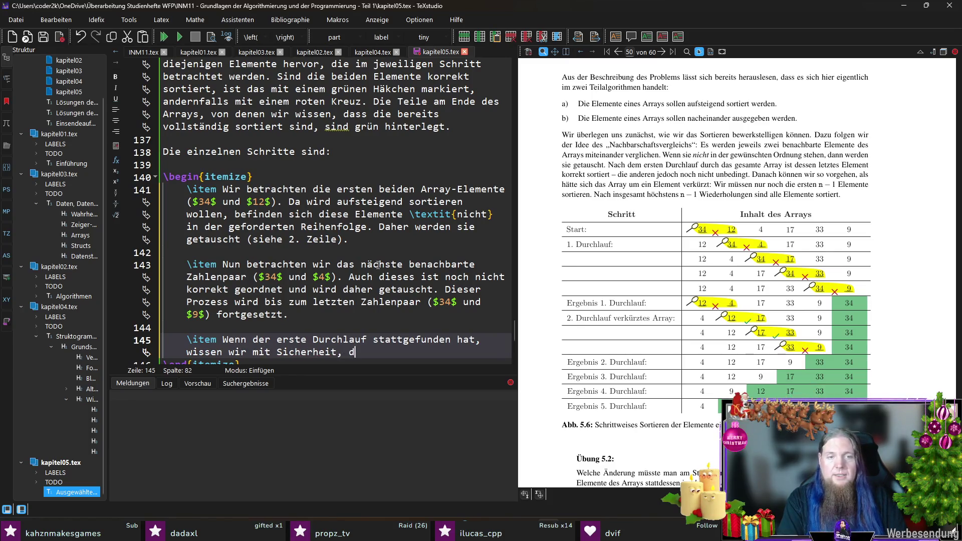
type("rray-Element nun ")
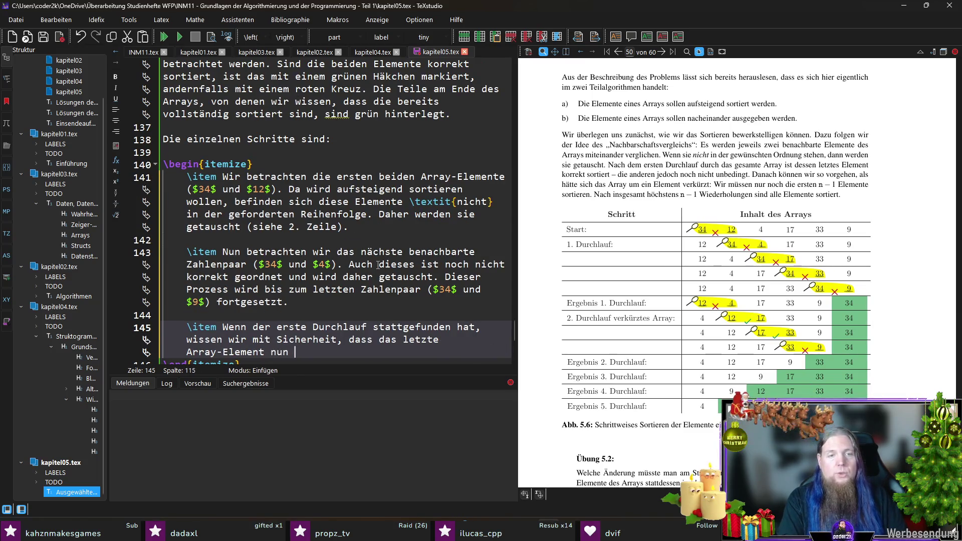
type("korrekt sortiert")
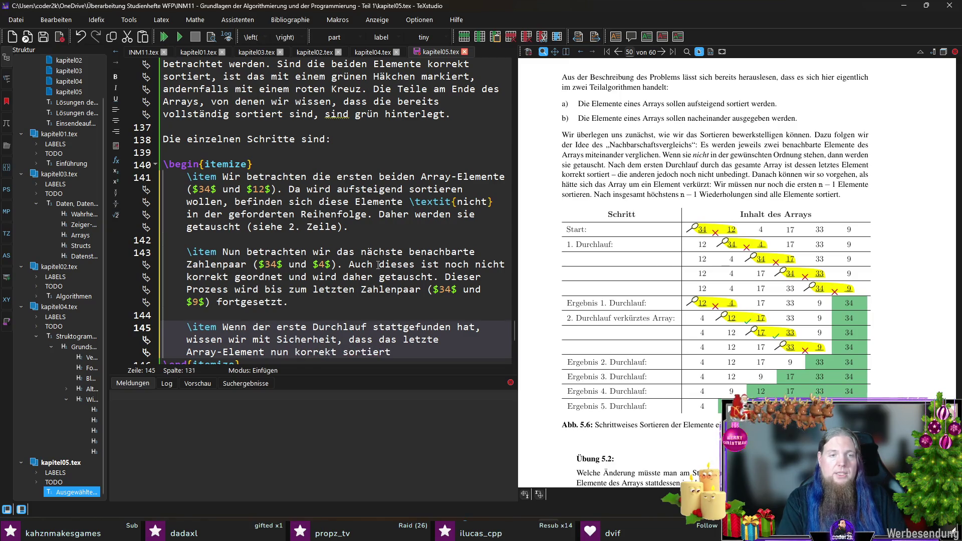
type(" ist (siehe grüne ")
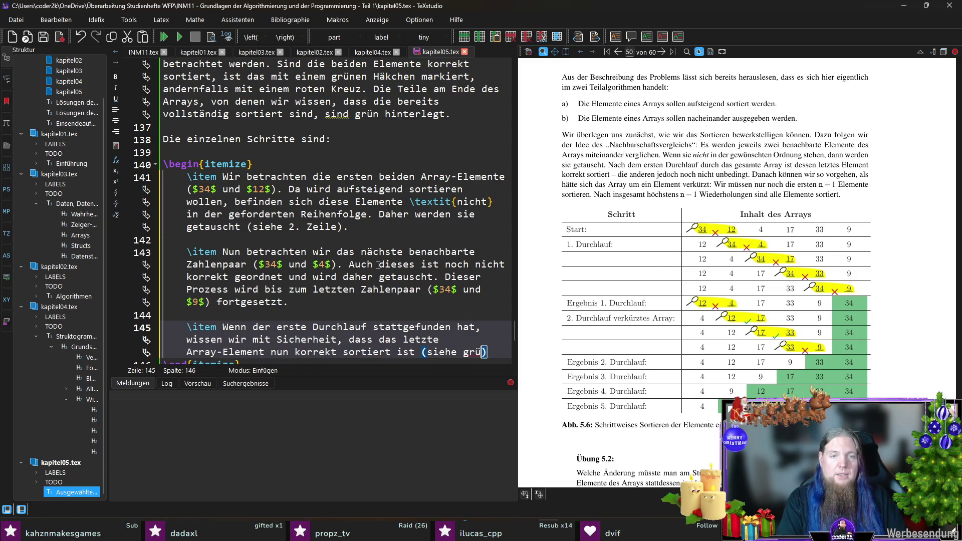
type("Hinterlegung ")
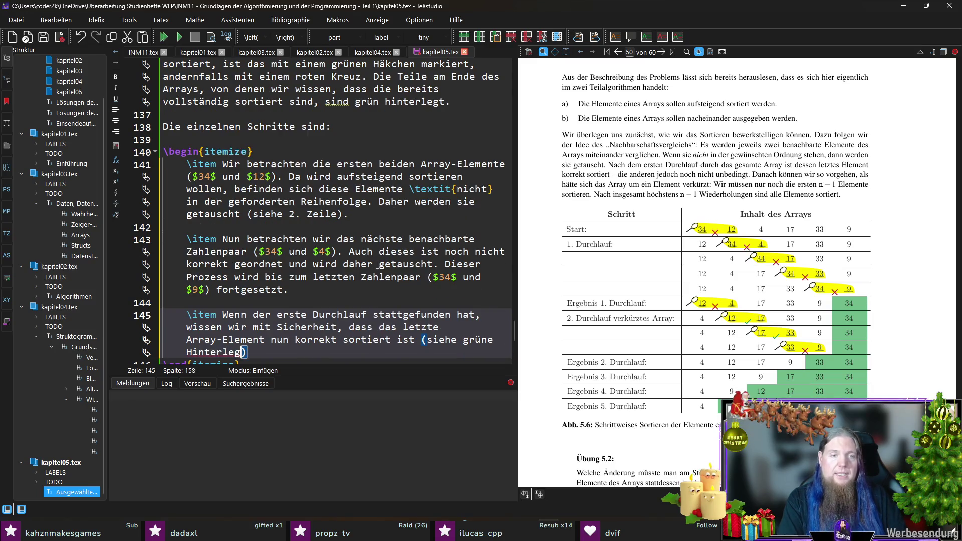
type("in der Zeile ")
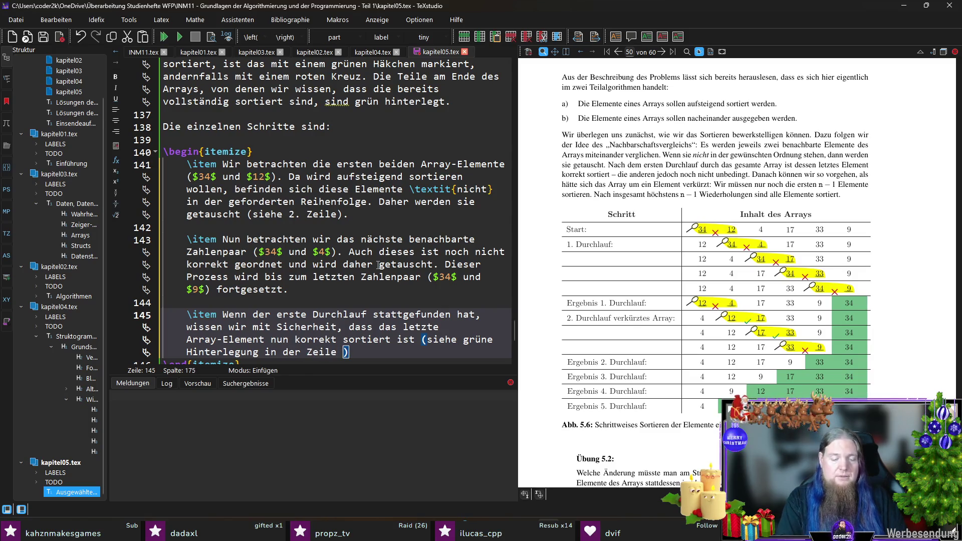
type("„")
type("Ergebnis 1. Dur")
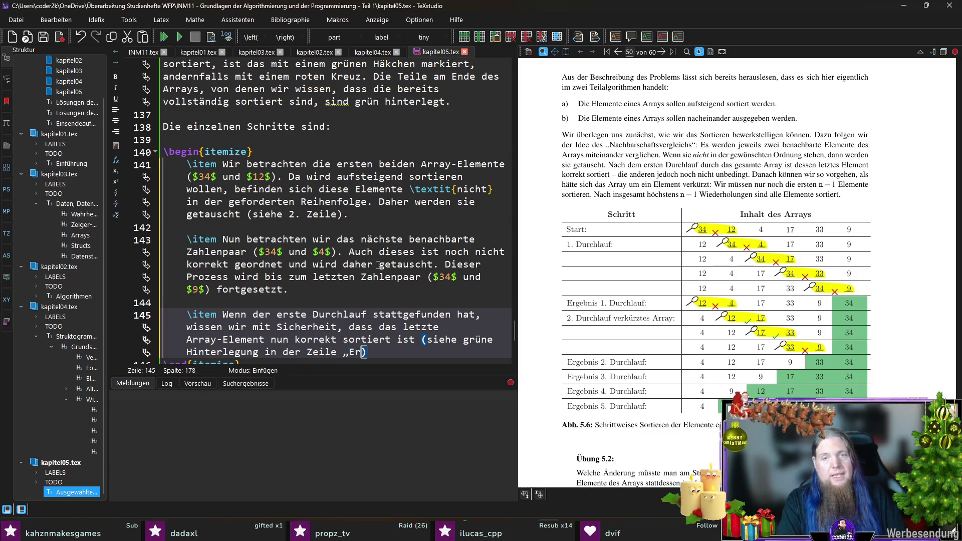
type("chlauf")
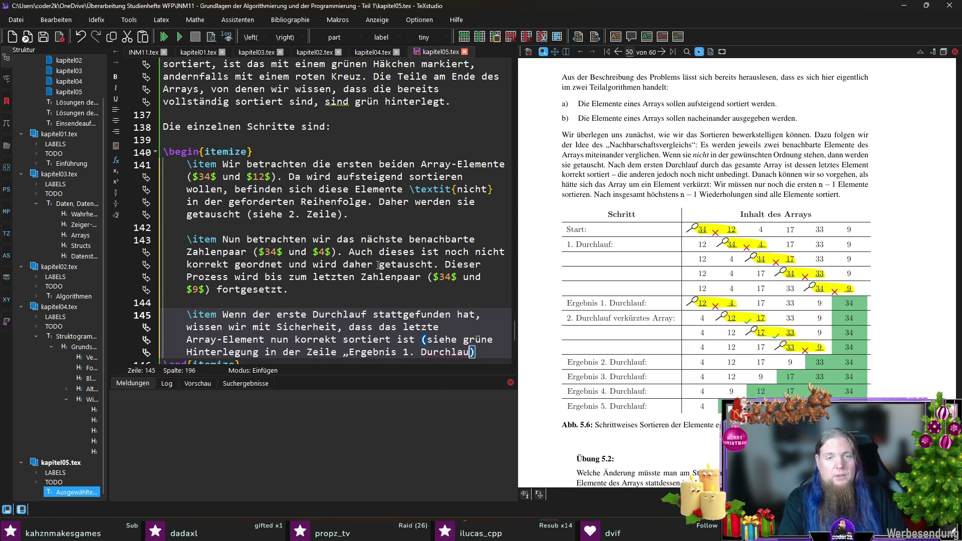
type("“)`.")
key("ctrl+s")
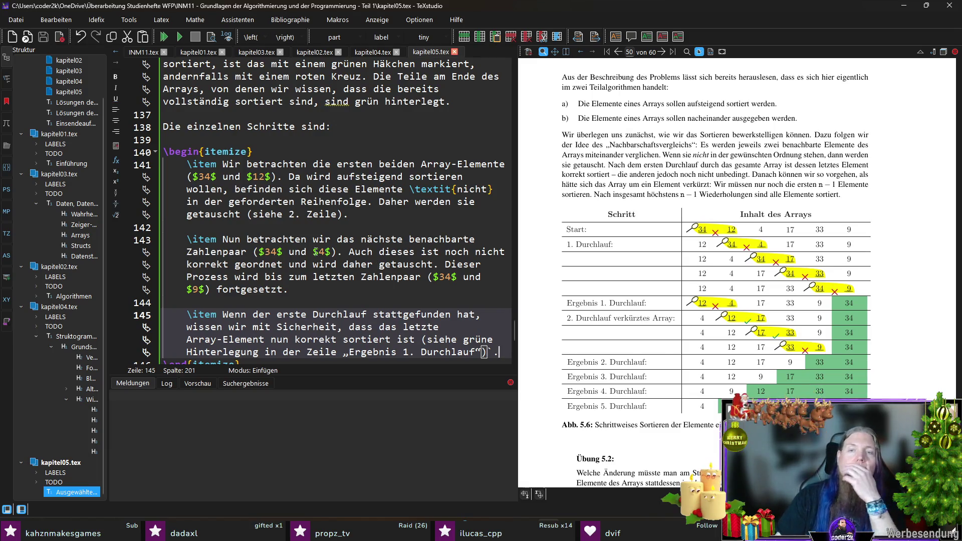
- Add 'Dann beginnt alles von vorne, jedoch werden jetzt nur noch vier Zahlenpaare…' and compile
scroll(331, 255, "down", 3)
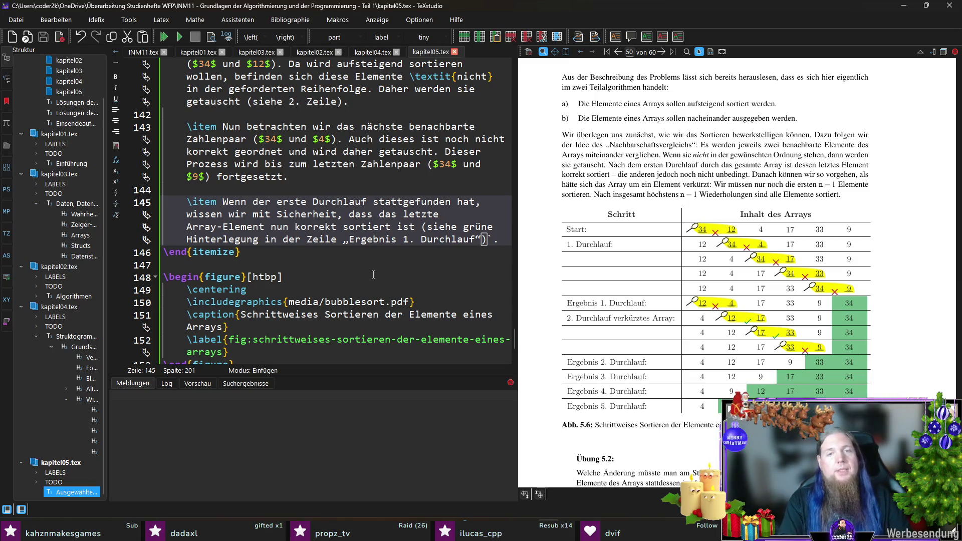
type(" Dann begin")
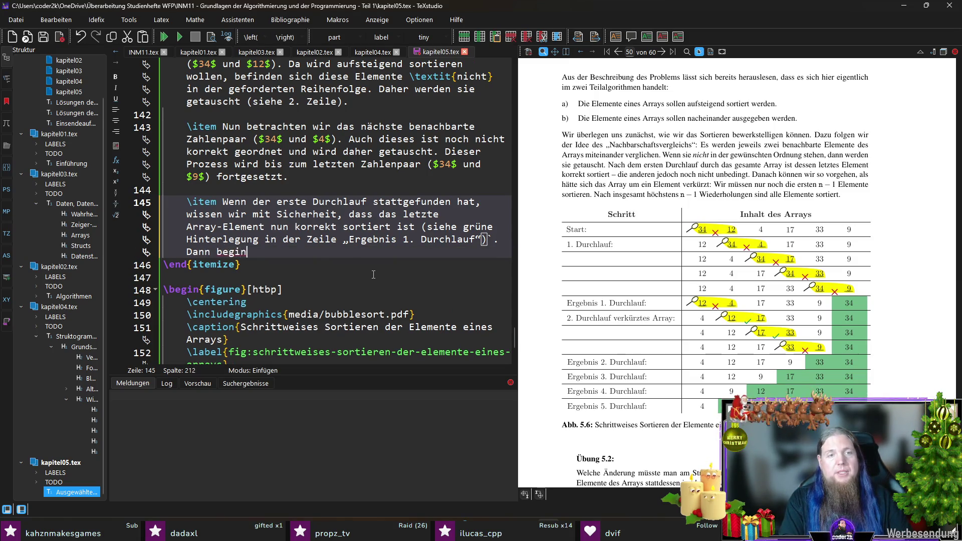
type("nt alles von vorn")
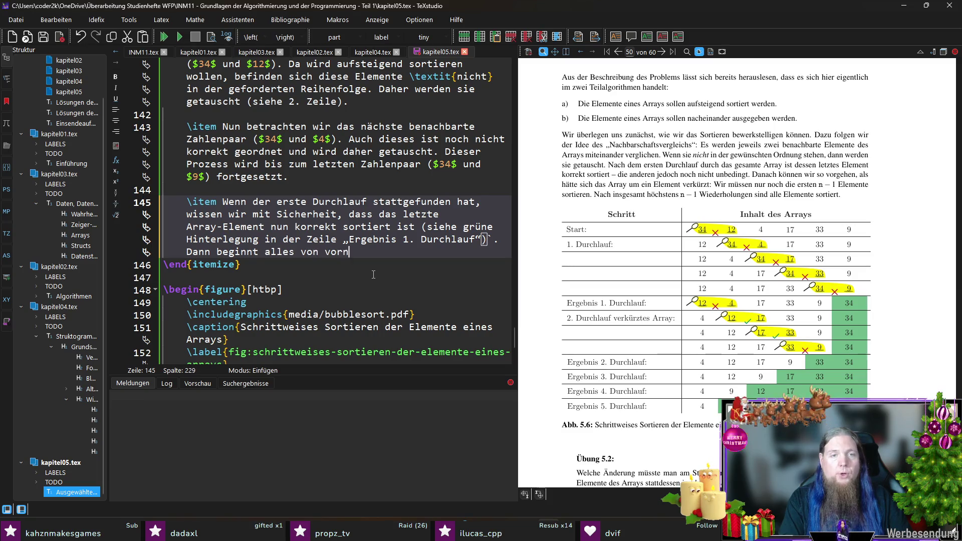
type("e, jedoch")
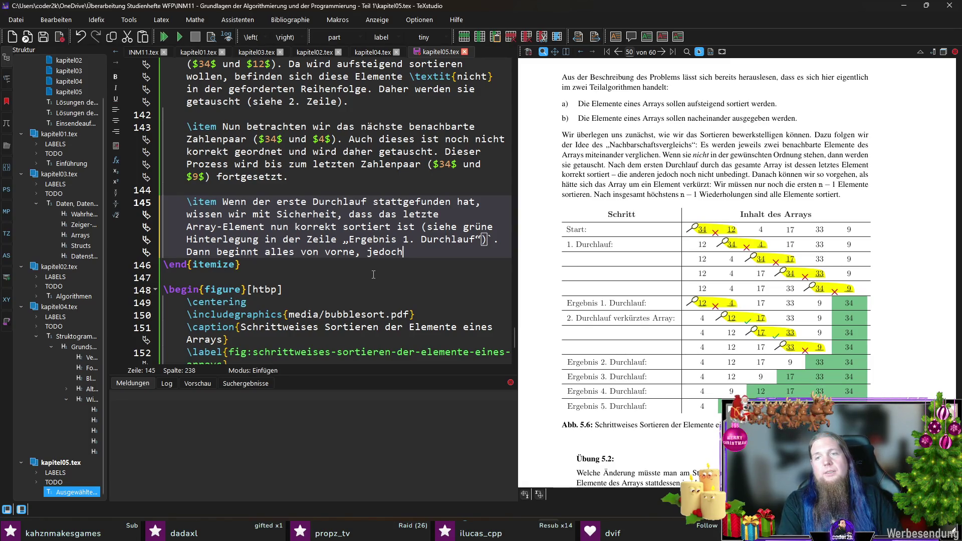
type(" werden jet")
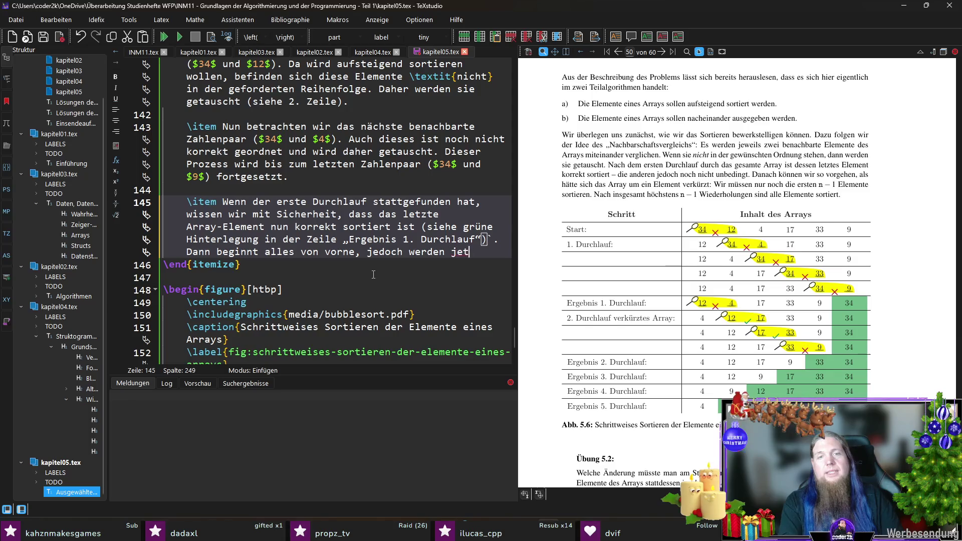
type("zt nur noch ")
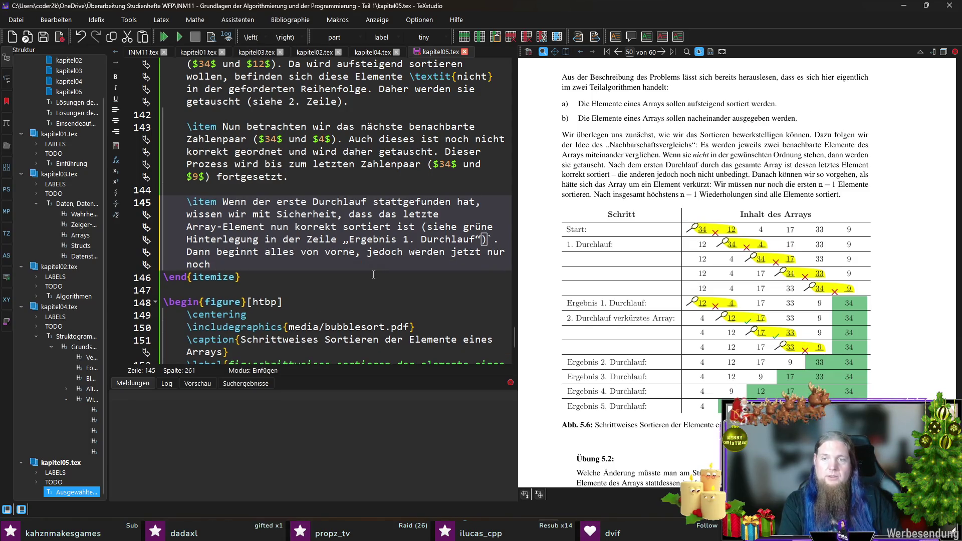
type("vier Zahlenpaa")
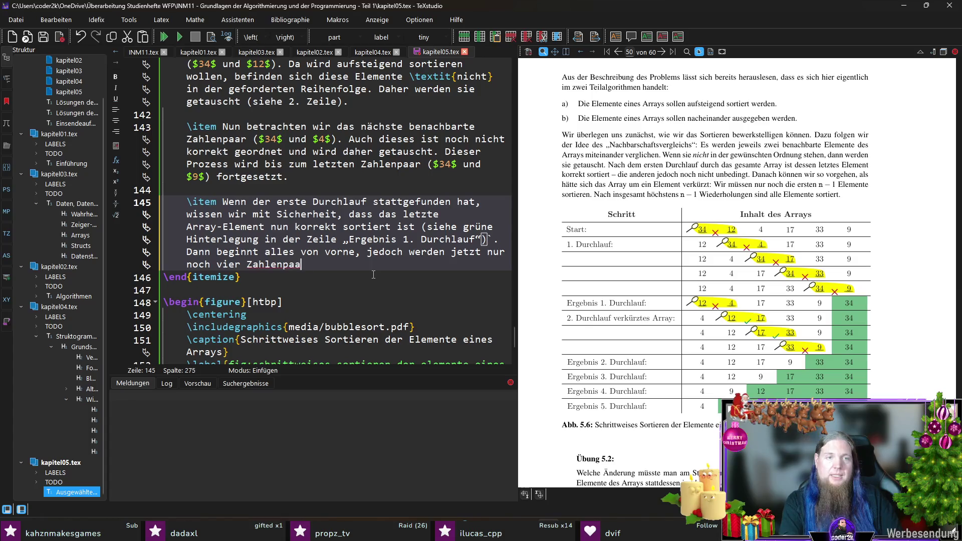
type("re nacheinan")
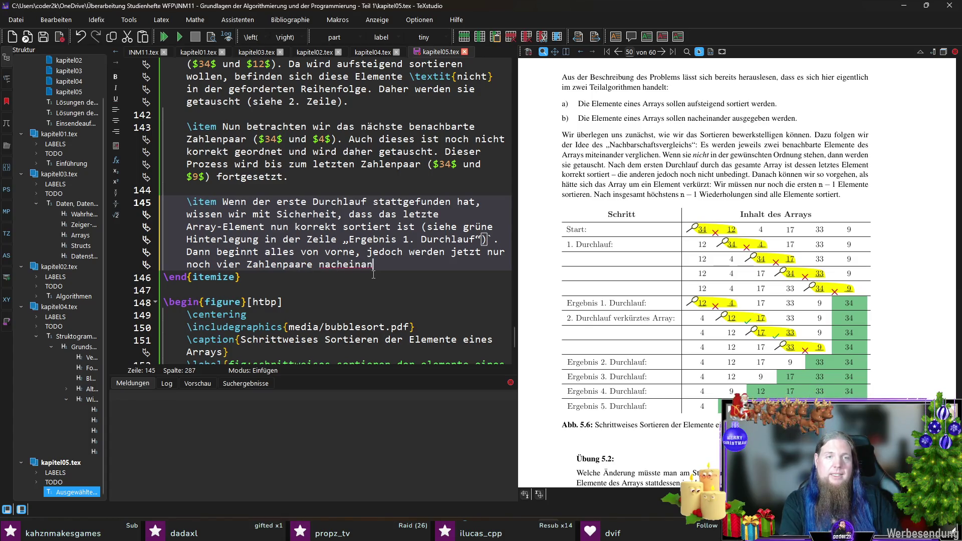
type("der geprü")
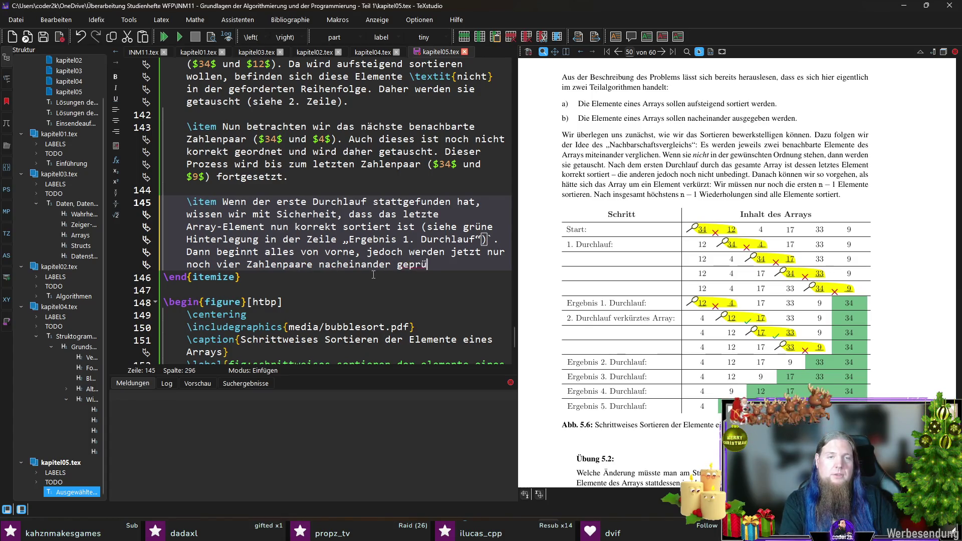
type("ft, statt ")
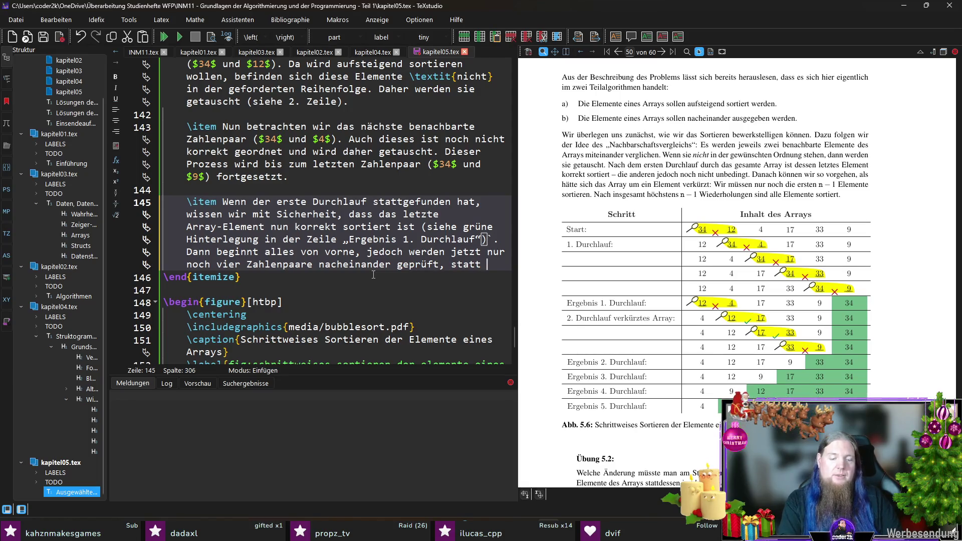
type("– wie vorher ")
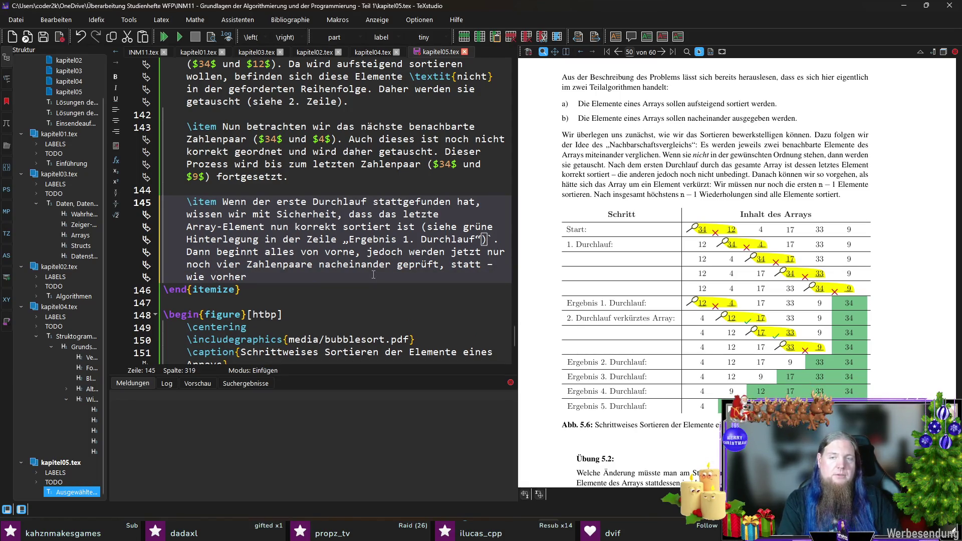
type("– fünf.")
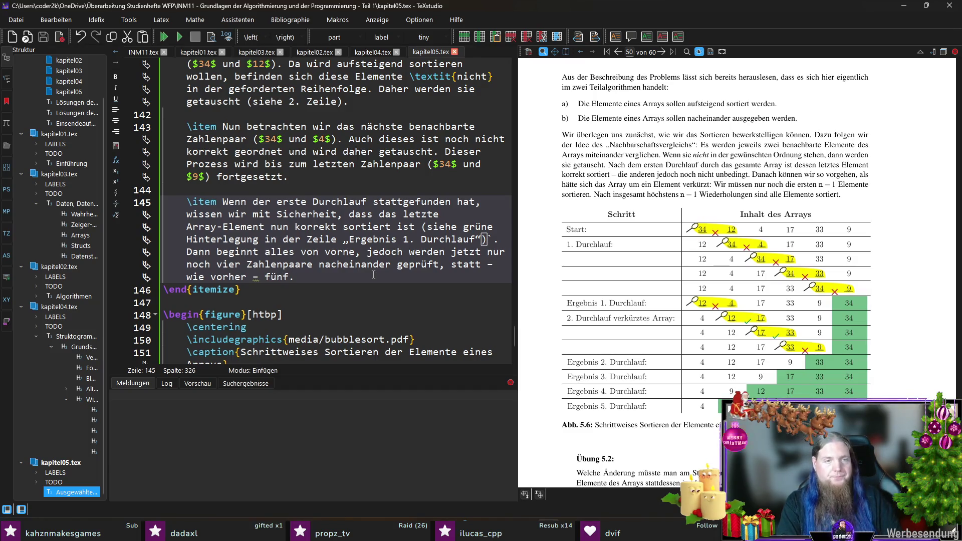
key("F5")
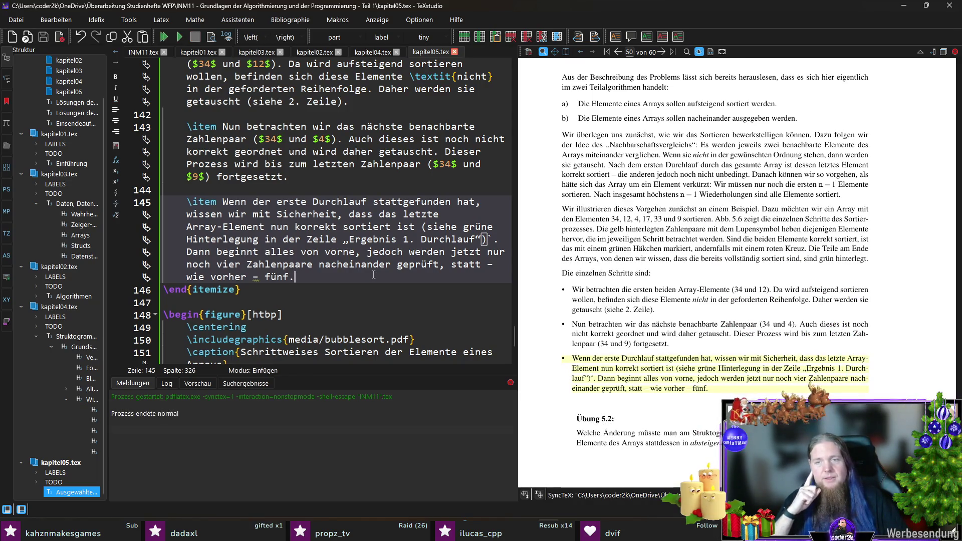
- Review the new third bullet and Abb. 5.6/5.7 in the PDF, then select the sorting figure
scroll(635, 254, "down", 8)
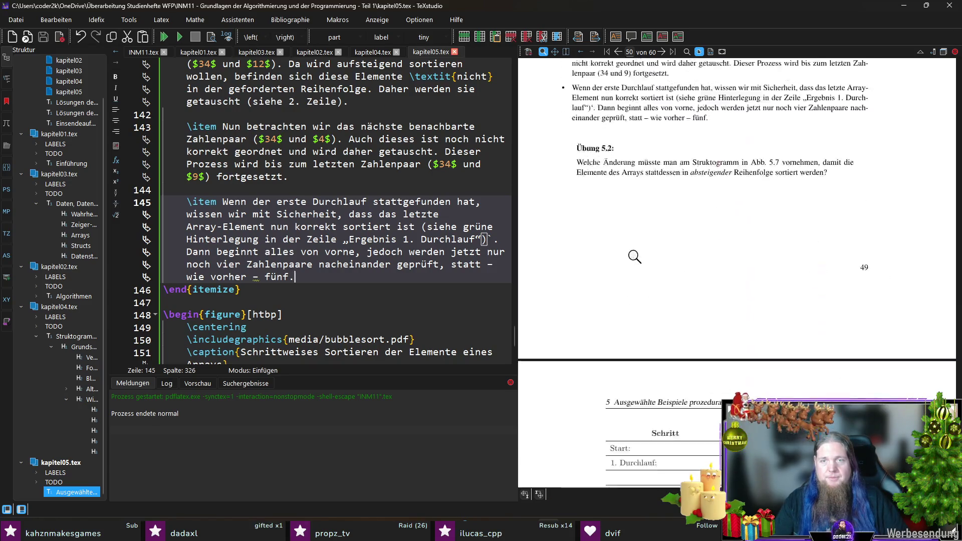
scroll(635, 257, "down", 5)
scroll(635, 256, "down", 3)
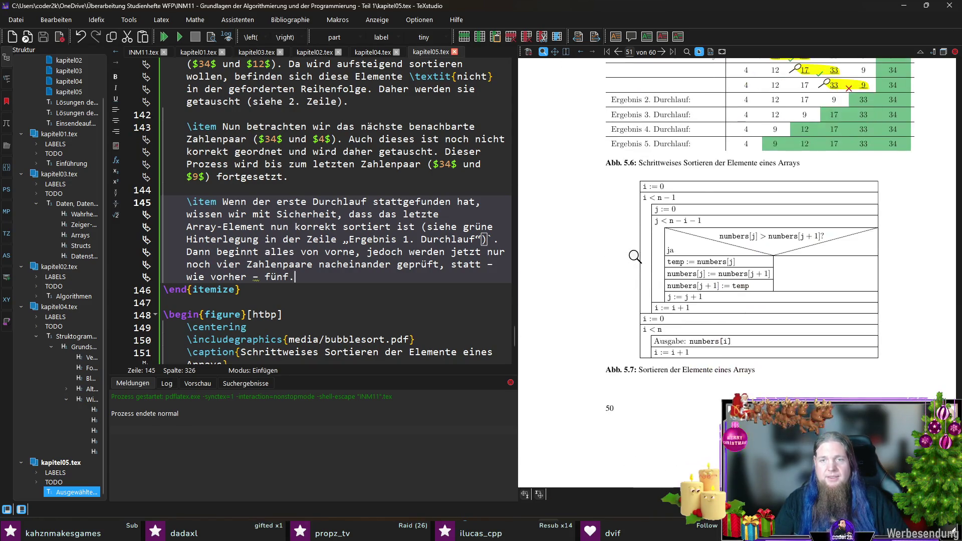
scroll(635, 256, "up", 5)
scroll(635, 256, "up", 6)
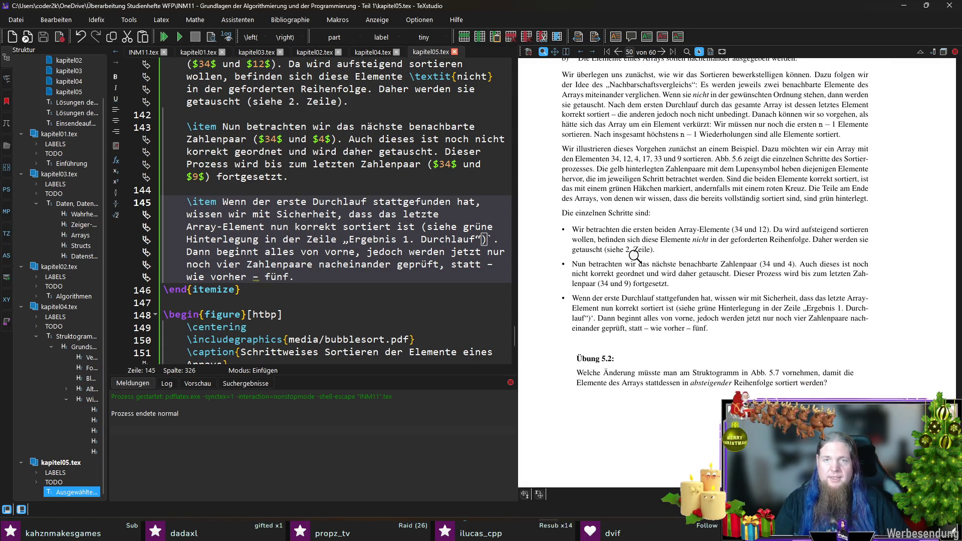
scroll(353, 234, "down", 5)
left_click_drag(246, 221, 159, 127)
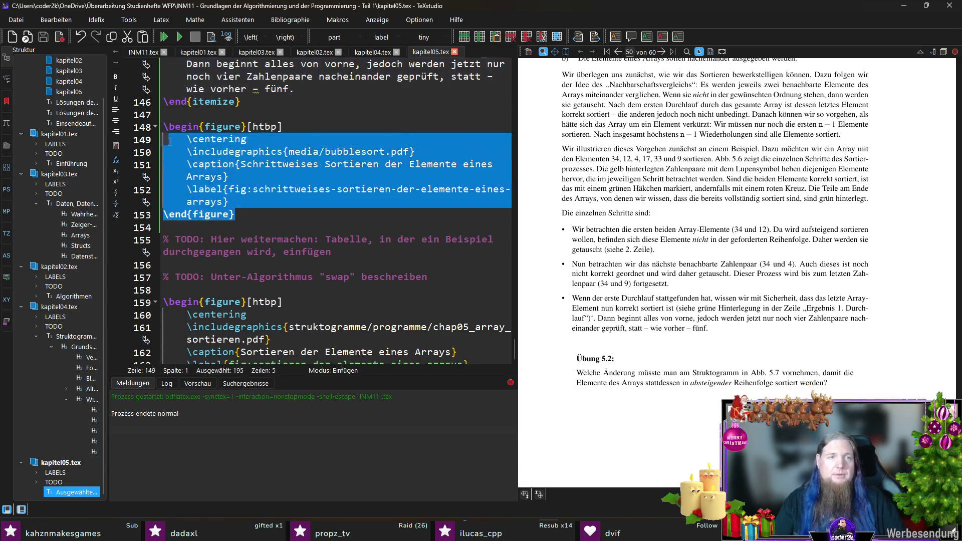
- Move the sorting-table figure environment above the 'Die einzelnen Schritte sind:' line
key("Delete")
scroll(353, 254, "up", 7)
scroll(353, 254, "up", 4)
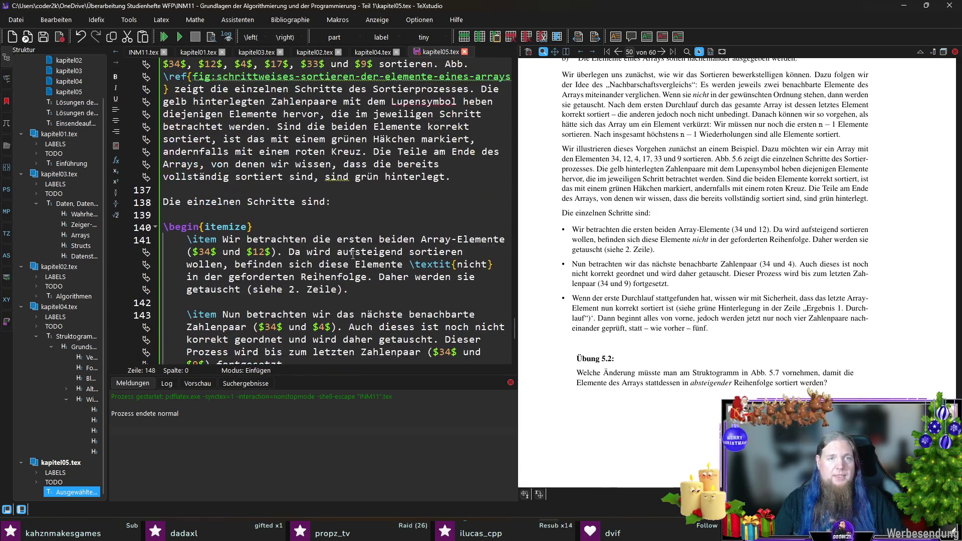
left_click(343, 191)
type("\\begin{figure}[htbp] \t\\centering \t\\includegraphics{media/bubblesort.pdf} \t\\caption{Schrittweises Sortieren der Elemente eines Arrays} \t\\label{fig:schrittweises-sortieren-der-elemente-eines-arrays} \\end{figure}")
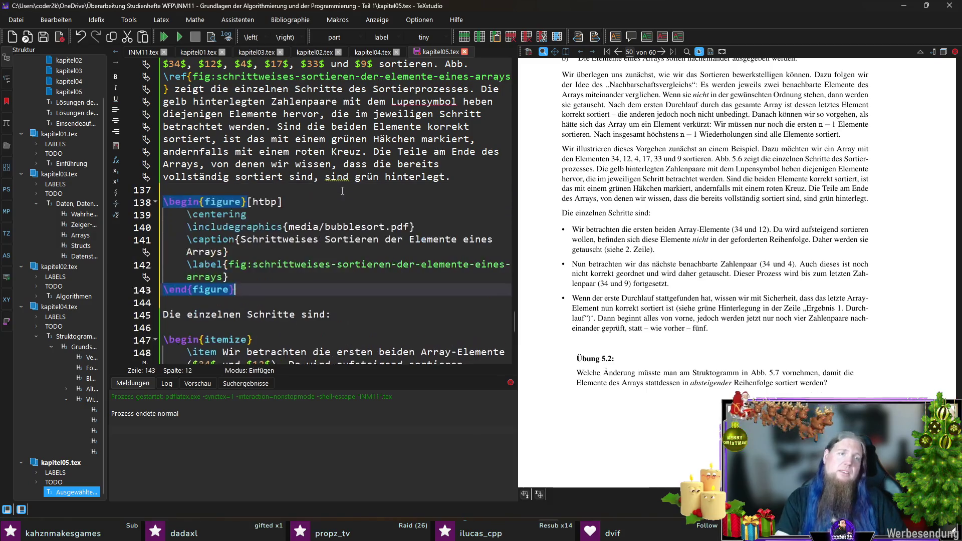
scroll(358, 172, "down", 5)
left_click(358, 172)
- Recompile and confirm Abb. 5.6 now sits on page 49 before the steps list
key("F5")
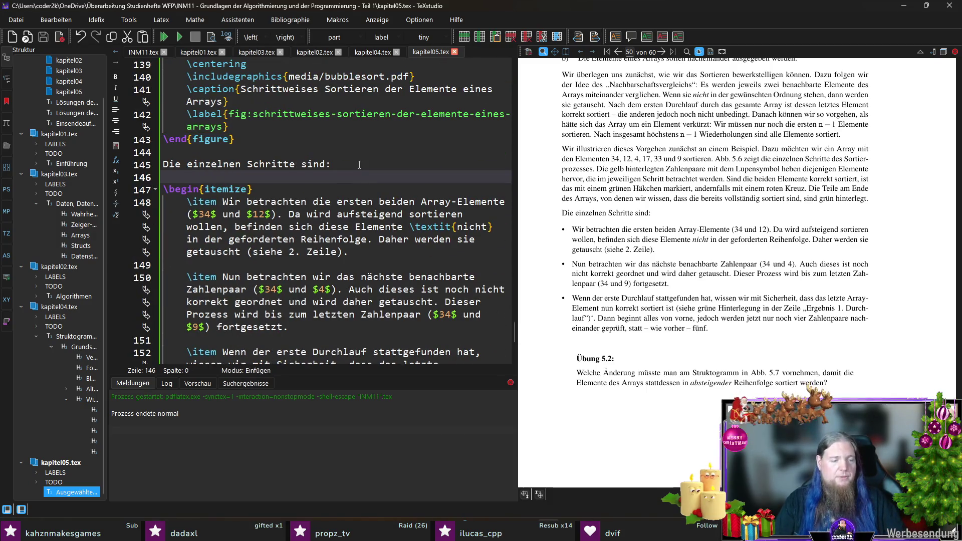
scroll(400, 217, "down", 4)
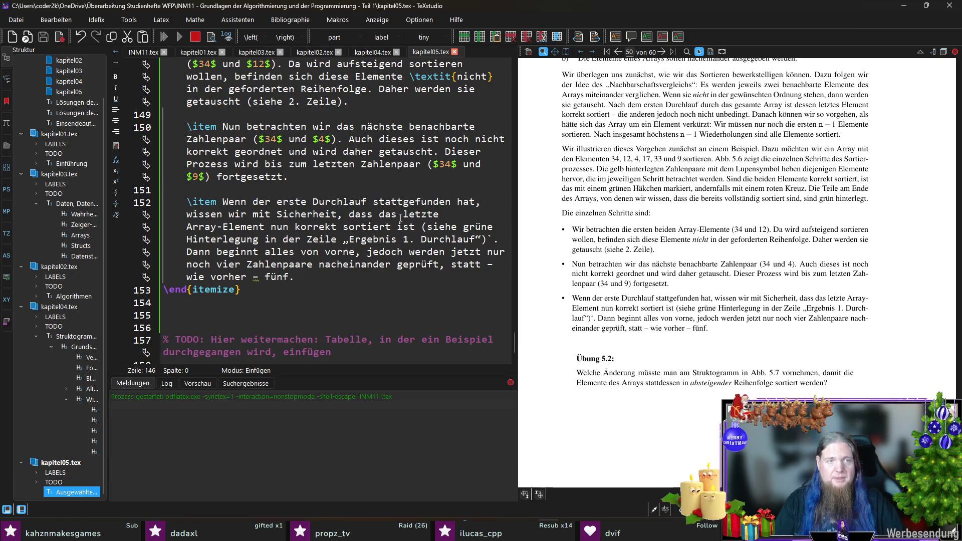
scroll(376, 221, "up", 8)
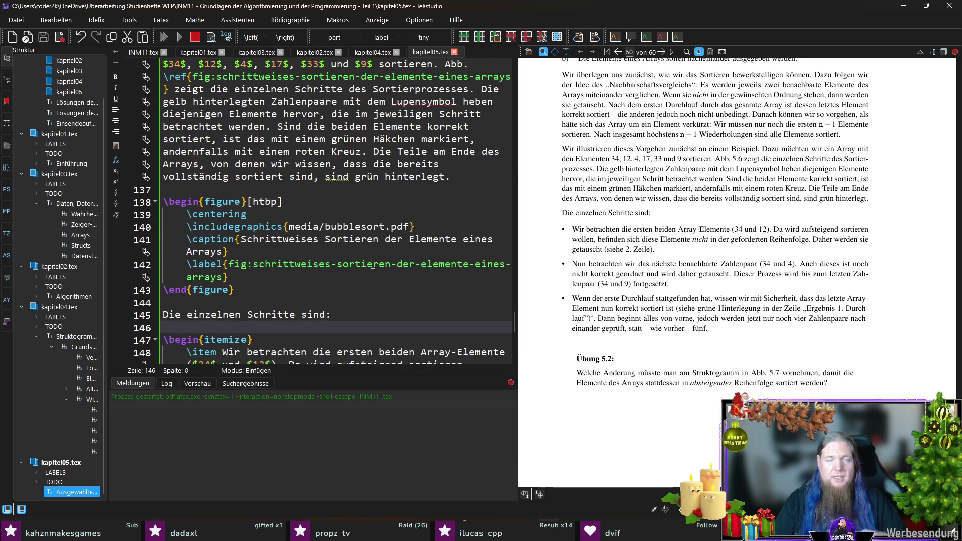
scroll(375, 248, "down", 1)
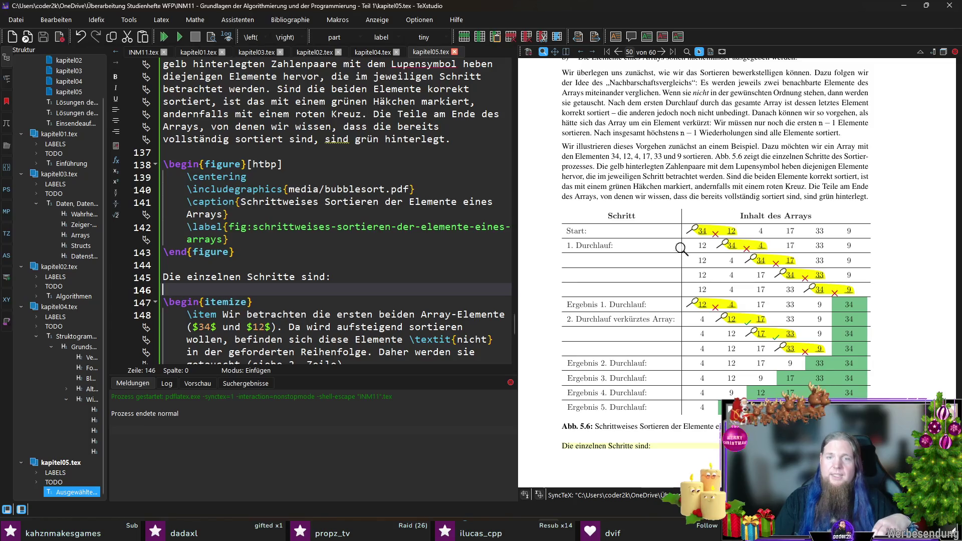
scroll(696, 291, "down", 3)
scroll(696, 291, "down", 5)
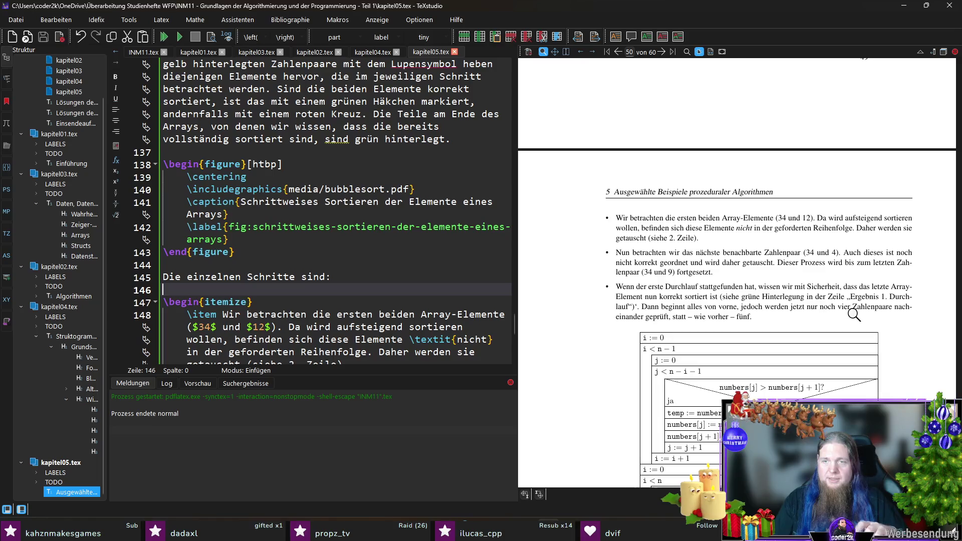
scroll(792, 326, "up", 5)
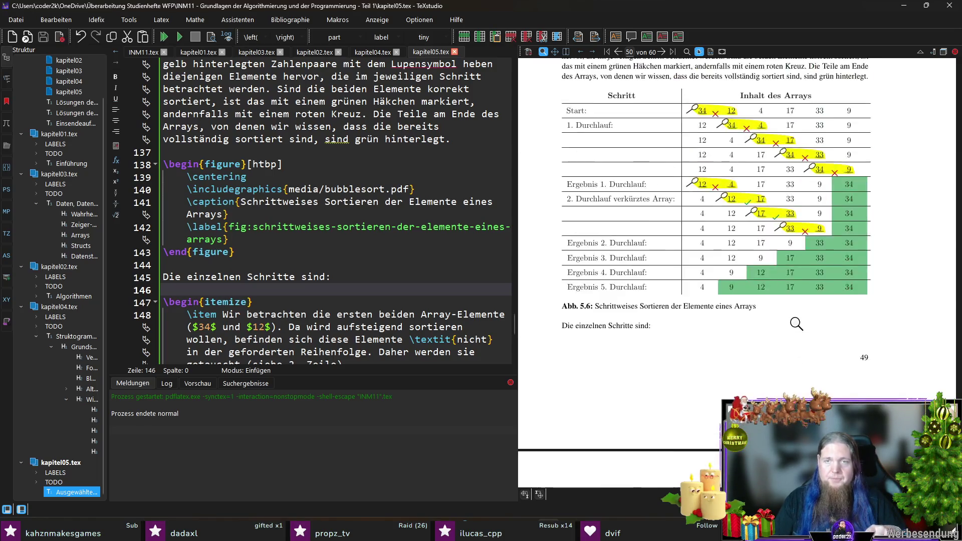
- Add an item: 'Die nachfolgenden Schritte sind in Abb. \ref{fig.schr…} nur noch verkürzt dargestellt.'
scroll(363, 207, "down", 4)
scroll(363, 208, "up", 2)
scroll(363, 208, "down", 1)
scroll(362, 208, "down", 4)
left_click(325, 272)
key("Return")
key("Return")
type("\\item")
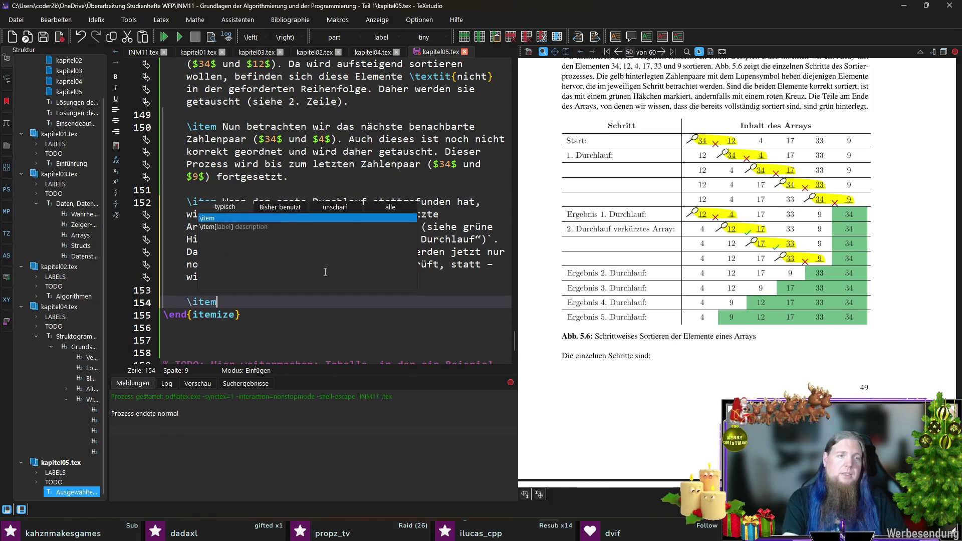
type(" Die nachfolgenden Schritte sind ")
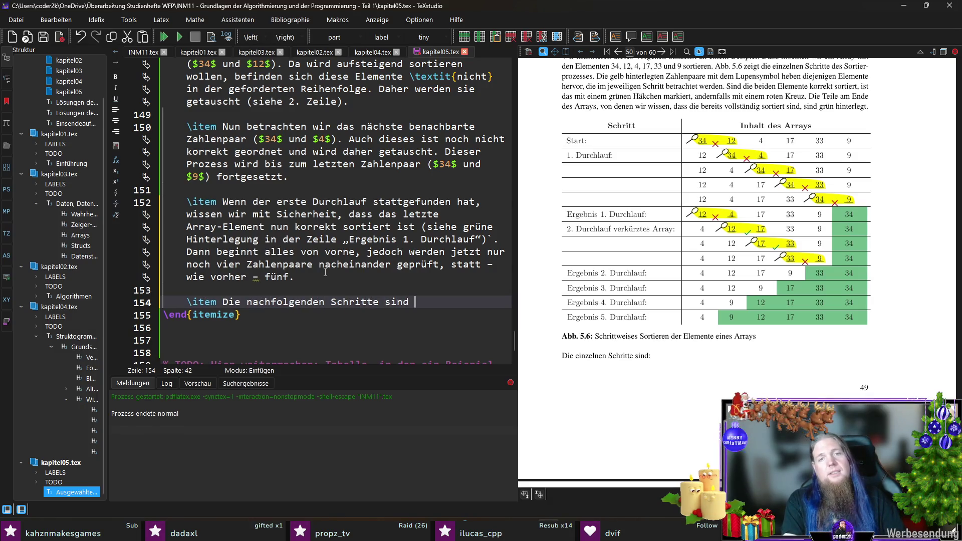
type("Abb. \\r \ref{fig.")
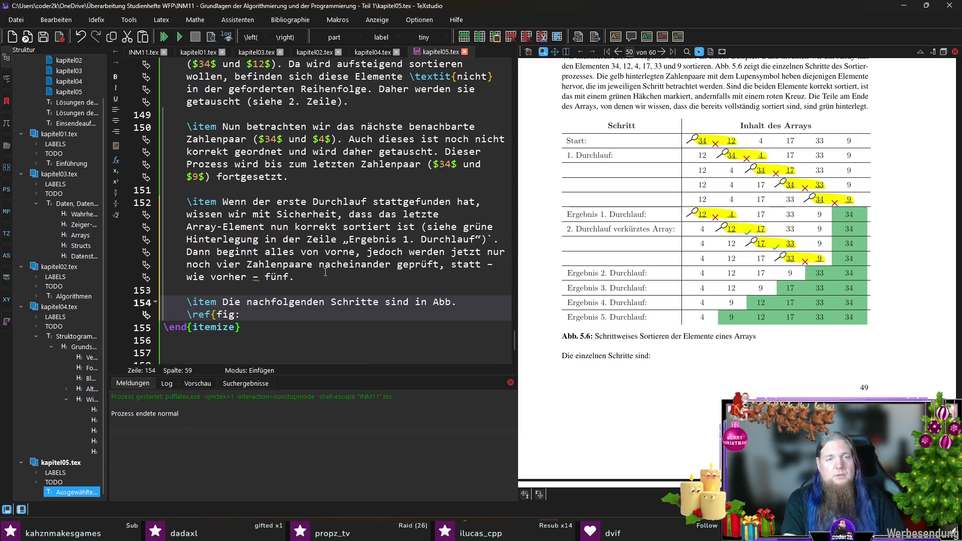
type("schri")
key("Return")
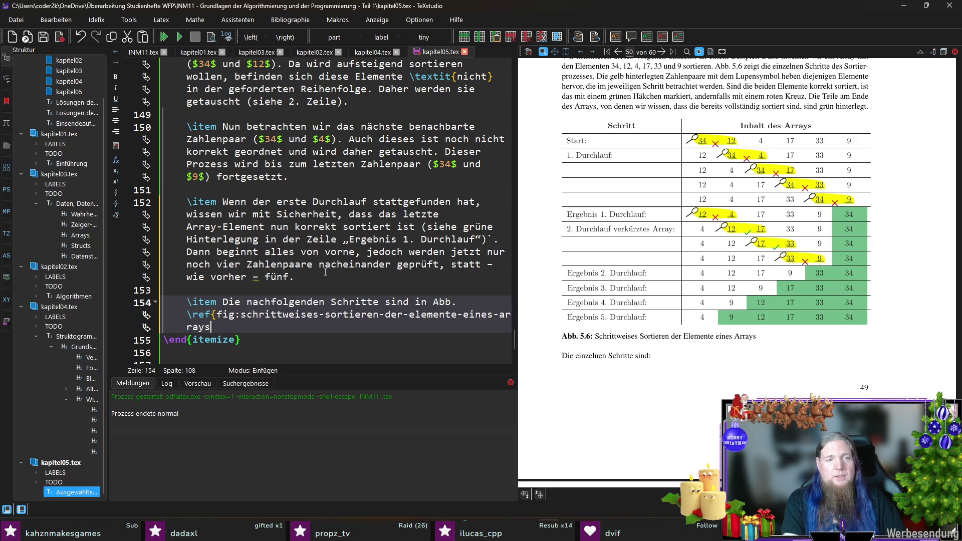
type("} nic")
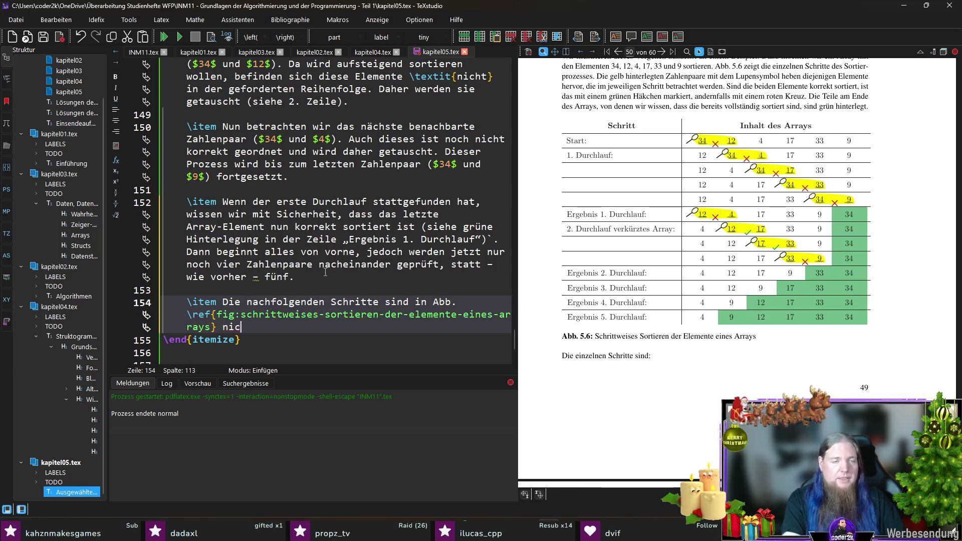
type("ht mehr volls")
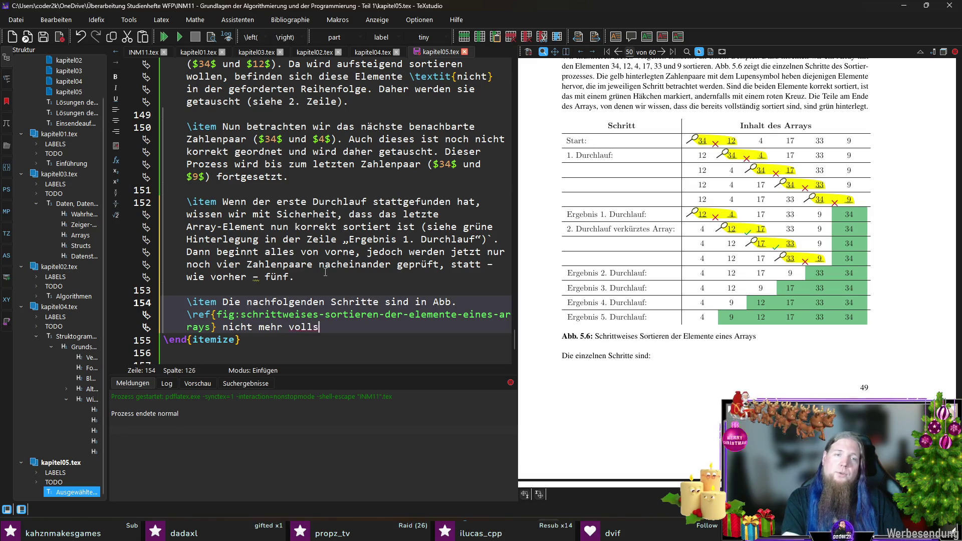
type("tändig dargestellt")
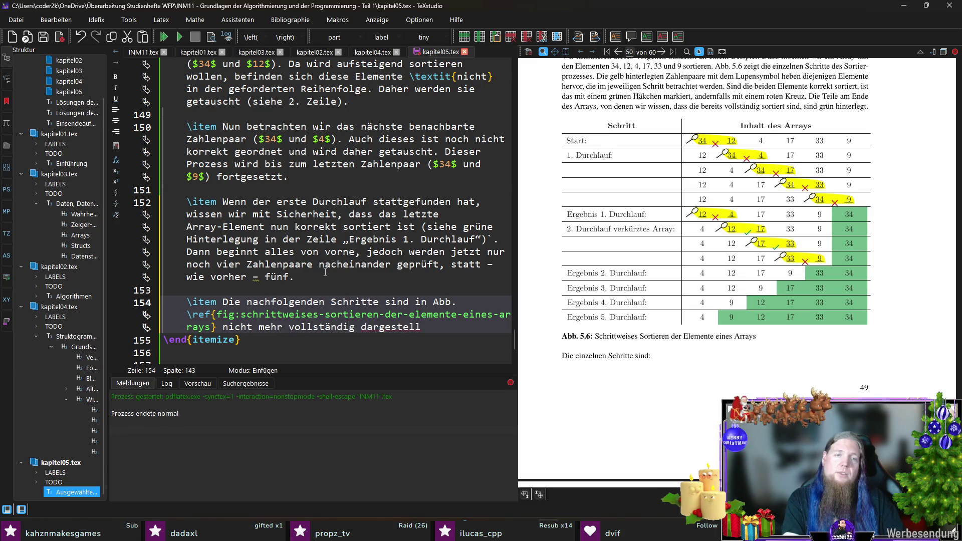
key("ctrl+shift+Left")
key("ctrl+shift+Left")
key("ctrl+shift+Left")
type("nur")
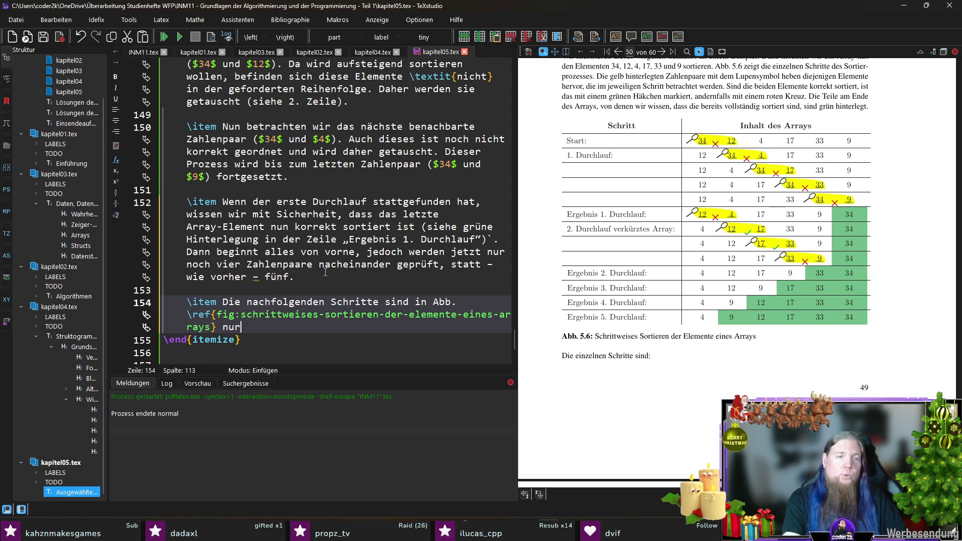
type(" noch verkürzt ")
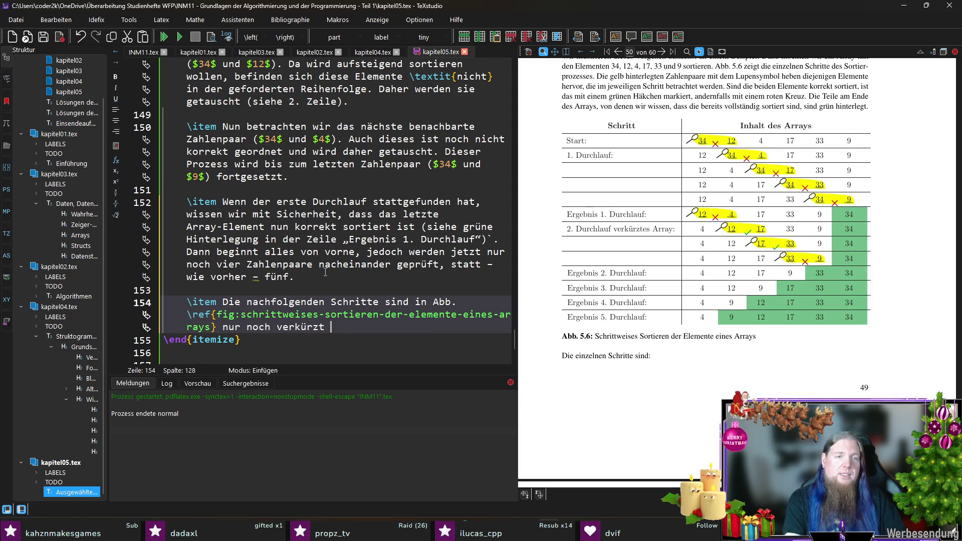
type("dargestellt.")
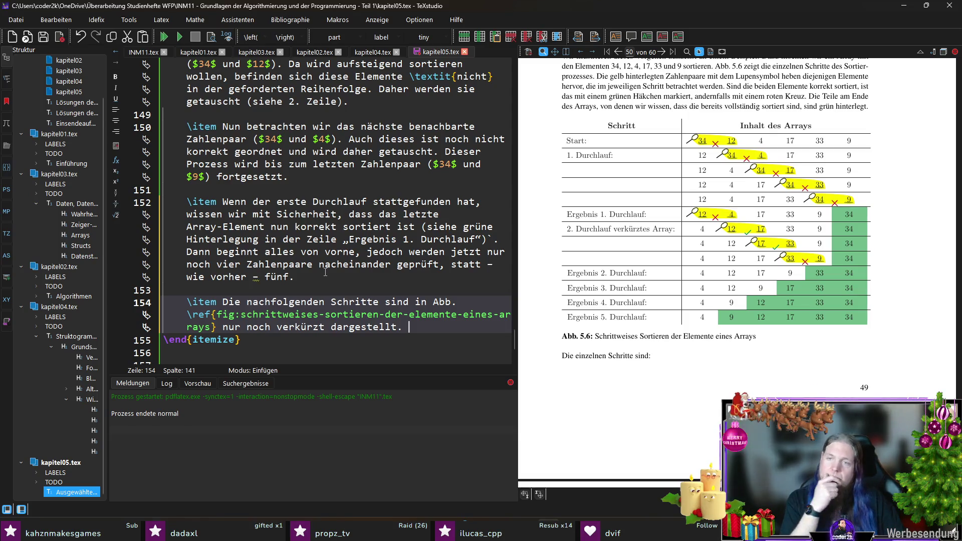
- Explain that the non-green array part shrinks to one element, then begin the item about value 4
type("Wie Sie sehen")
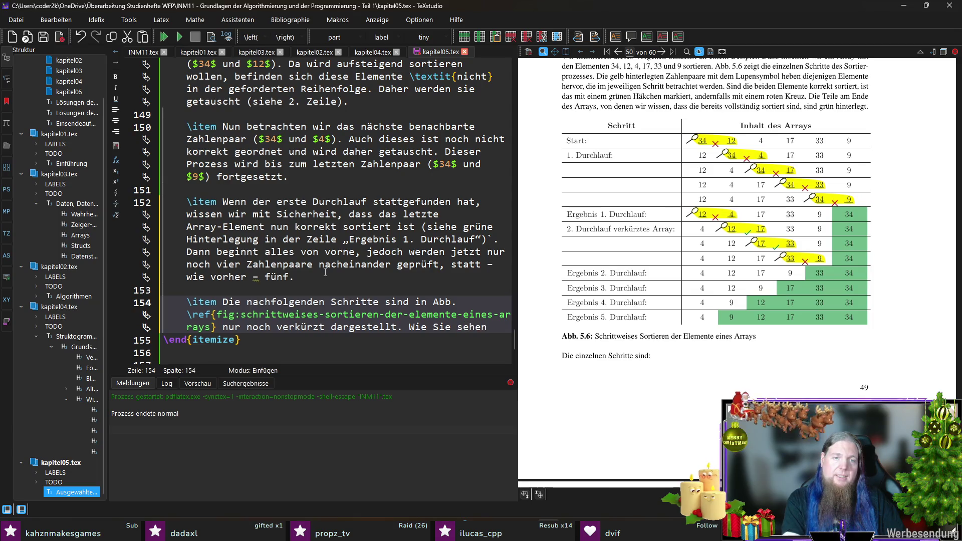
type(", wir")
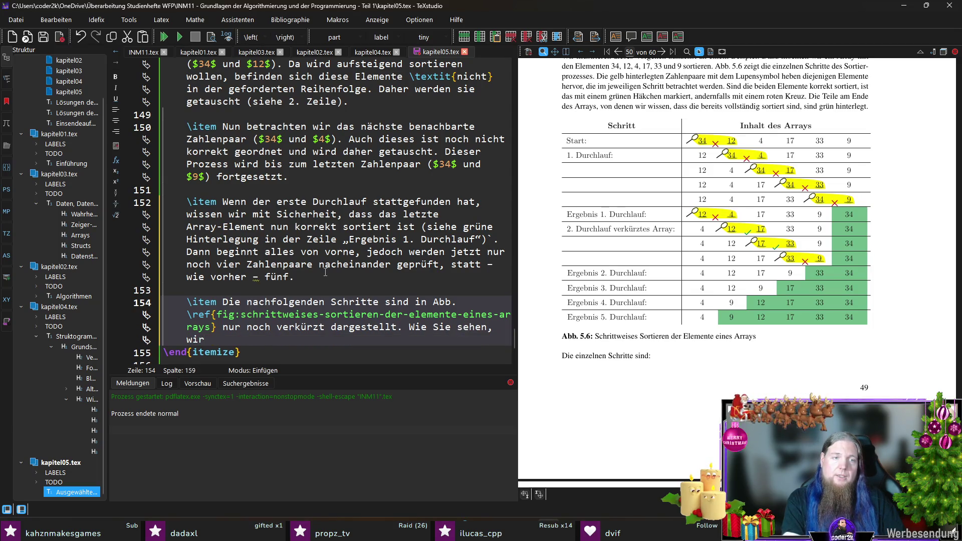
type("d der nicht grün hinterlegte Teil des Arrays i")
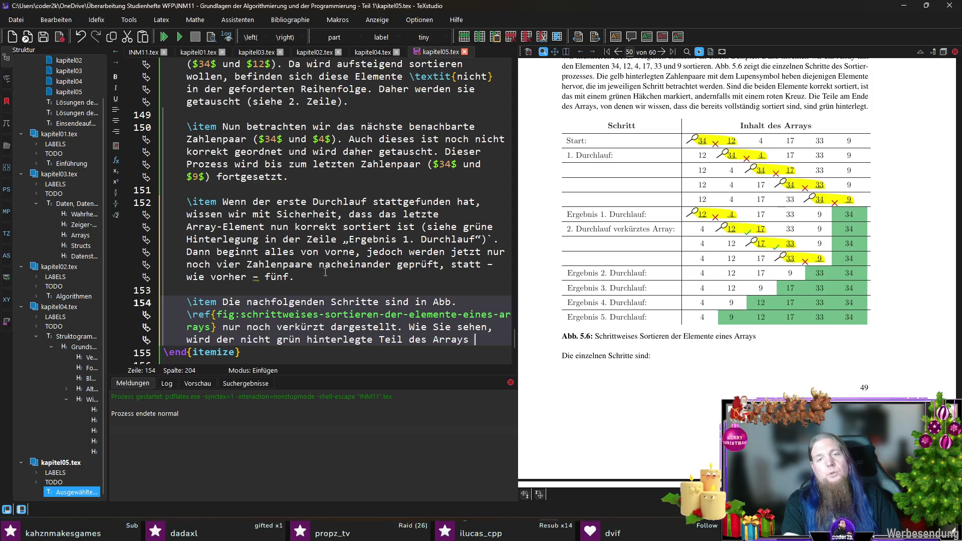
type("mmer kleiner, bis er nur noch ein Elemen")
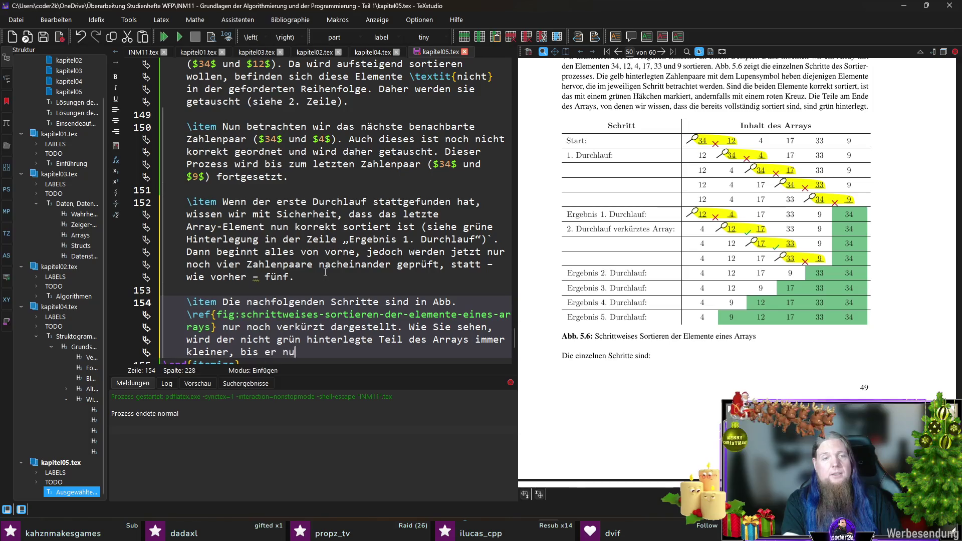
type("t (")
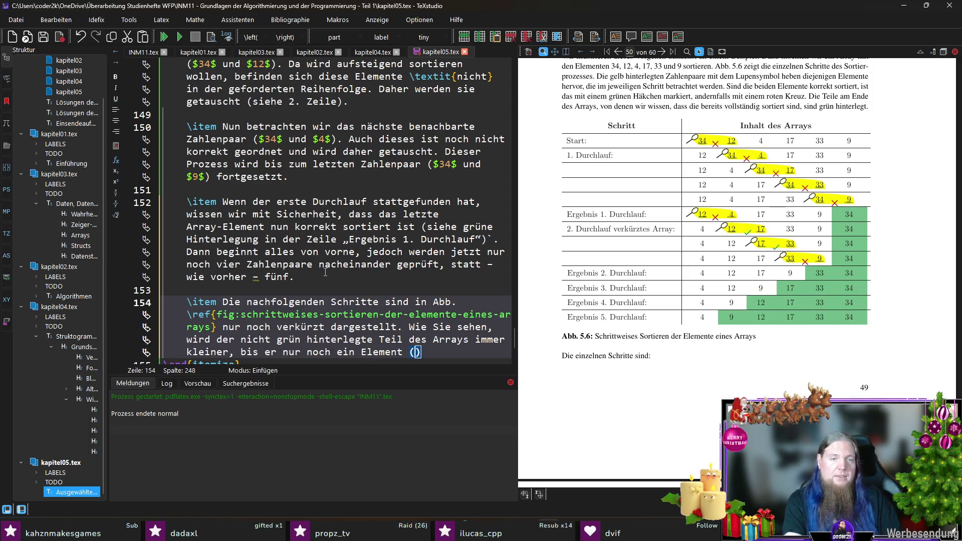
type("$4$) umfasst.")
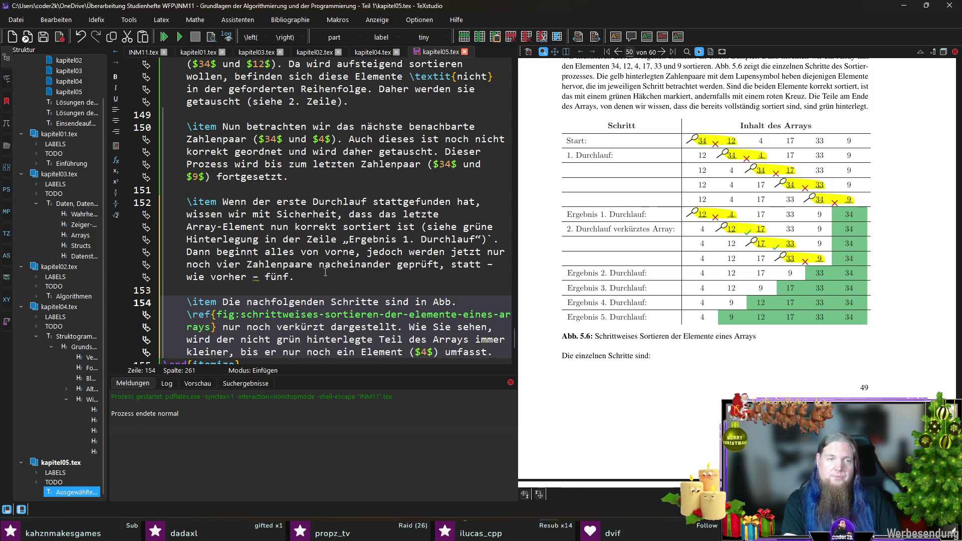
key("Return")
key("Return")
type("\\item E")
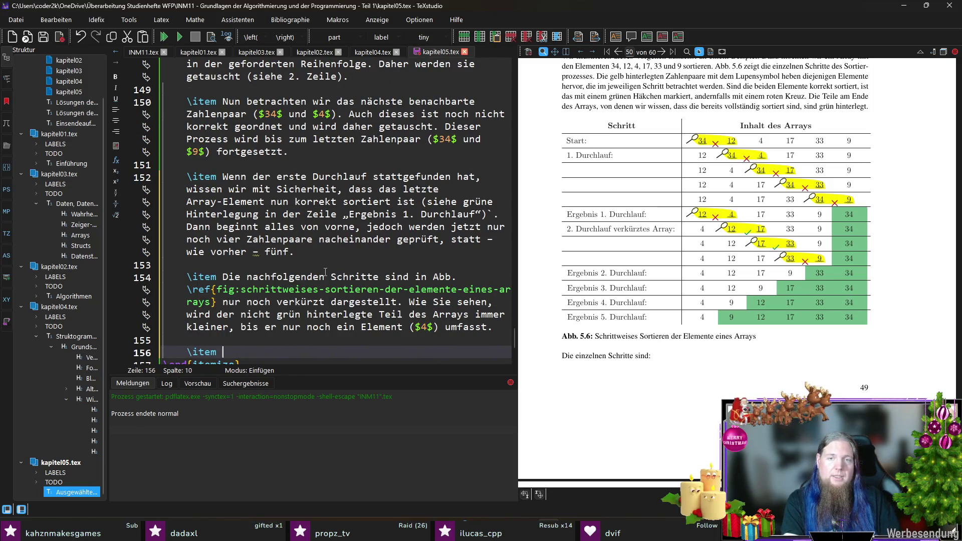
type("as ")
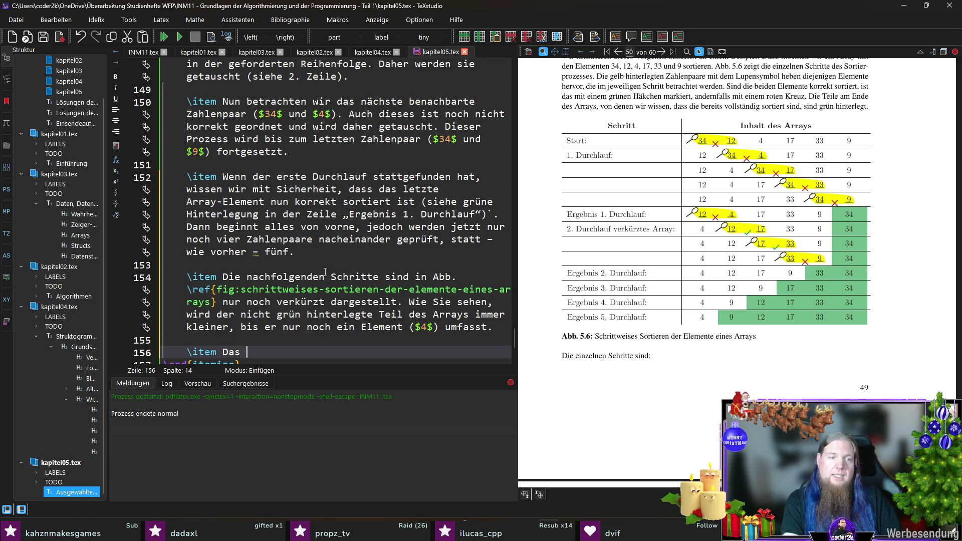
type("einementige ")
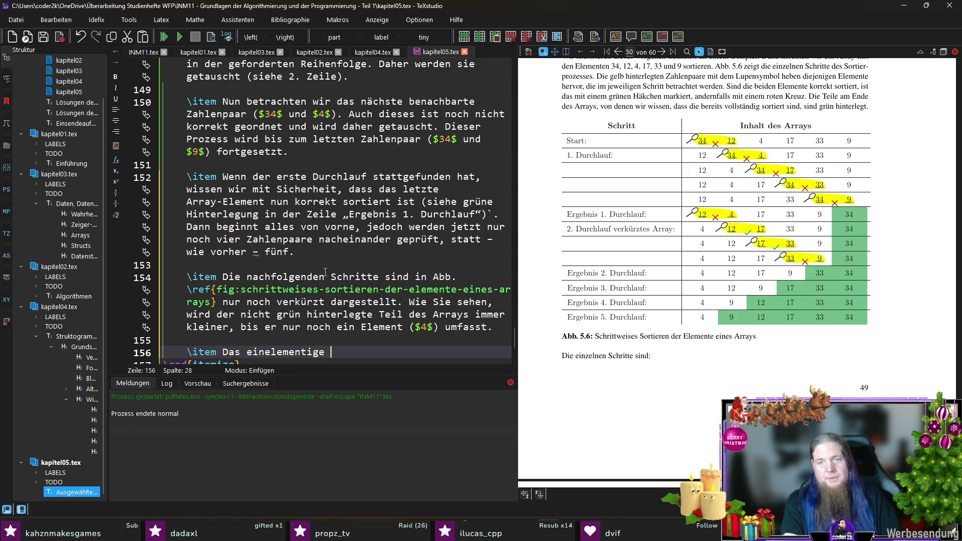
type("Unter-Array")
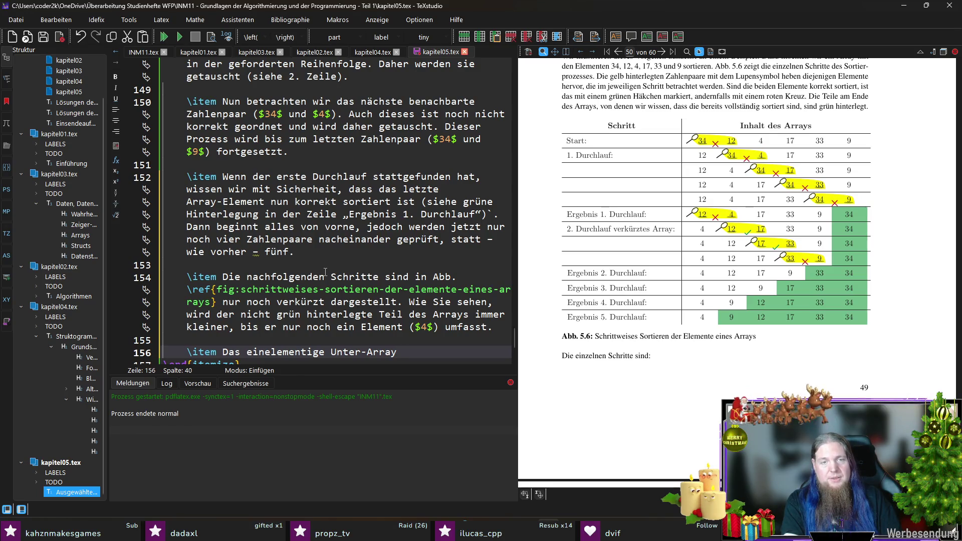
type(", das nur noch den")
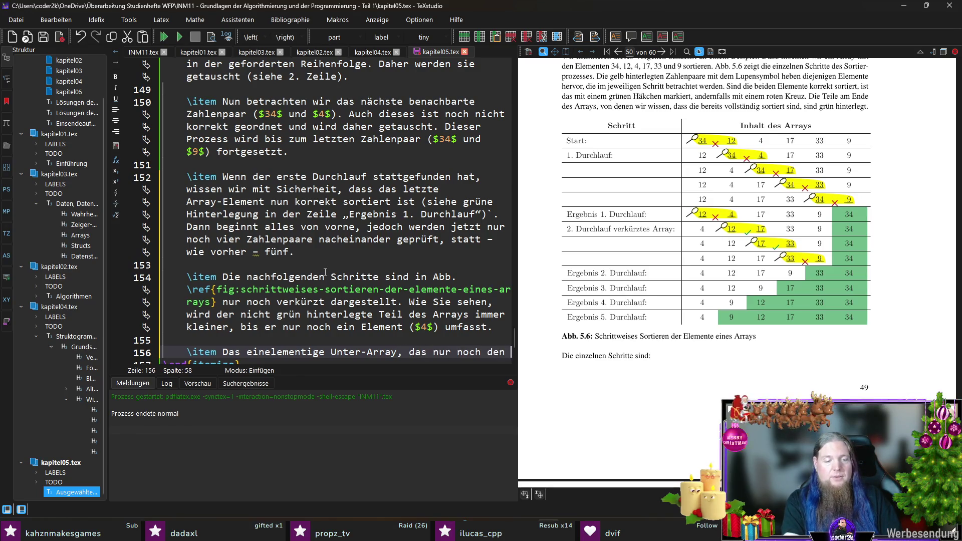
type(" Wert $4$ ")
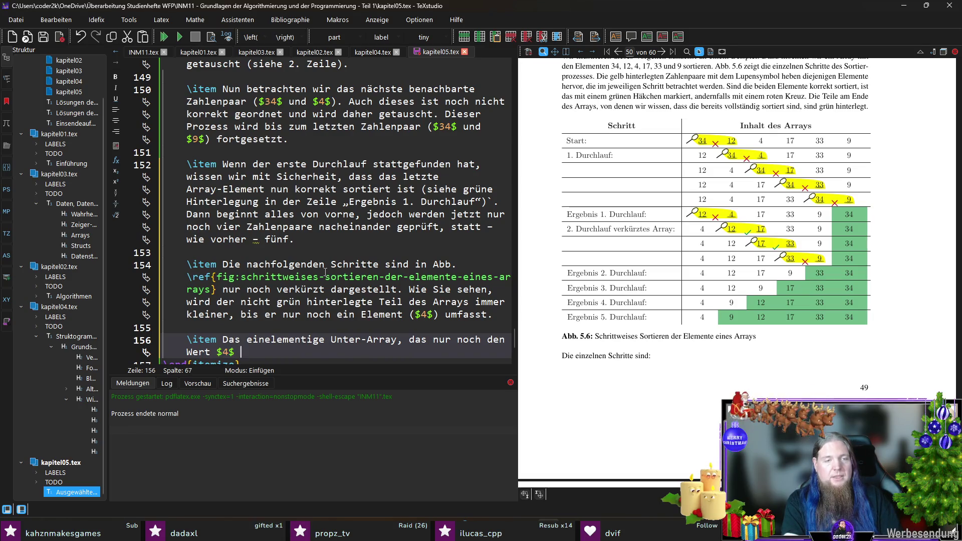
type("enthält,")
type("mus")
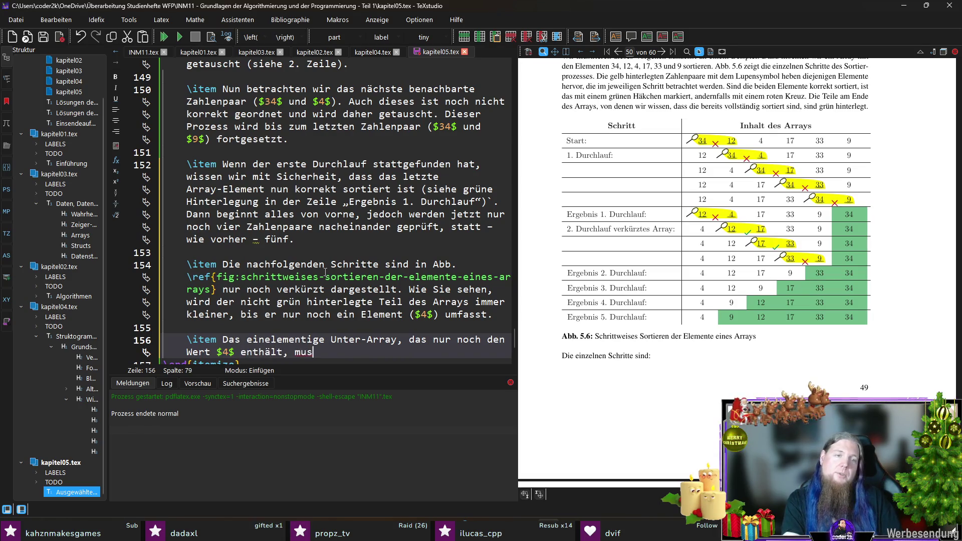
key("BackSpace")
key("BackSpace")
key("BackSpace")
type("ist automatis")
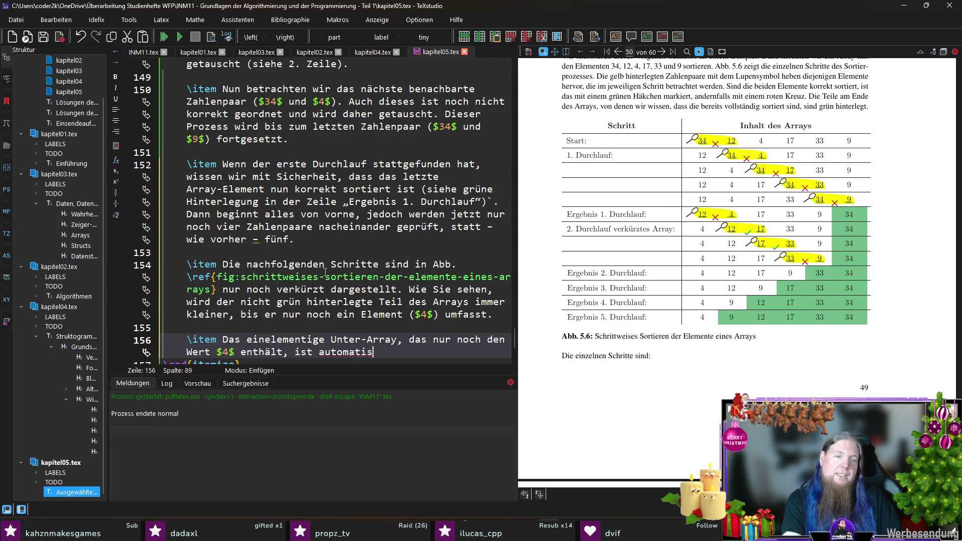
type("ch korrekt s")
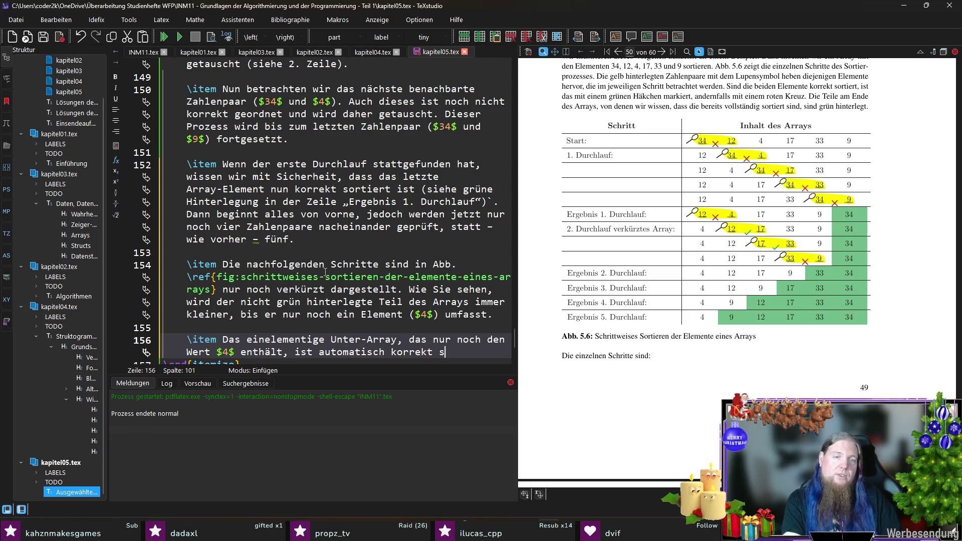
type("ortiert und muss nicht ")
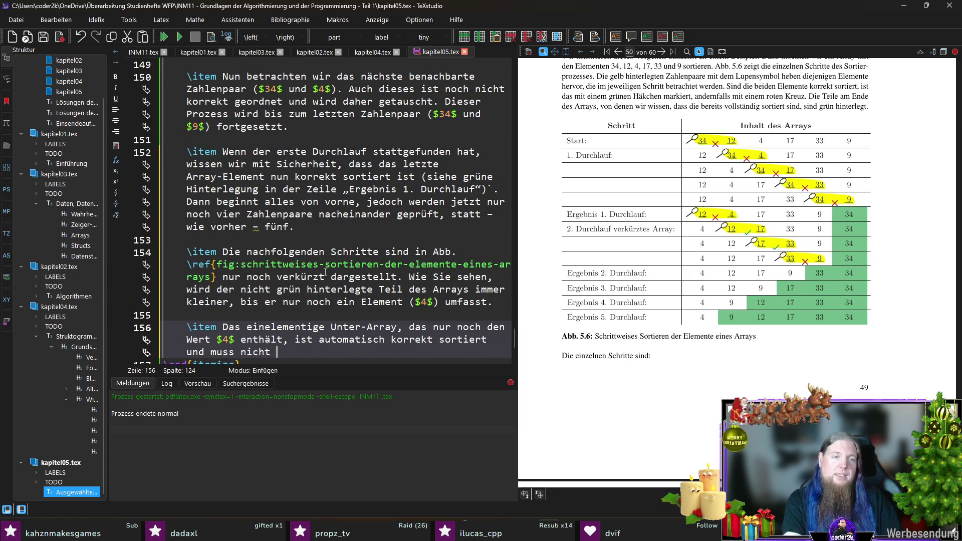
type("näher bet")
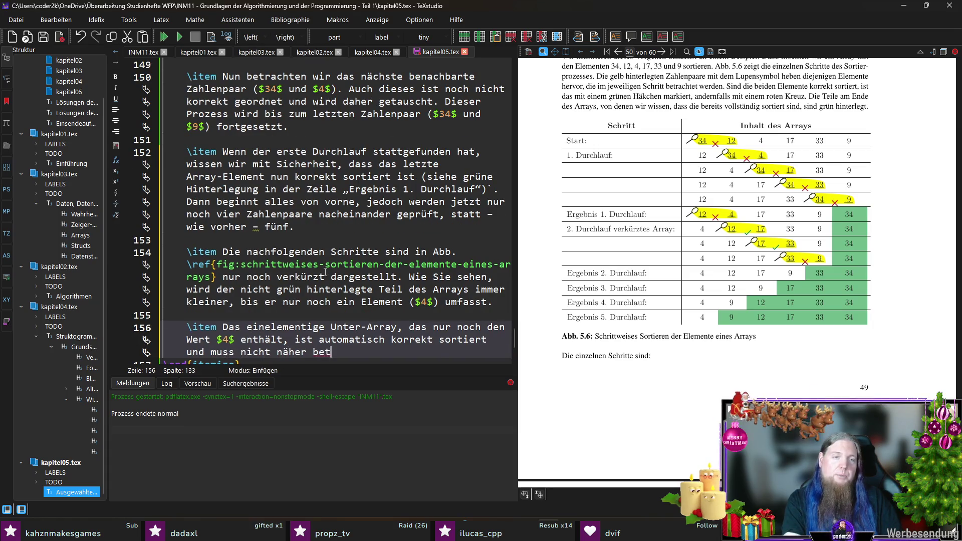
type("rachtet werden. Daher ")
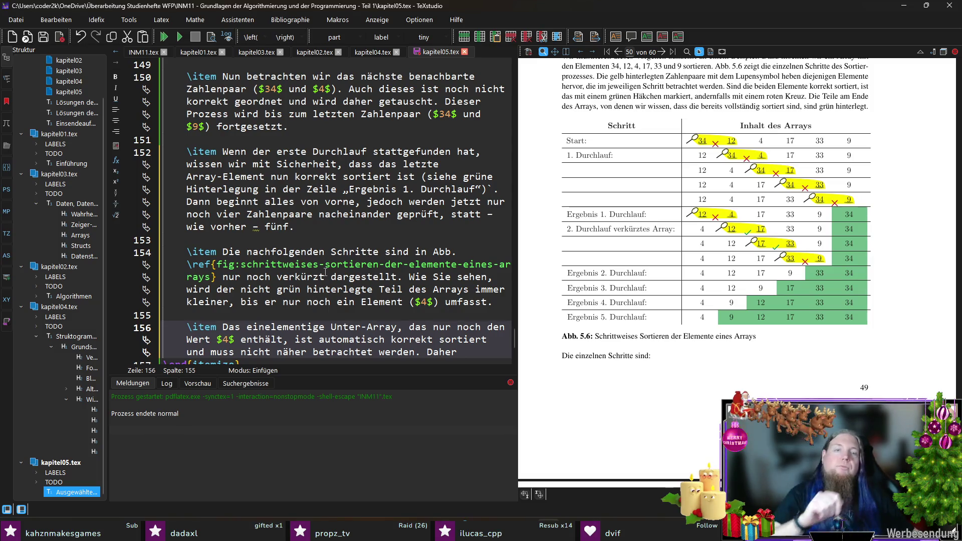
type("benötigen wir")
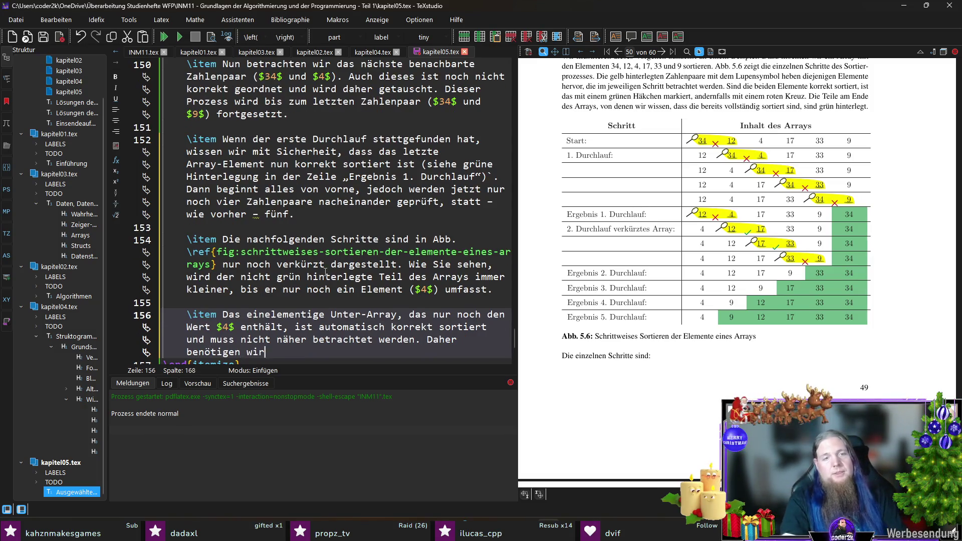
type(" für das ")
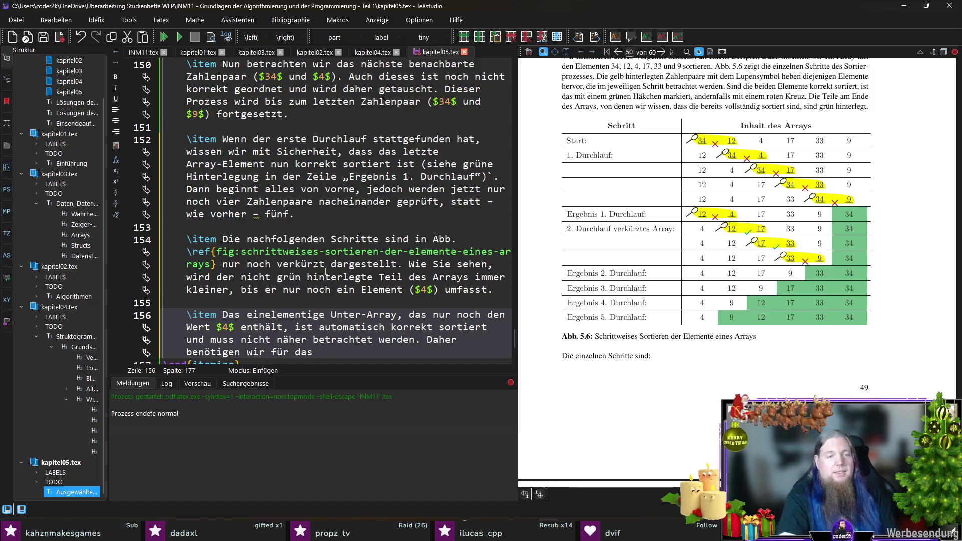
type("Soren eines Arrays mit sechs ")
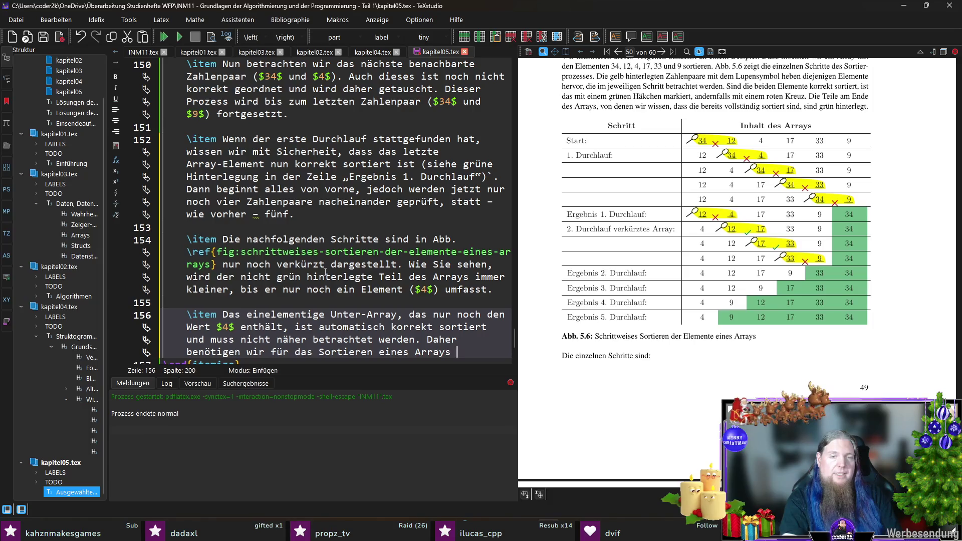
type("lementen lediglich fünf Wiederholungen.")
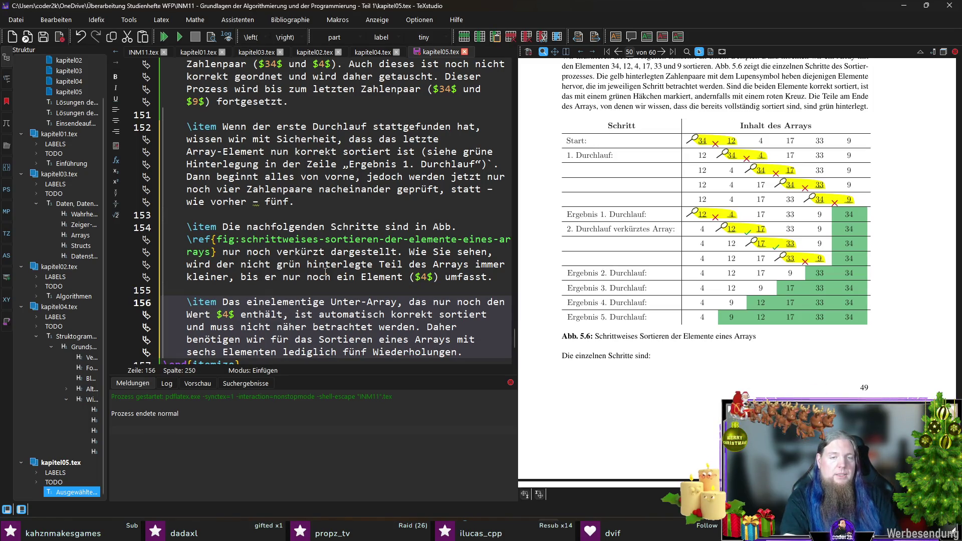
type(" Allgemein: ")
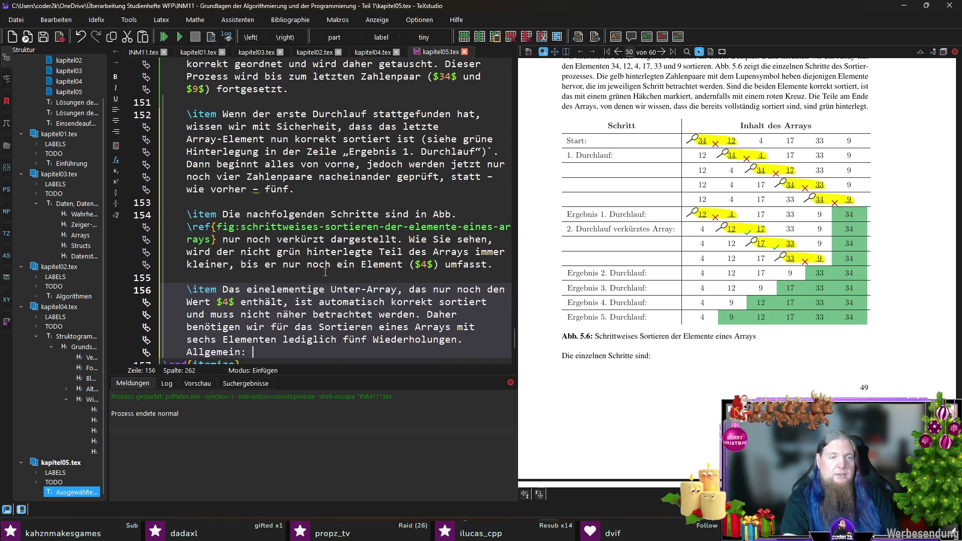
type("Ein A")
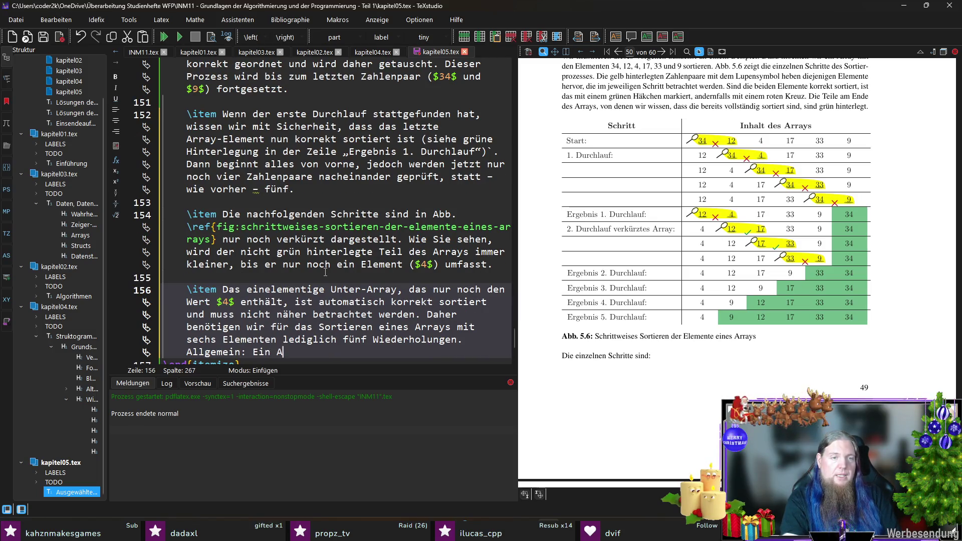
type("mit $n$ Elementen")
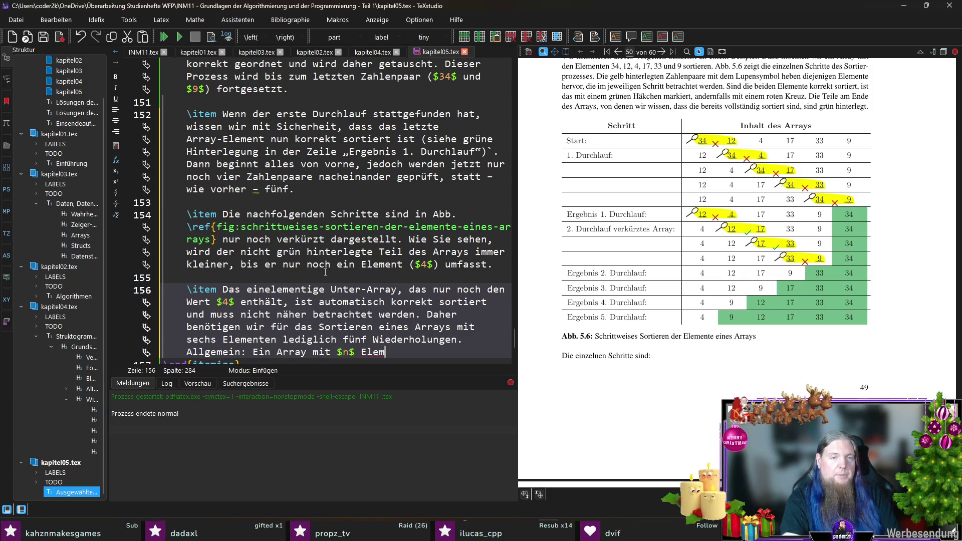
type(" benötigt $n - 1")
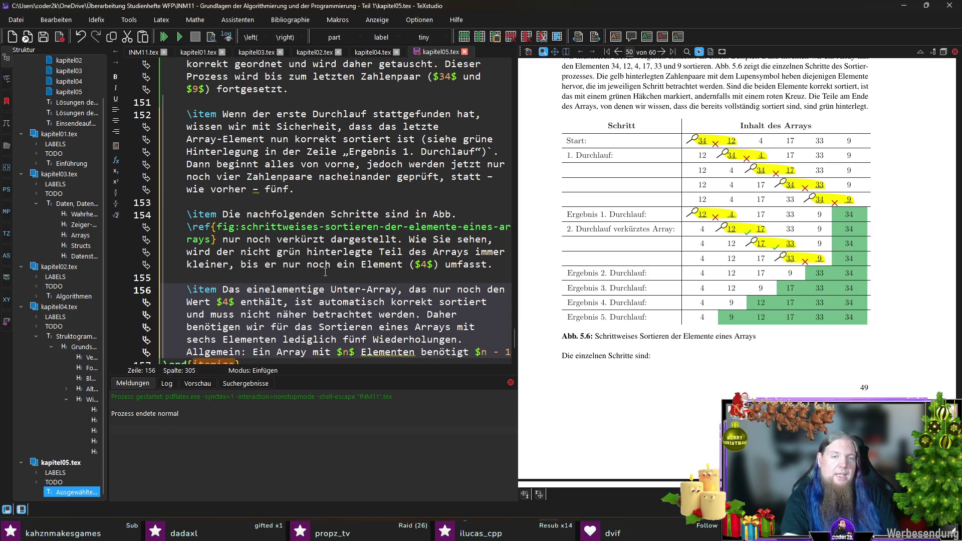
type("$ Wiederholuu")
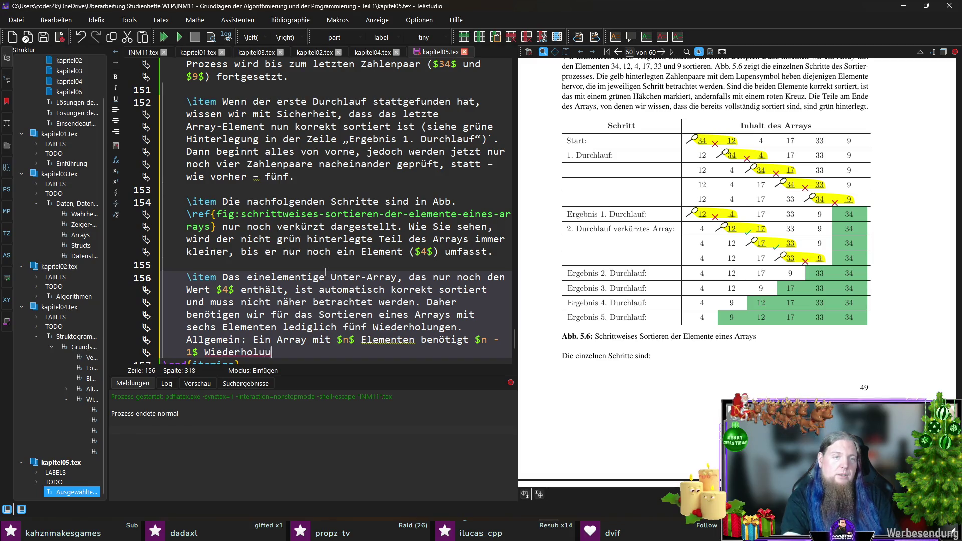
- Correct the ending to 'n - 1 Wiederholungen, um sortiert zu werden.' and move below the list
key("BackSpace")
type("ngen, um s")
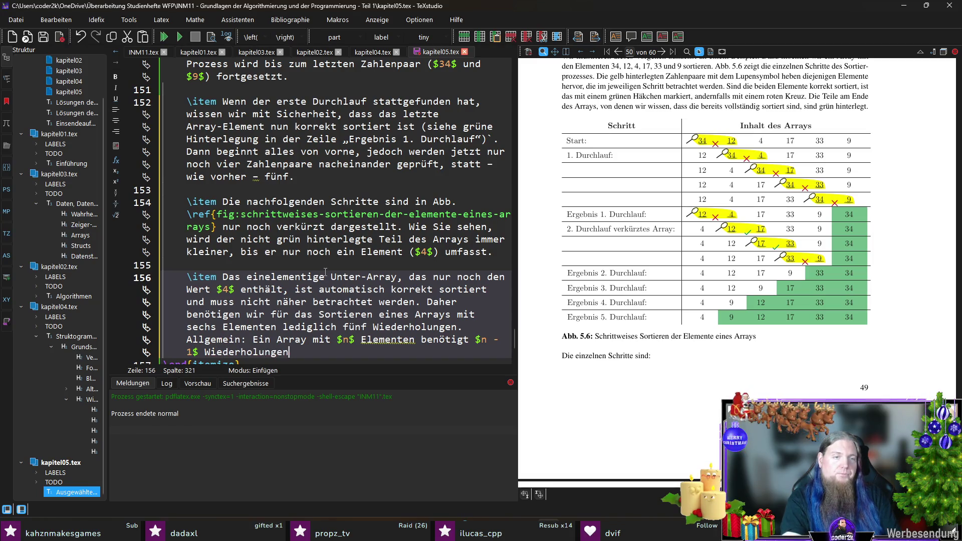
type("ortiert zuw erde")
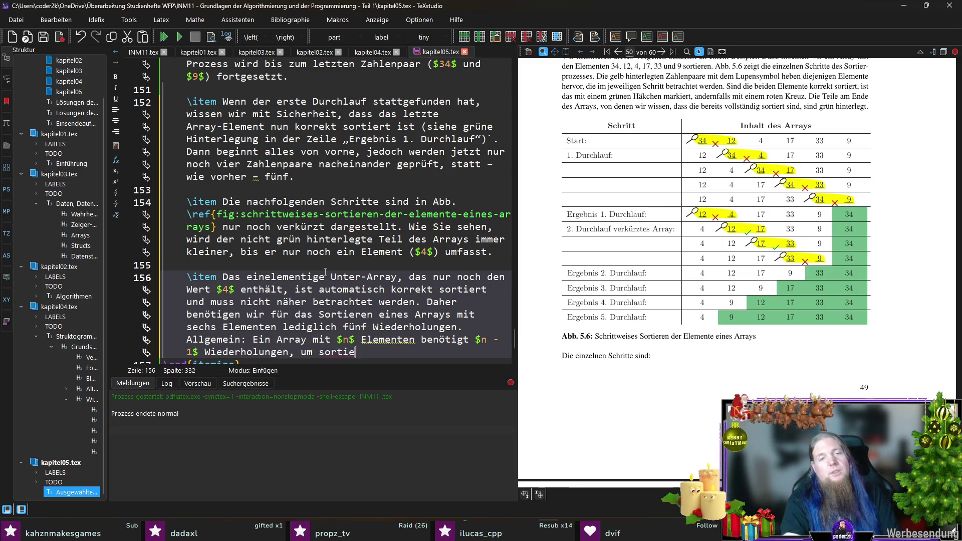
key("BackSpace")
key("BackSpace")
key("BackSpace")
type("werden")
key("Down")
key("Down")
key("Down")
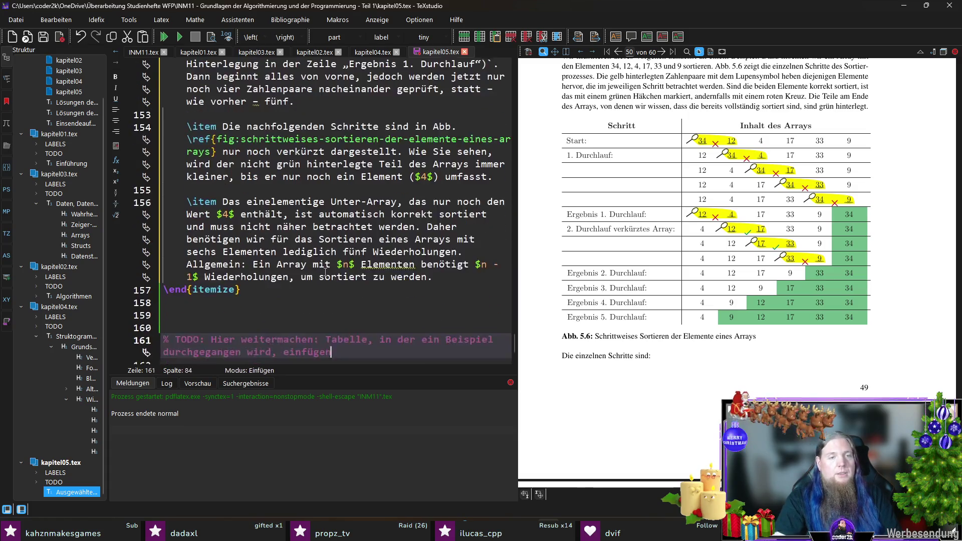
- Insert a merksatz box with \textit{Anmerkung:} explaining the algorithm could stop early, then compile
key("Up")
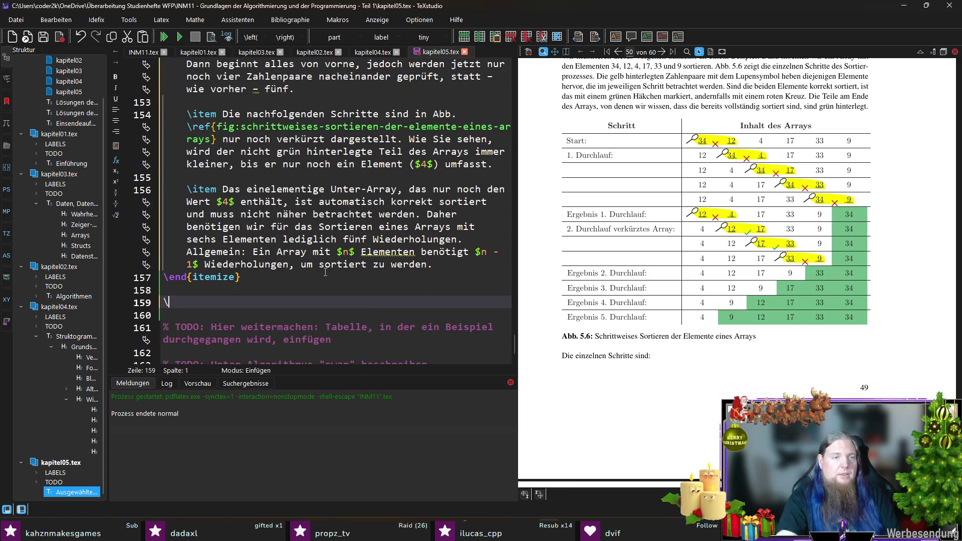
type("begin{b")
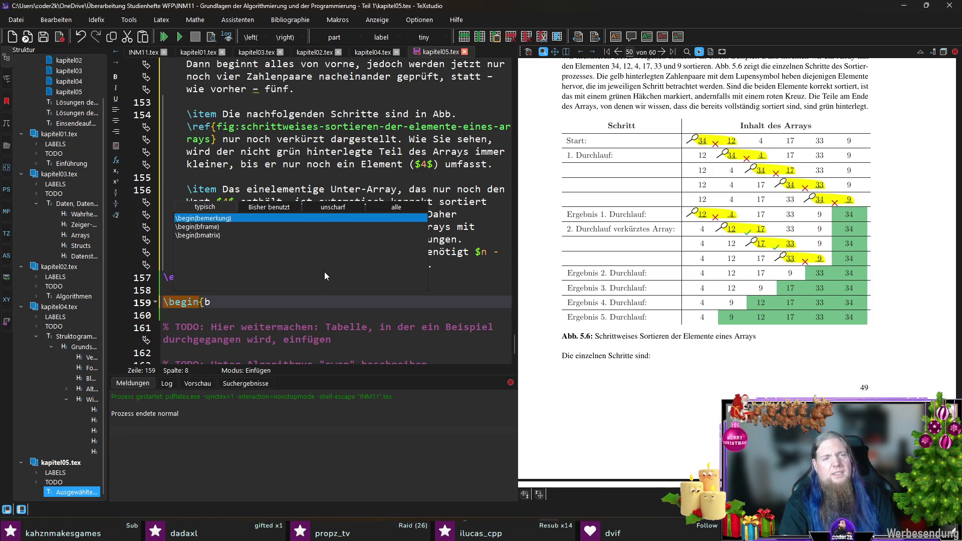
key("BackSpace")
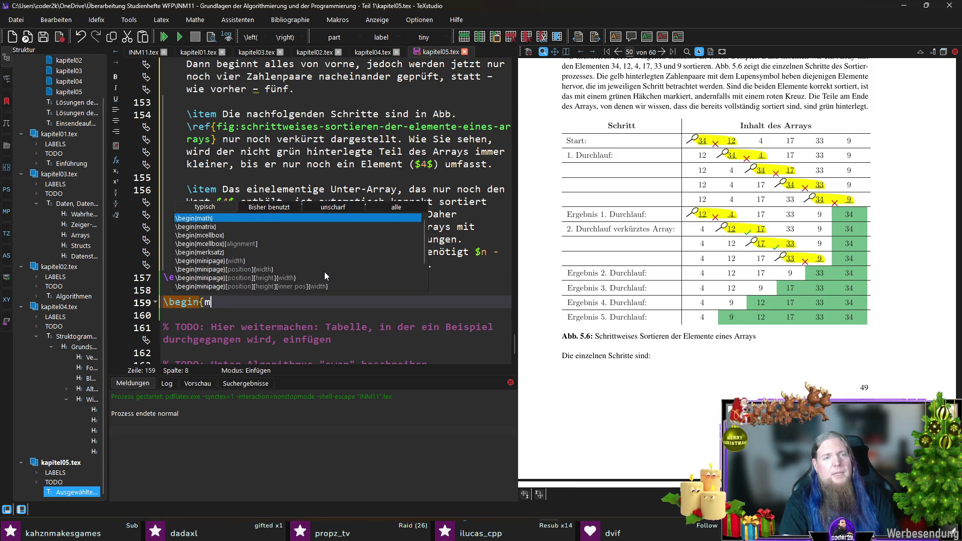
type("merk")
key("Return")
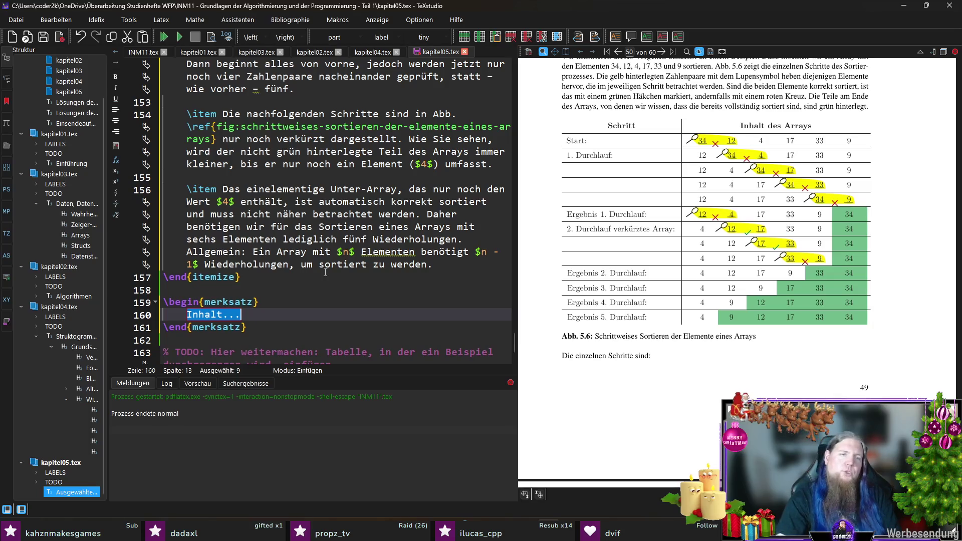
key("BackSpace")
type("extit{Anmerkung:")
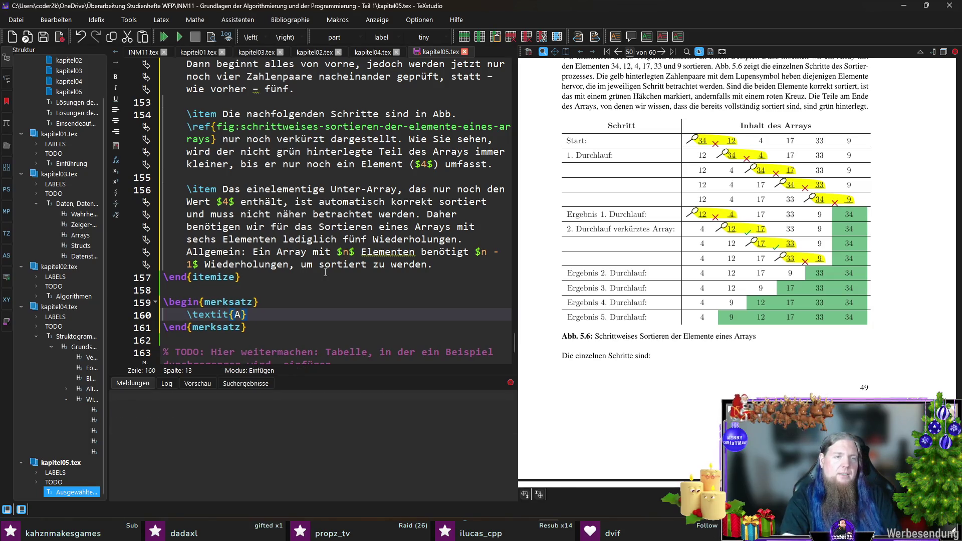
type("} ")
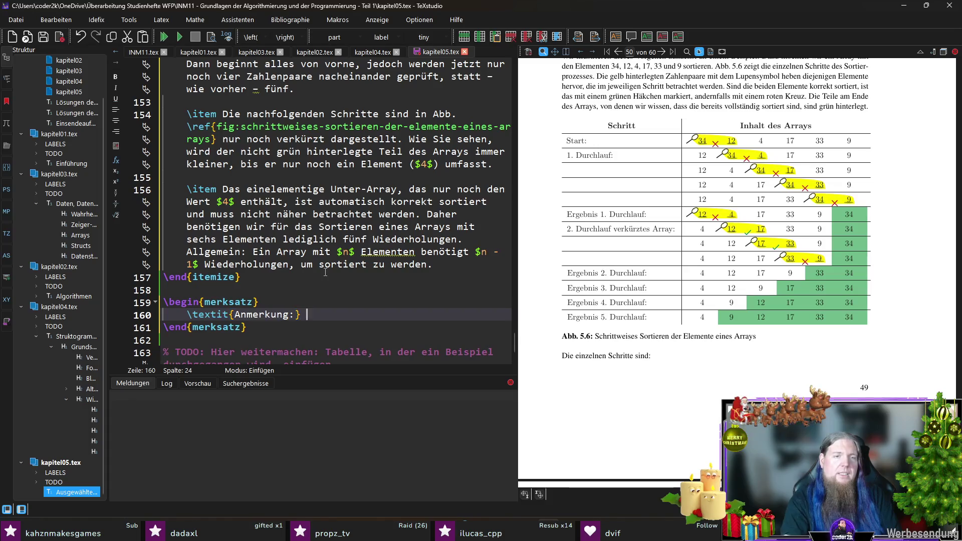
type("Der Alg")
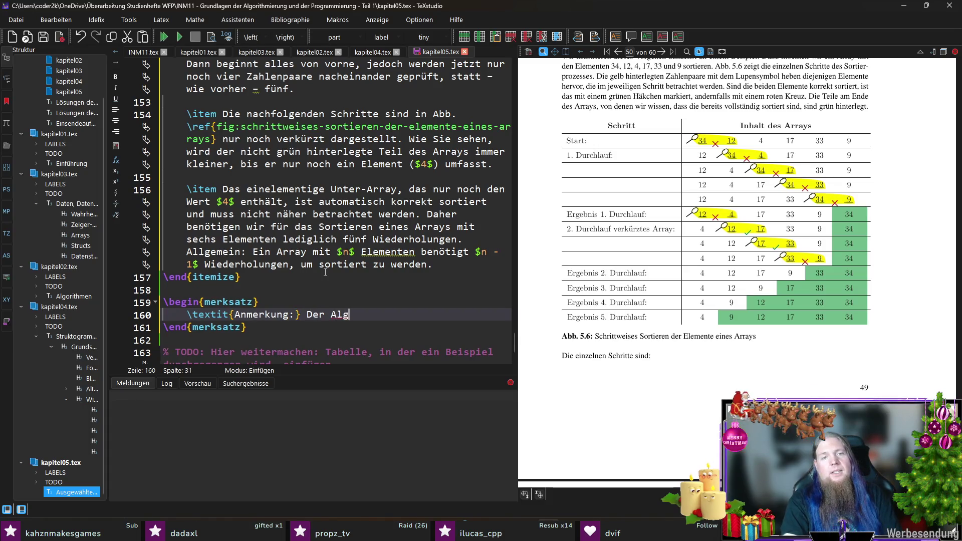
type("orithmus lässt sich ")
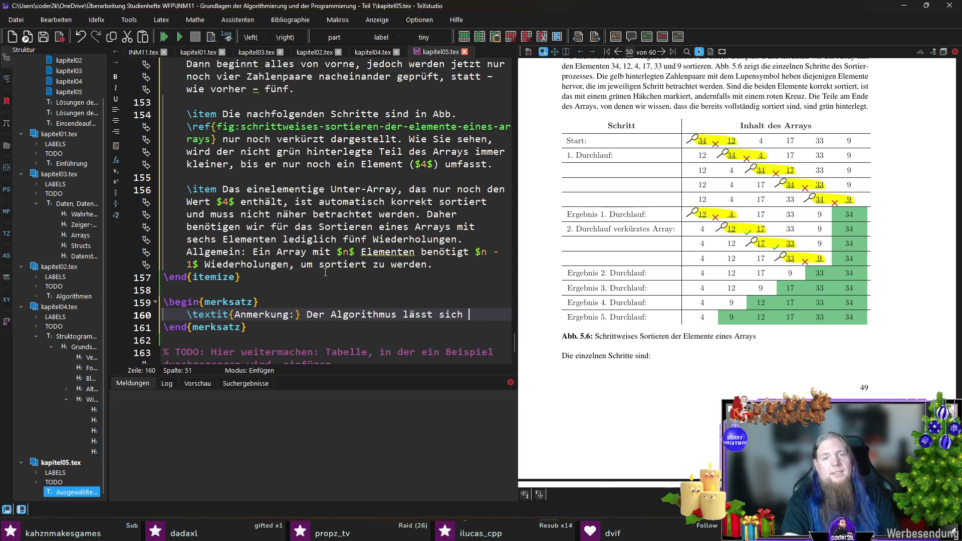
type("noch weiter optimieren")
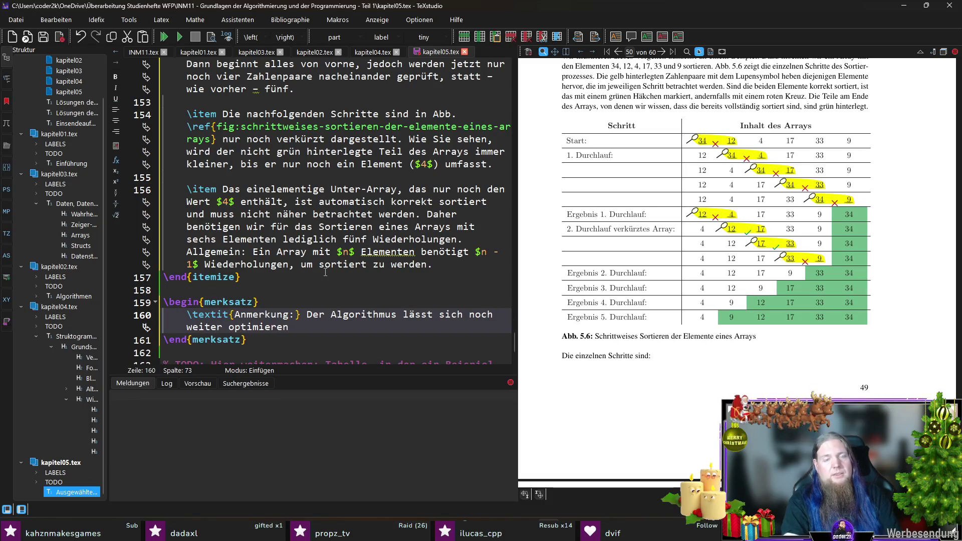
type(", sodass")
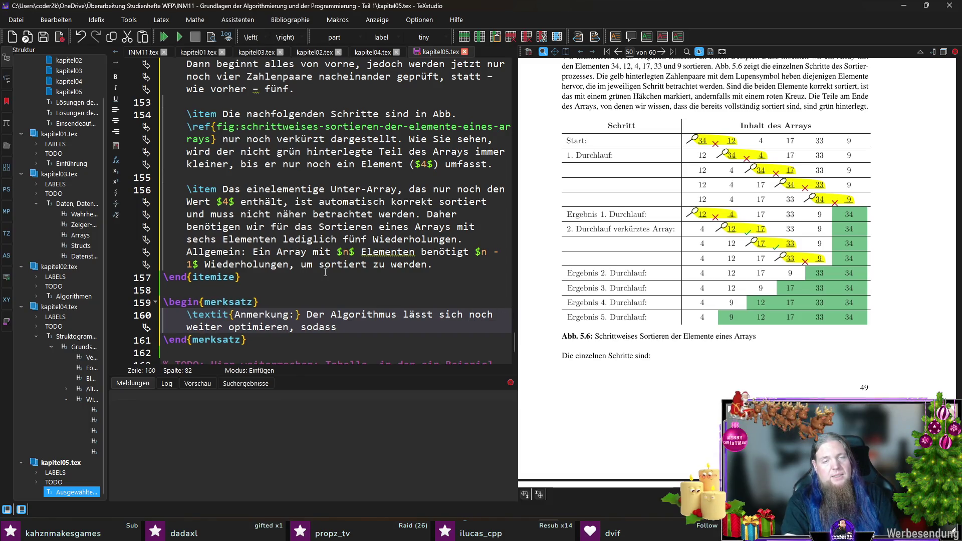
type("er ")
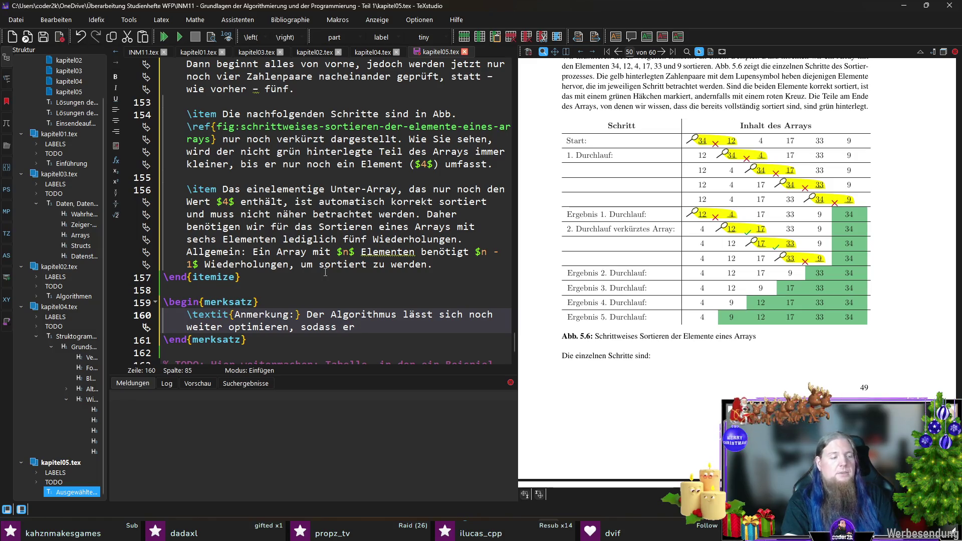
type("früh")
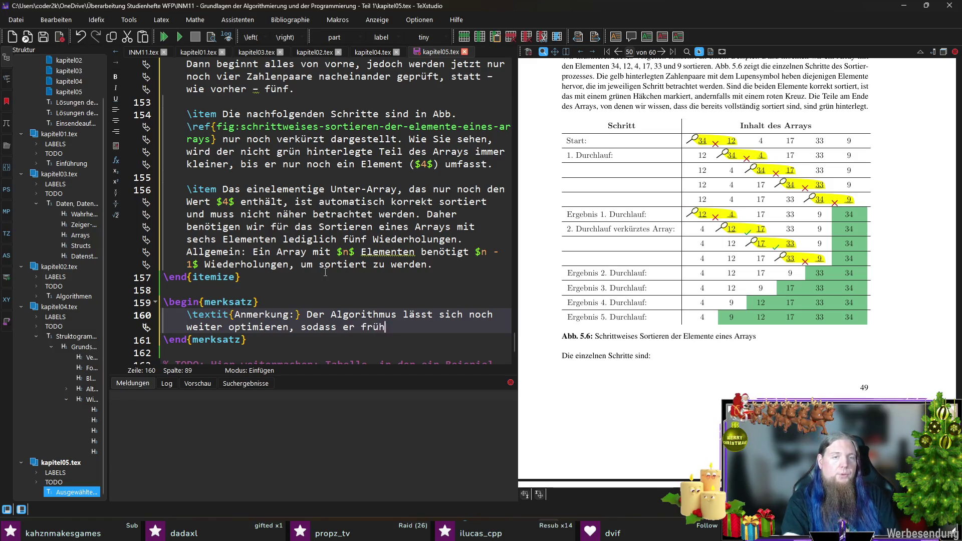
type("er abbricht,")
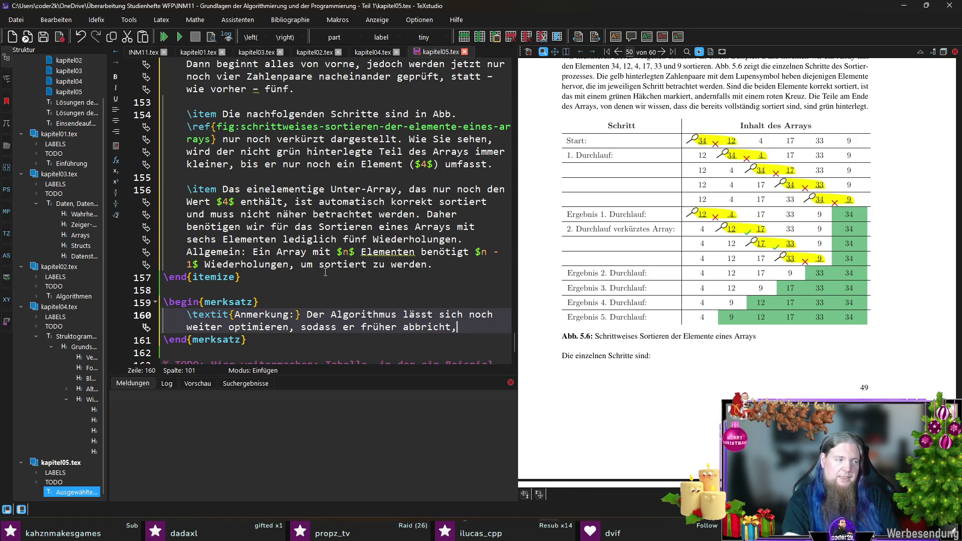
type(" falls das Array be")
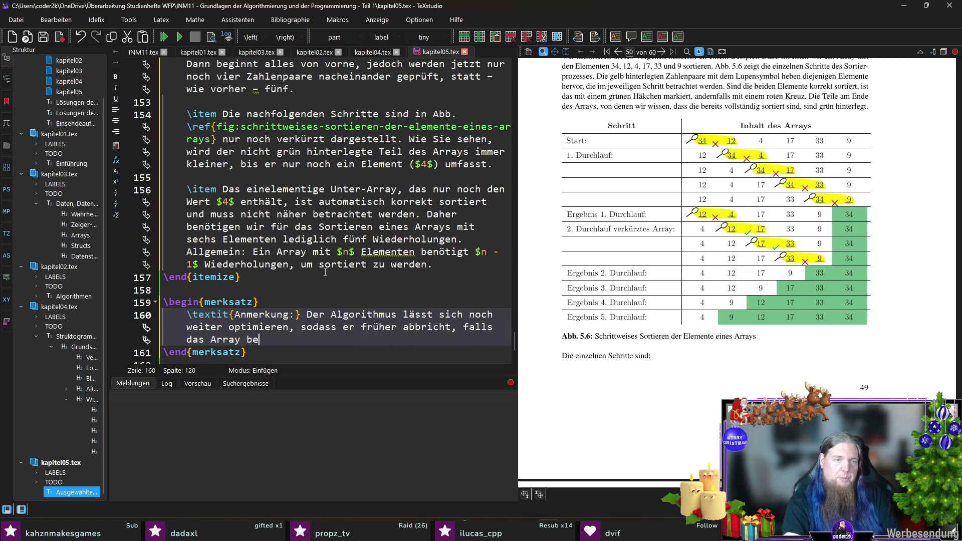
type("reits korrekt sortiert")
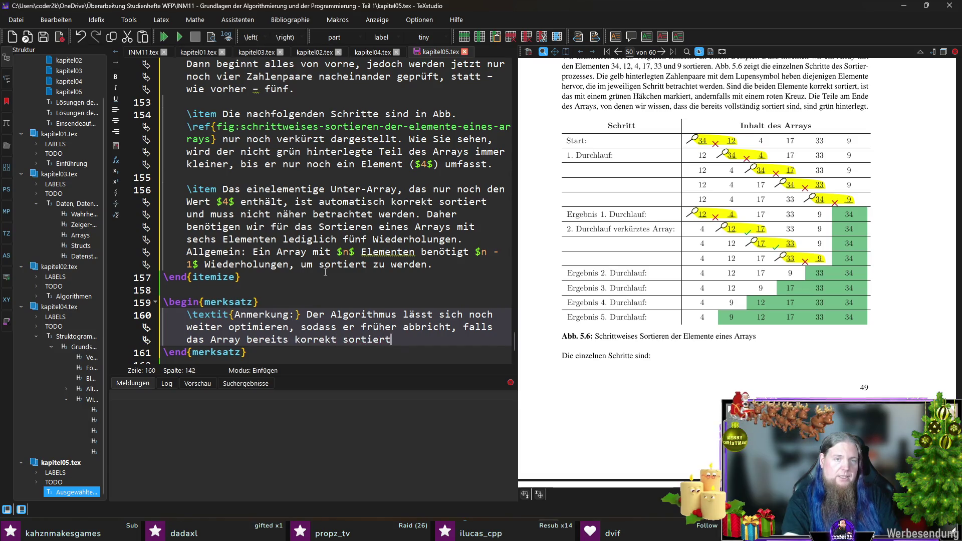
type(" ist. Auf diese Optim")
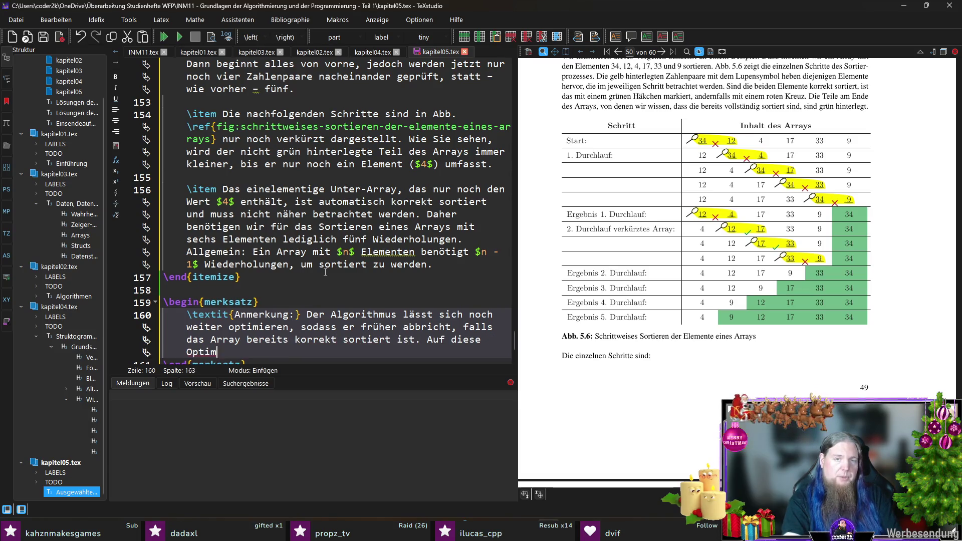
type("ierung z")
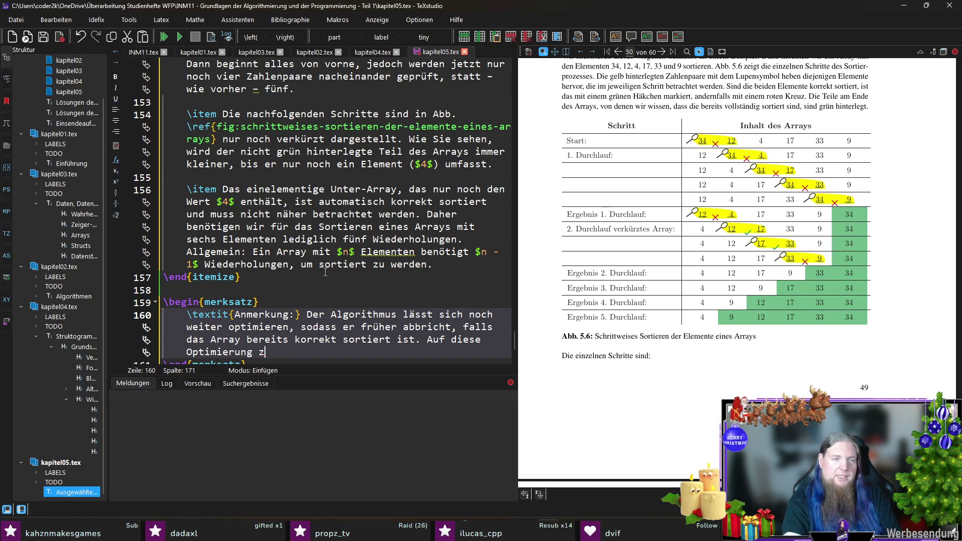
key("BackSpace")
type("verzichten wir ")
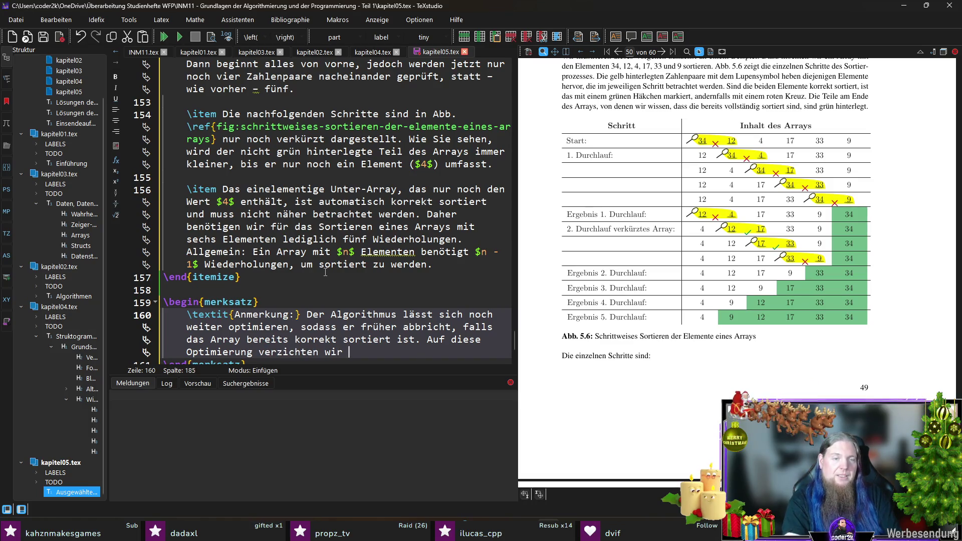
type("an dieser Stelle.")
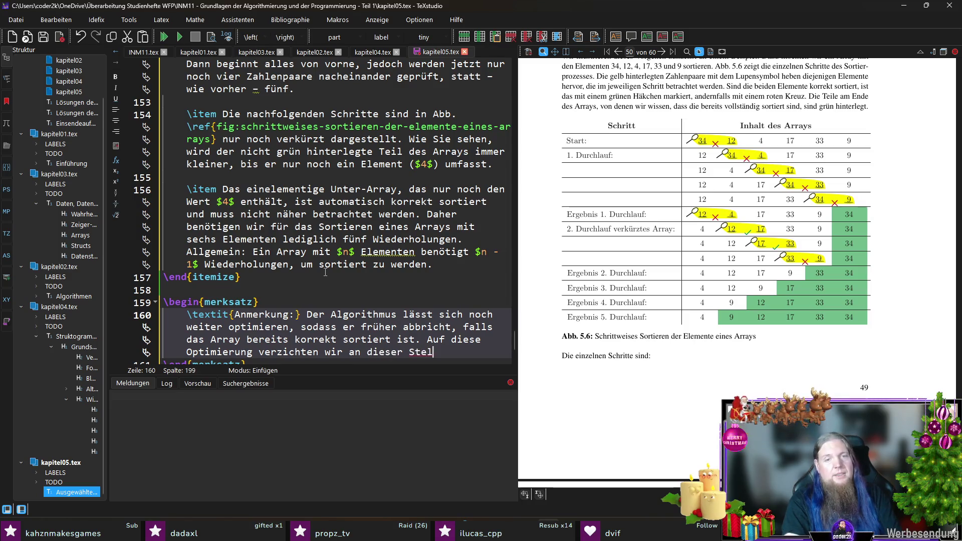
key("F5")
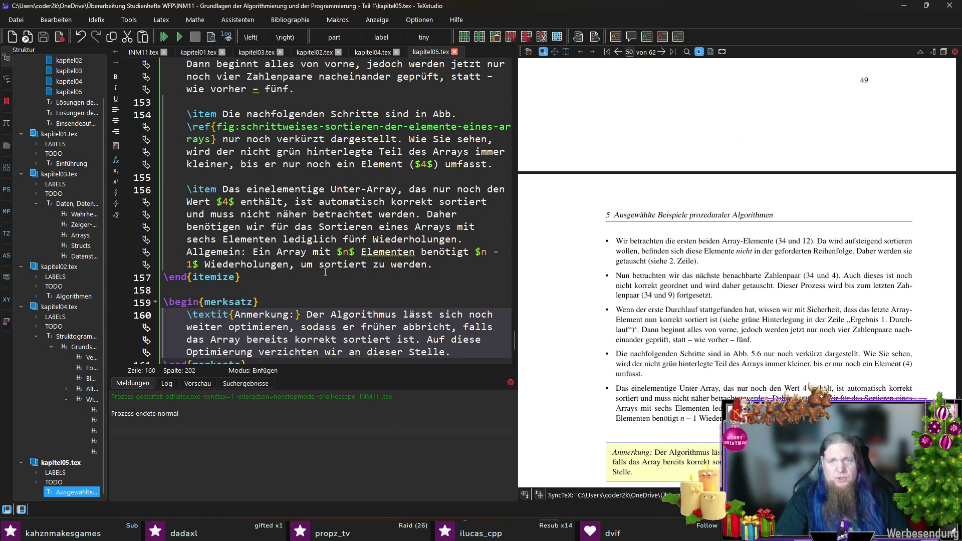
- Check the Anmerkung box below the five bullets in the PDF, then jump to the first-pass paragraph source
scroll(365, 265, "down", 1)
scroll(676, 276, "down", 5)
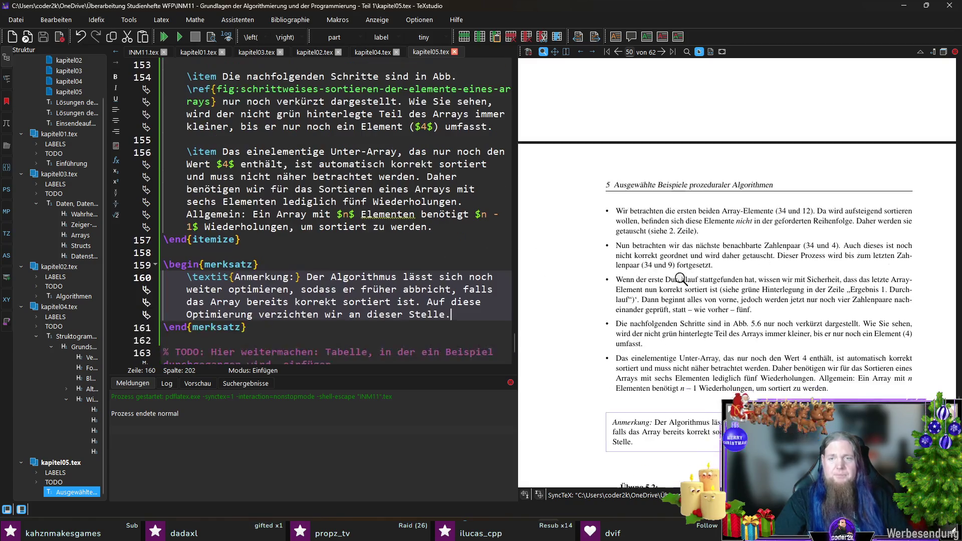
scroll(676, 276, "up", 2)
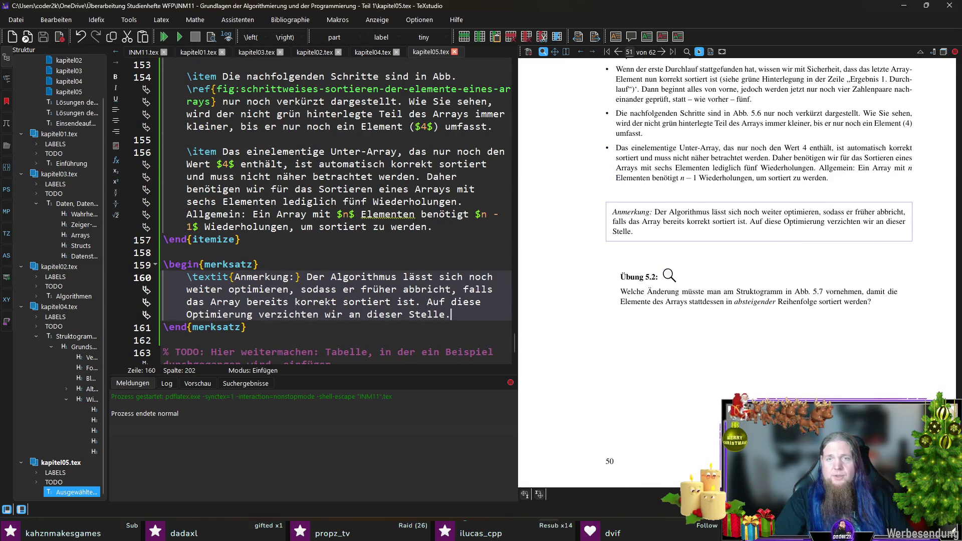
scroll(662, 286, "up", 15)
scroll(661, 292, "down", 6)
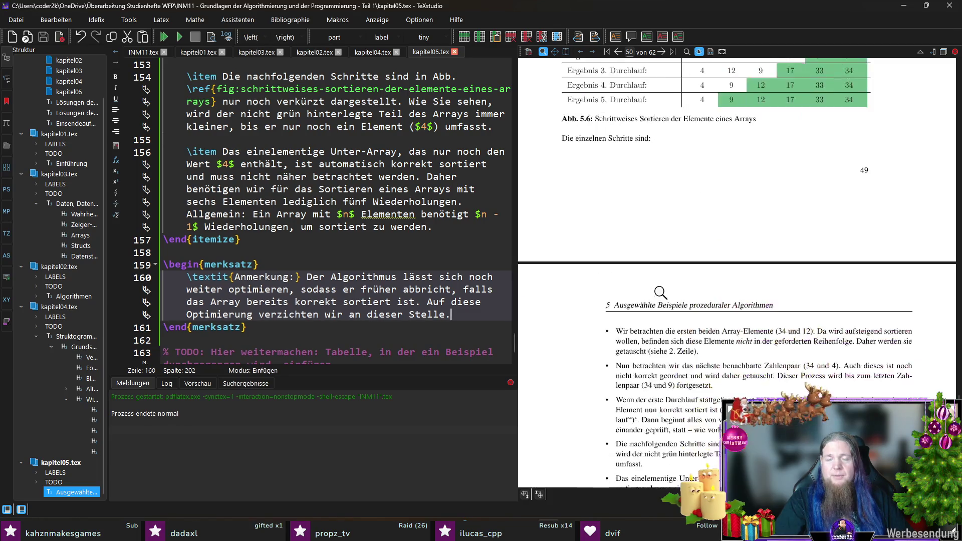
scroll(661, 293, "down", 3)
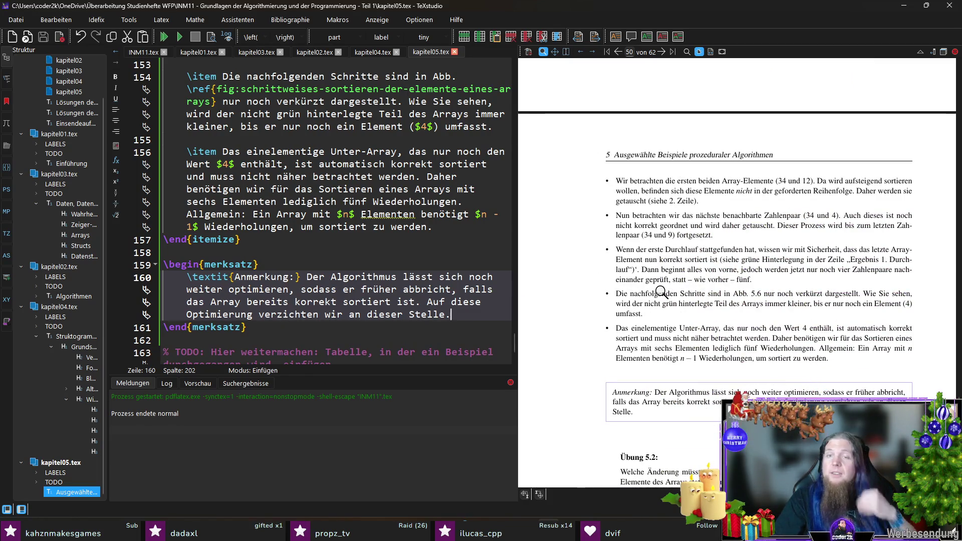
left_click(622, 269, "ctrl")
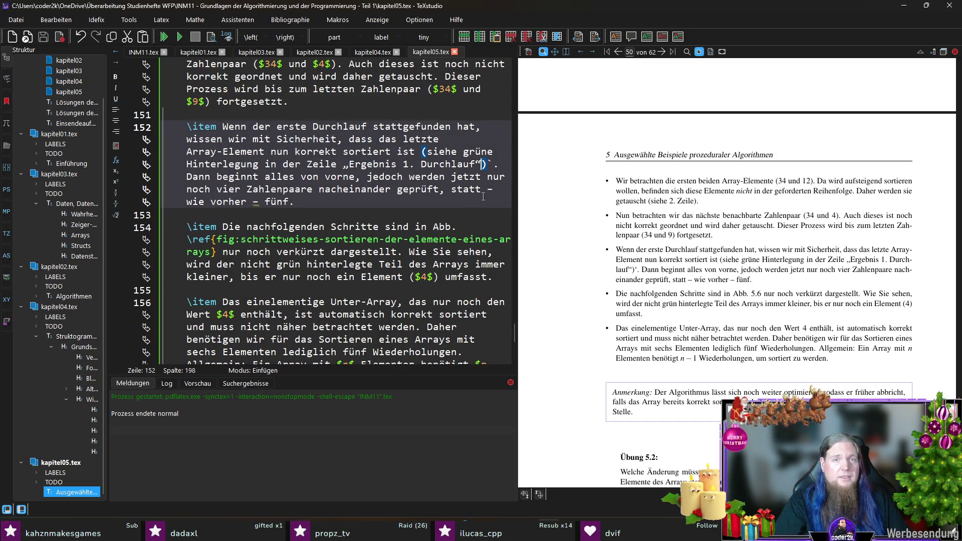
- Remove the stray backtick and replace the wrong quotation mark after Durchlauf with “, then recompile
key("Right")
key("Delete")
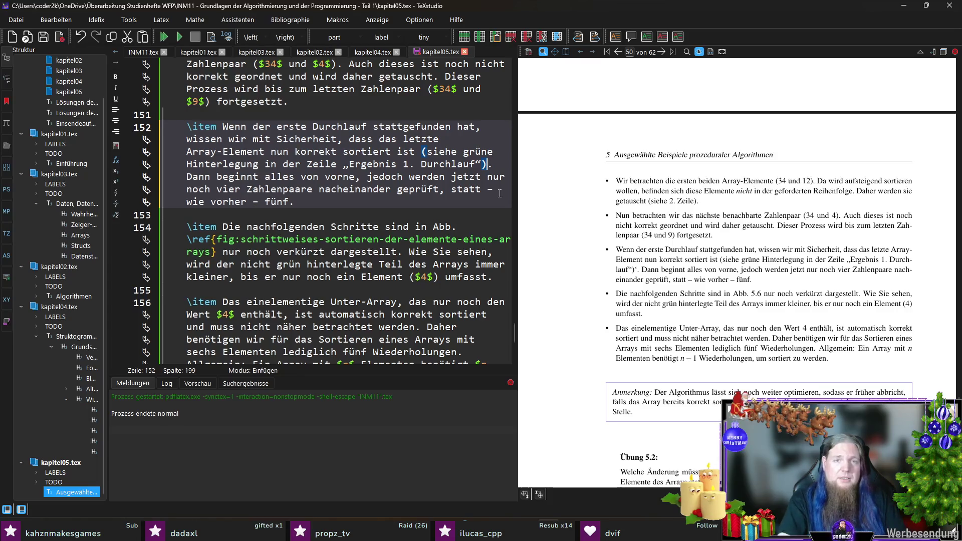
key("Left")
key("BackSpace")
type("“")
key("F5")
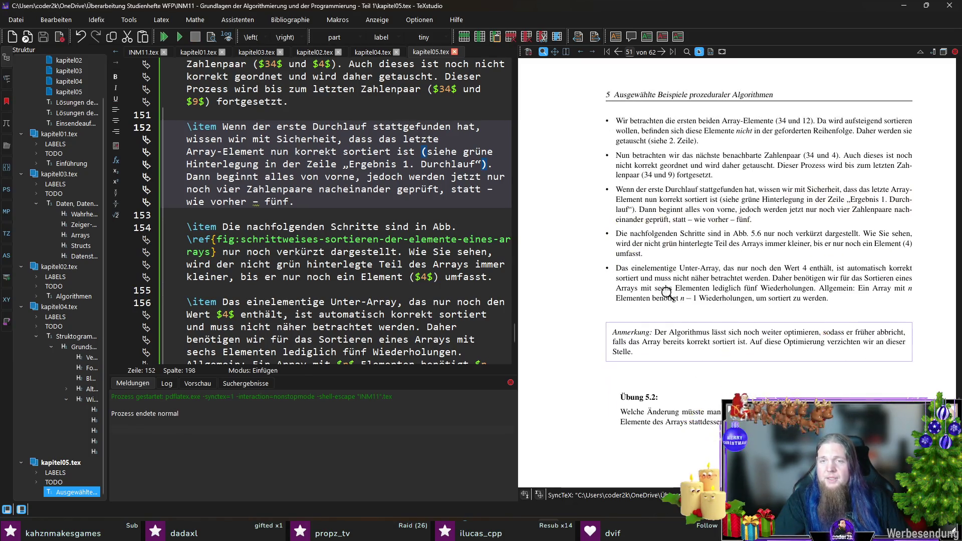
- Scroll to the Abb. 5.7 structogram on page 52 and the TODO comments at lines 157–170
scroll(674, 291, "down", 3)
scroll(675, 290, "down", 1)
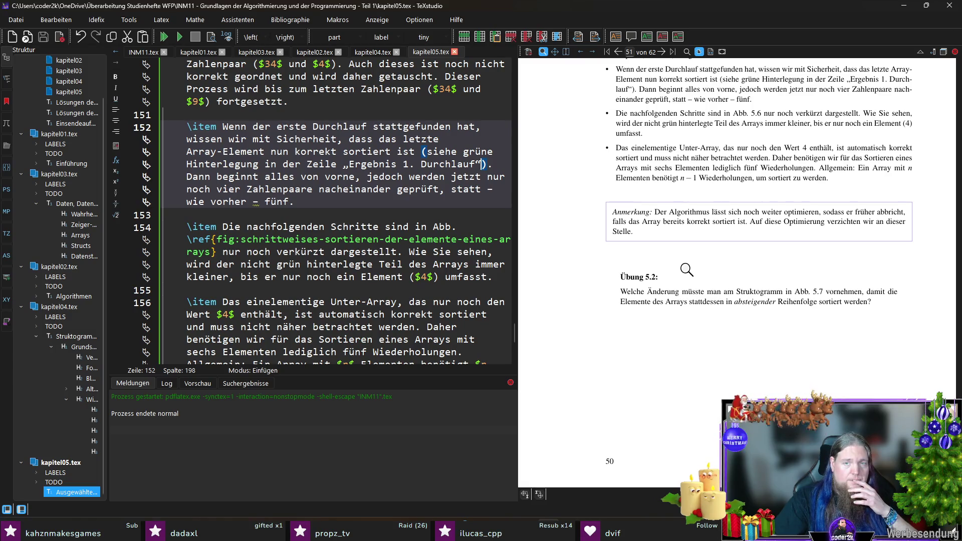
scroll(686, 270, "down", 5)
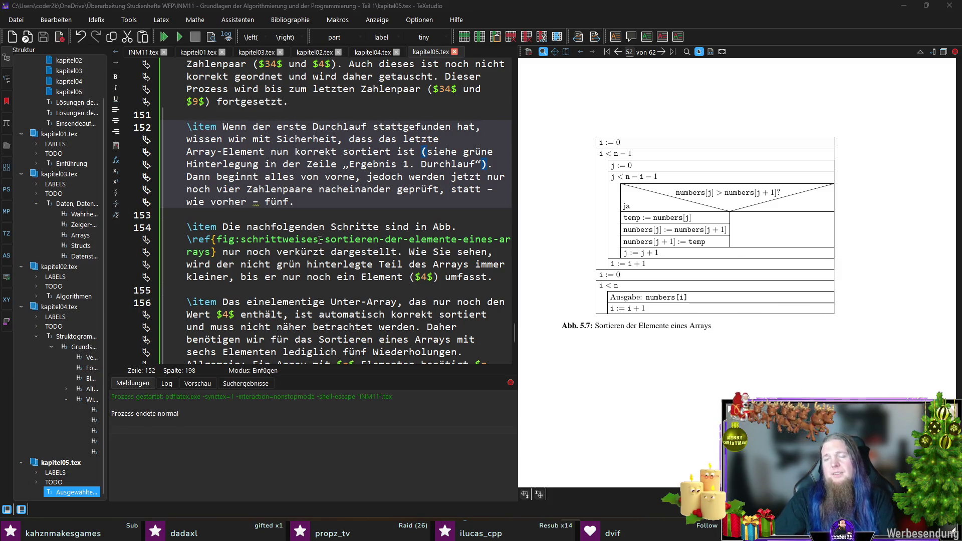
scroll(326, 235, "down", 7)
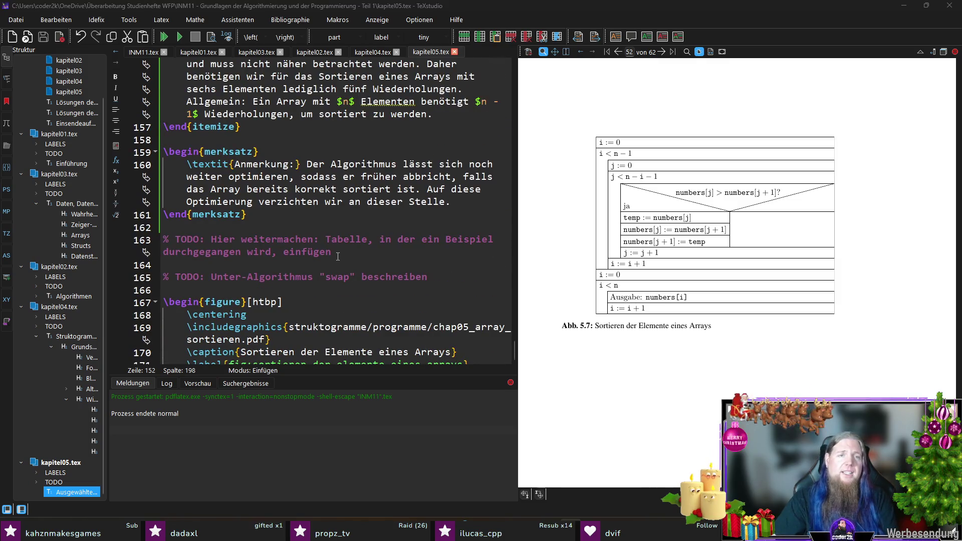
- Delete the example-table TODO comment and start a paragraph beginning 'Bevor wir den eben vorgestellten Algorithmus…'
left_click(132, 241)
key("Delete")
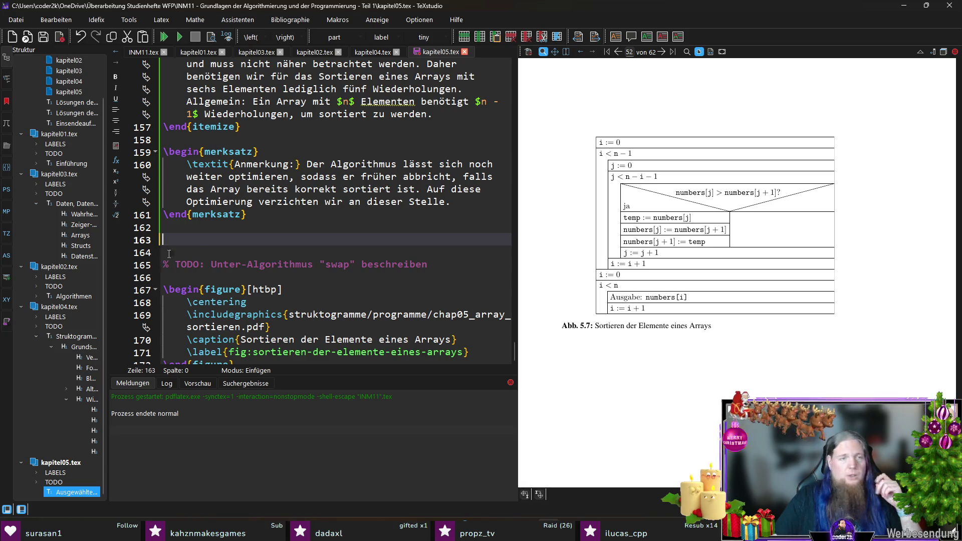
type("B")
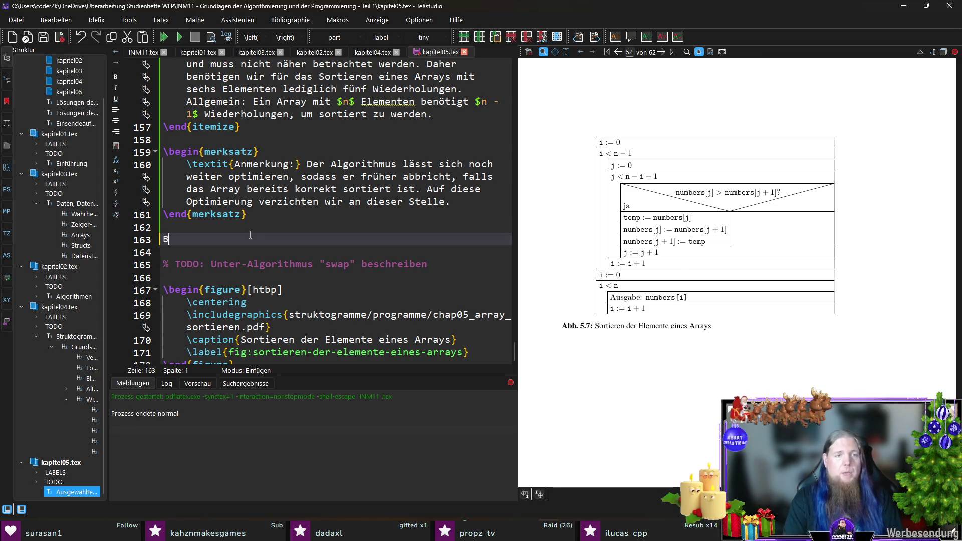
type("evor wir den ")
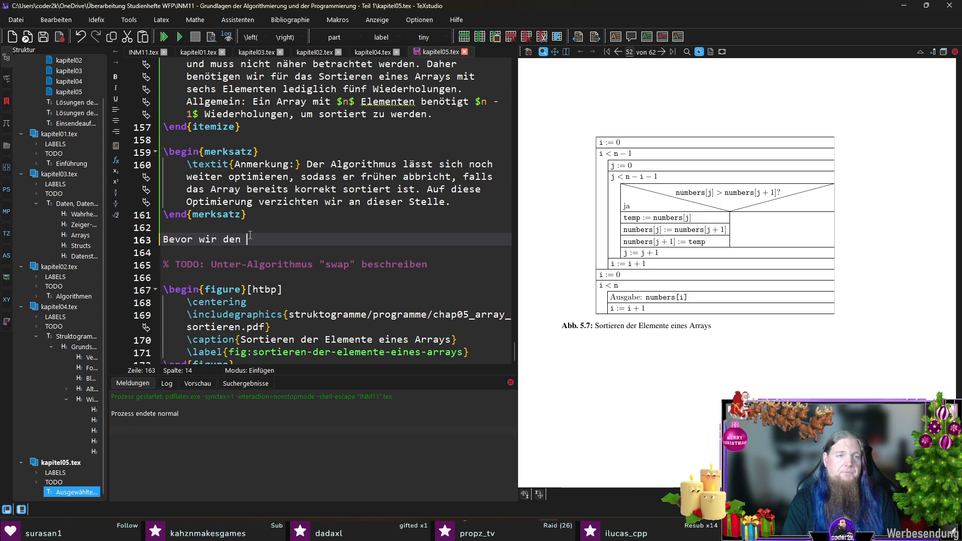
type("eben vor")
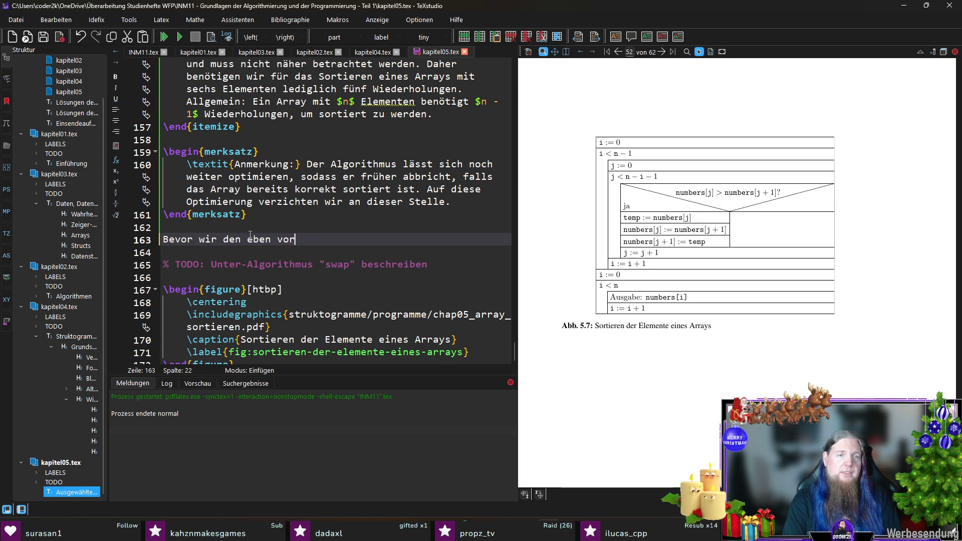
type("gestellten Algori")
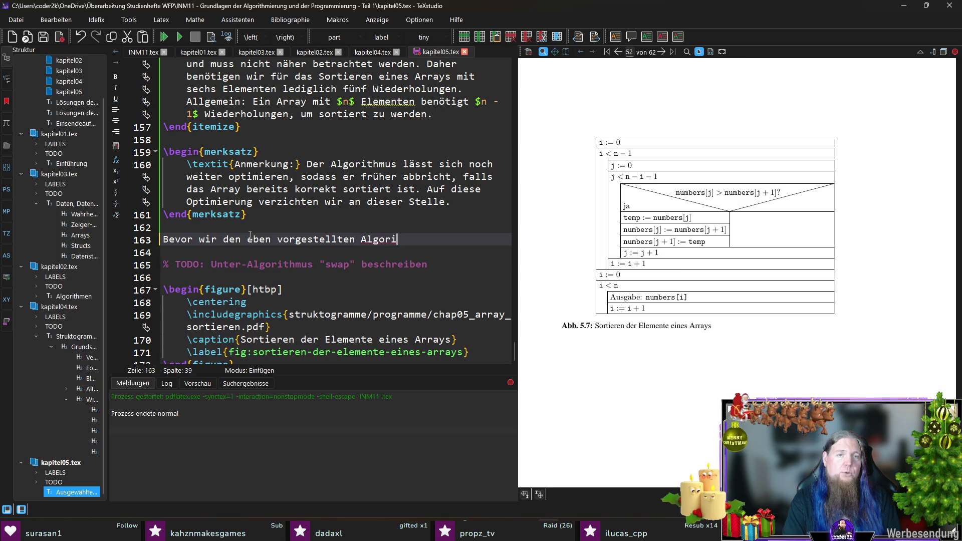
type("thmus als Struktogramm ")
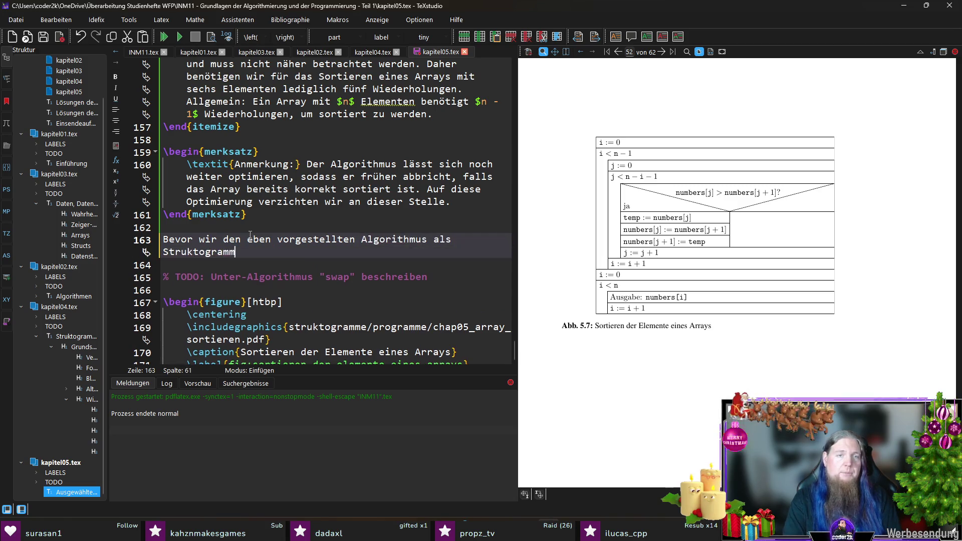
type("umsetzen k")
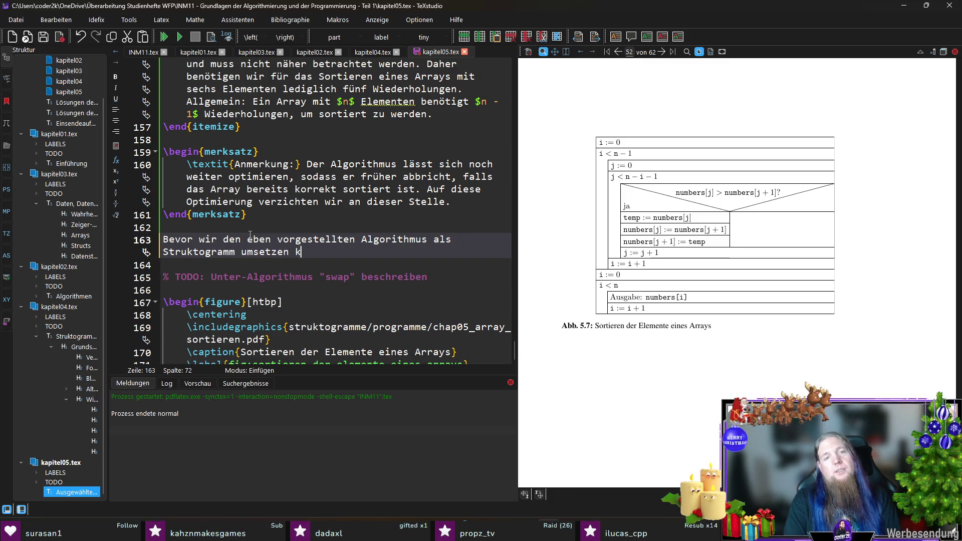
type("önnen, müssen w")
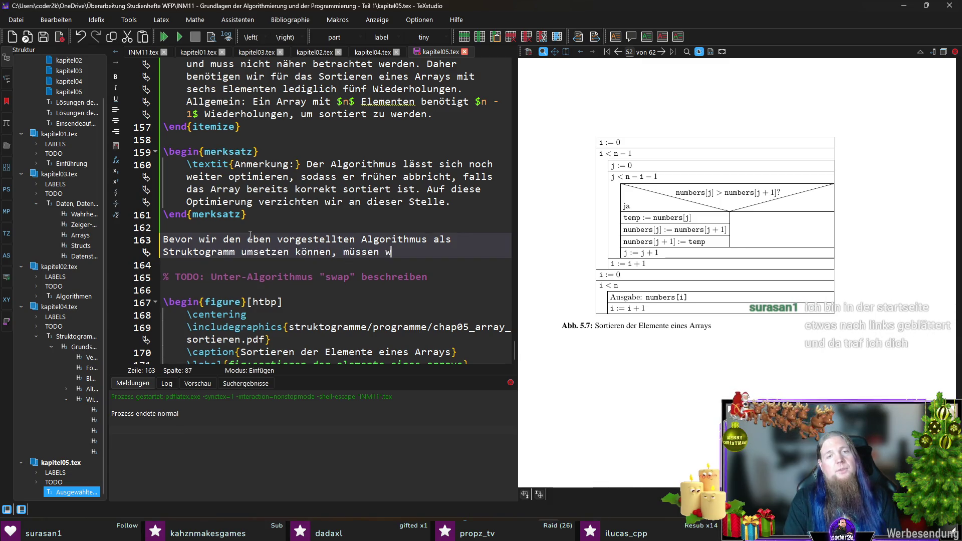
type("ir uns n")
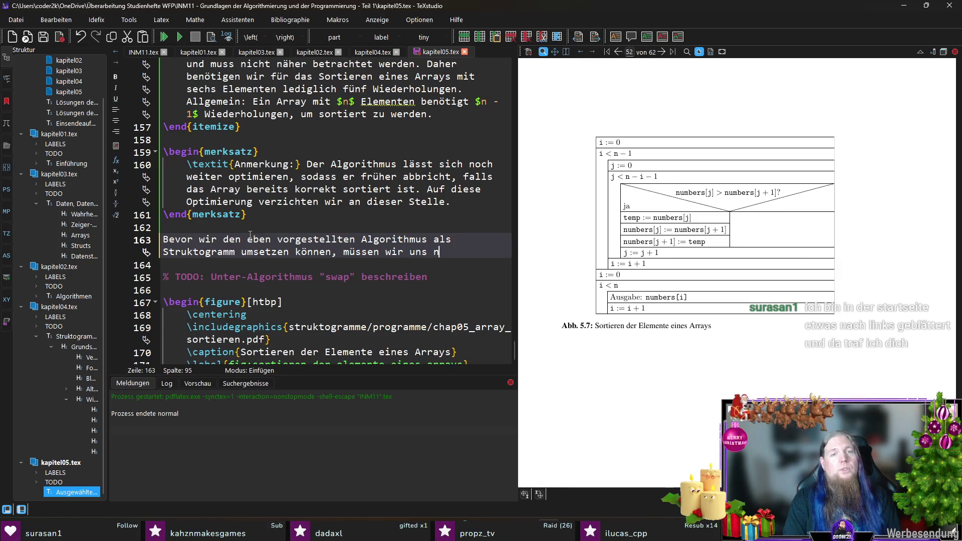
type("och überlegen")
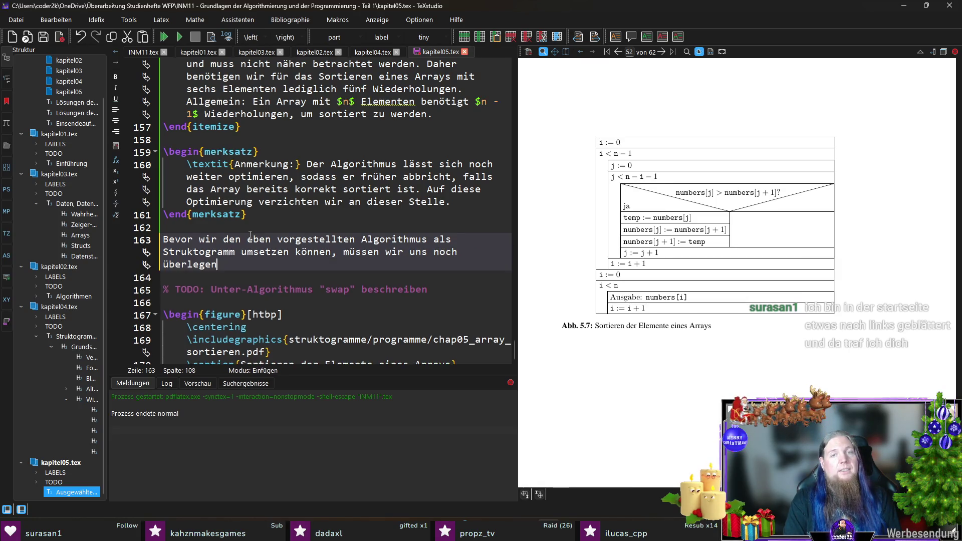
type(", wie wir den")
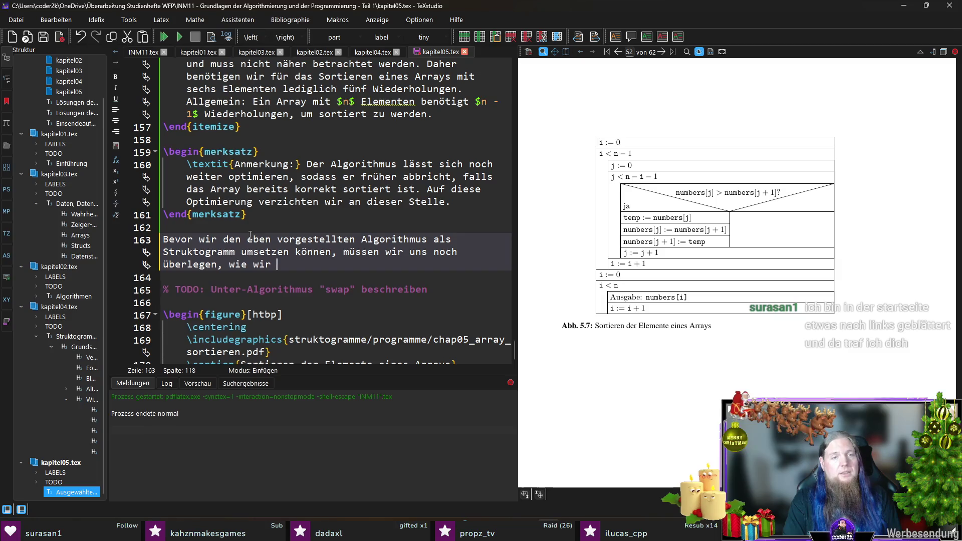
- Finish the sentence with '…das Teilproblem des Wertetausches lösen können.'
key("BackSpace")
key("BackSpace")
key("BackSpace")
type("as Te")
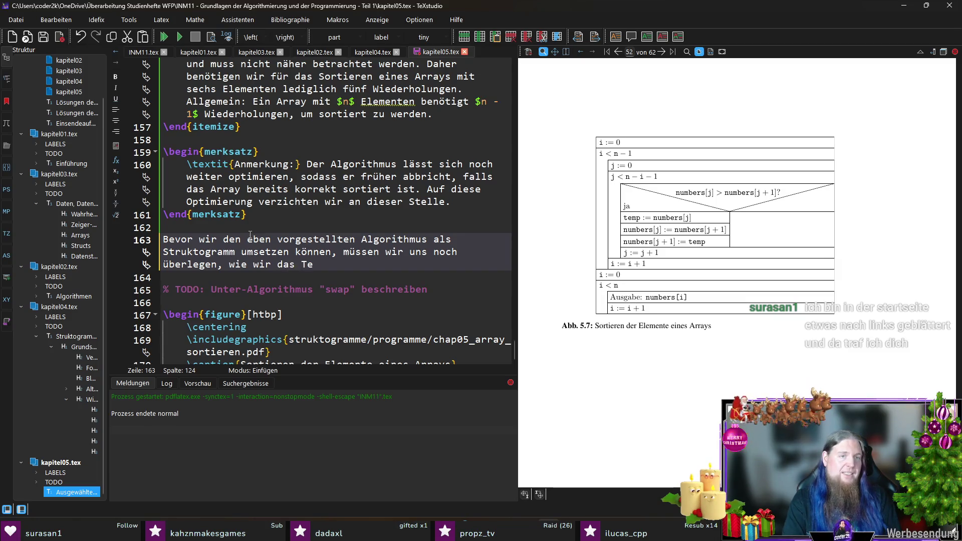
type("ilproblem des")
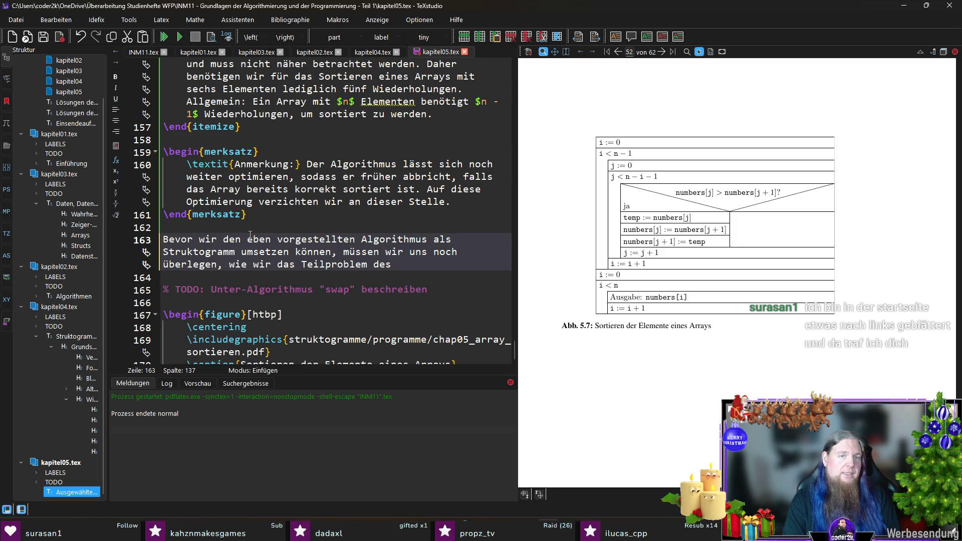
type(" Wertet")
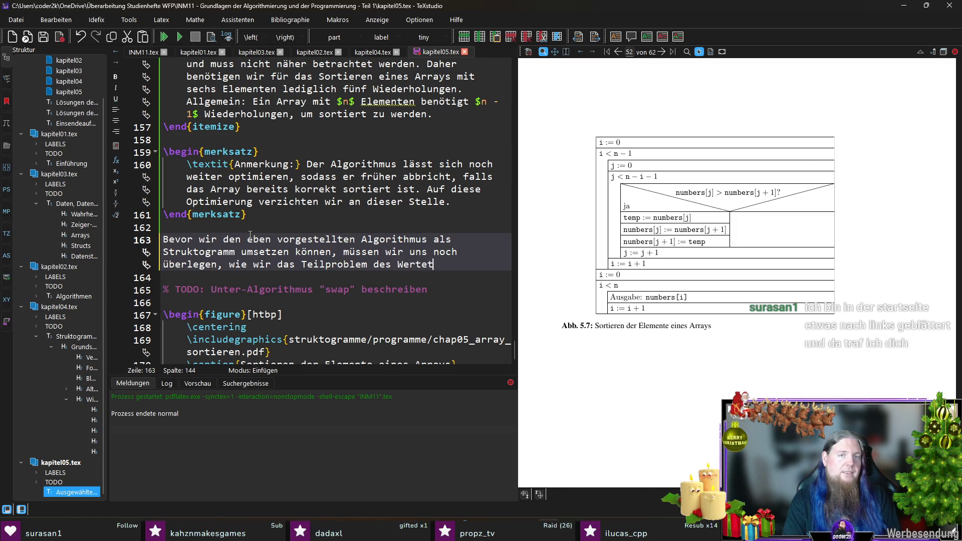
type("ausches löse")
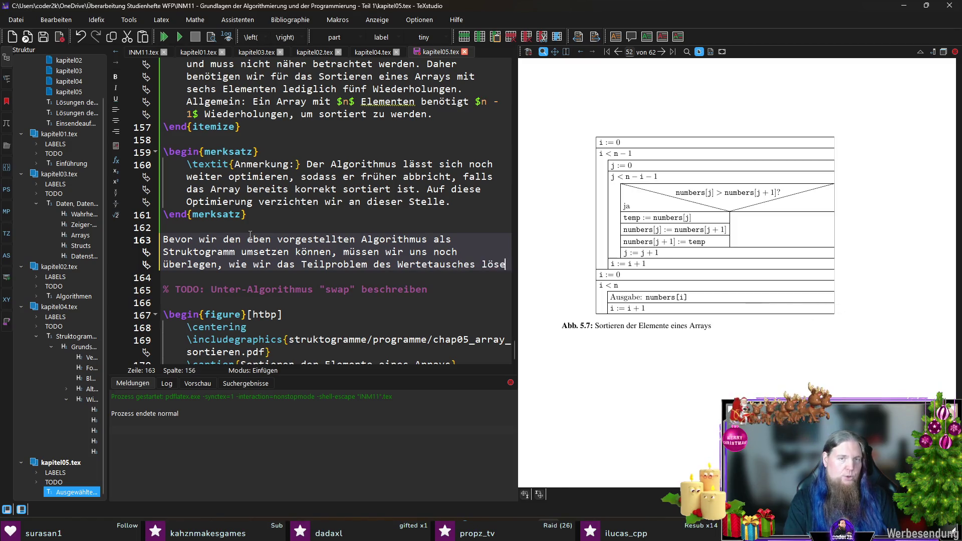
type("n können.")
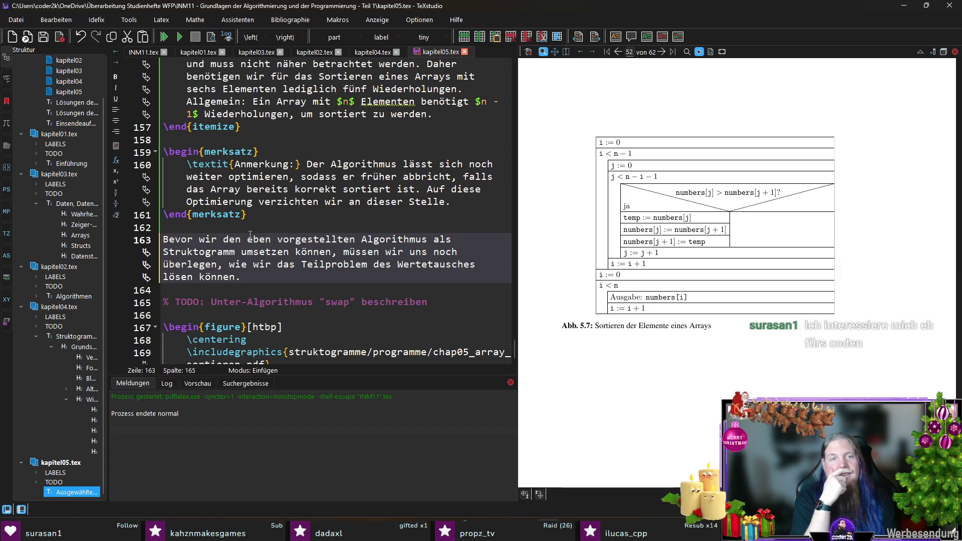
- Save kapitel05.tex and switch to chap05_array_sortieren.py in PyCharm
key("ctrl+s")
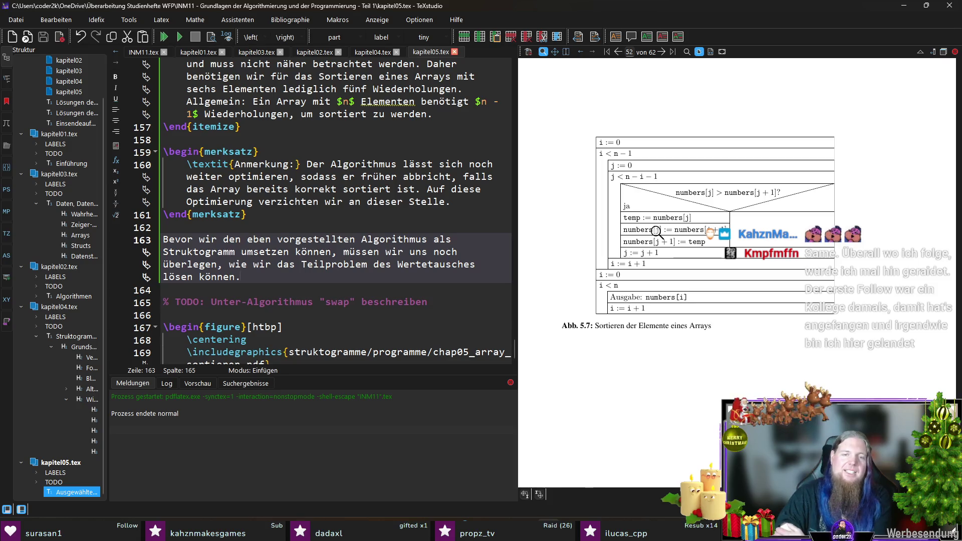
key("alt+Tab")
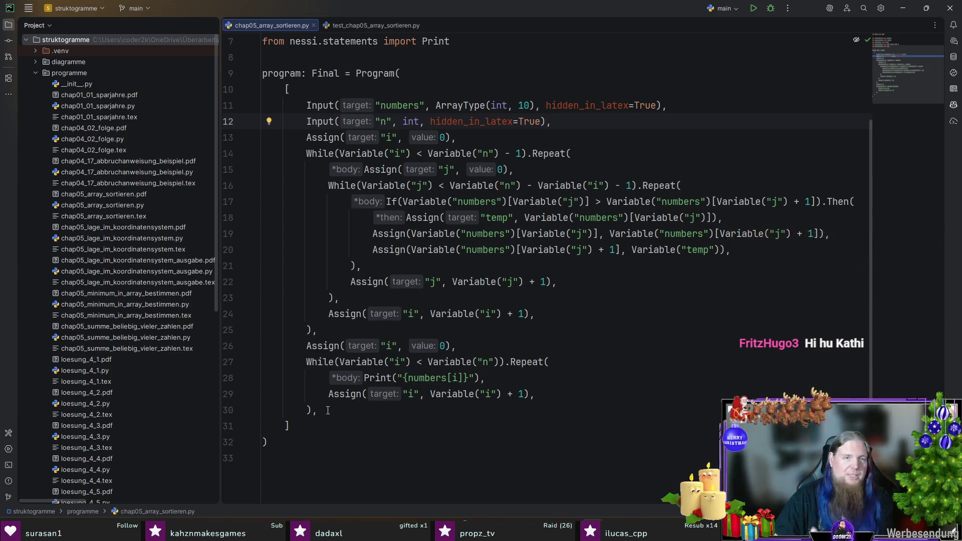
- Review the bubble-sort statement list in chap05_array_sortieren.py, then return to kapitel05.tex
mouse_move(328, 411)
left_mouse_down()
mouse_move(241, 82)
mouse_move(245, 91)
left_mouse_up()
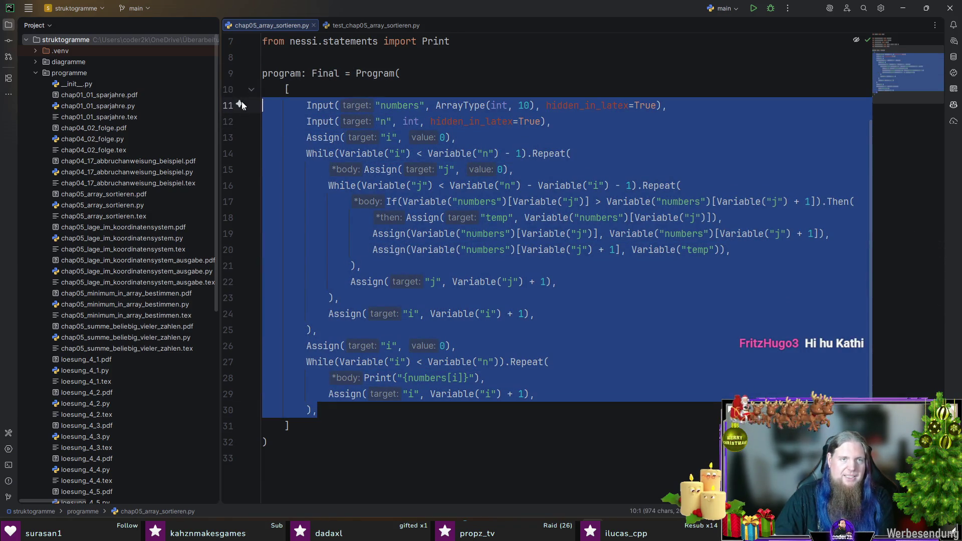
left_click(341, 78)
left_click(346, 89)
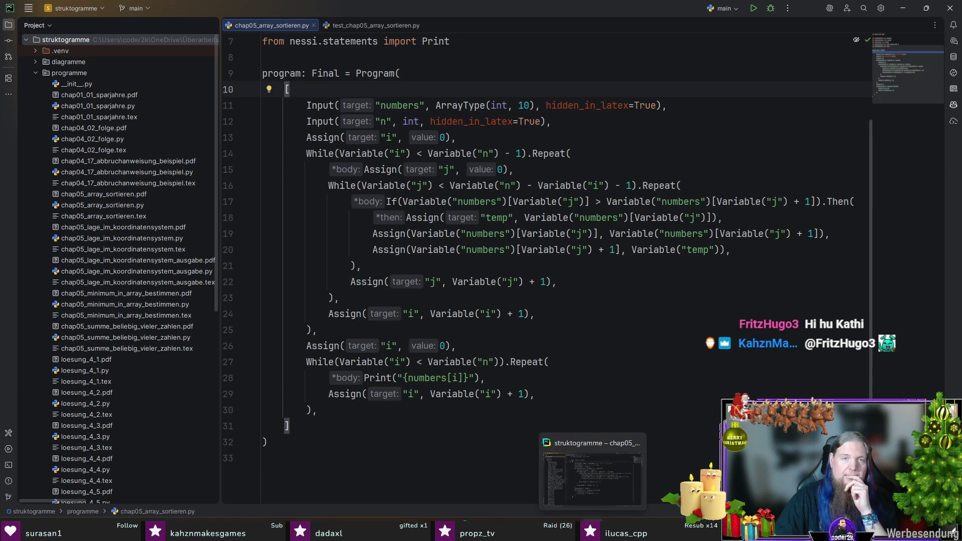
left_click(592, 527)
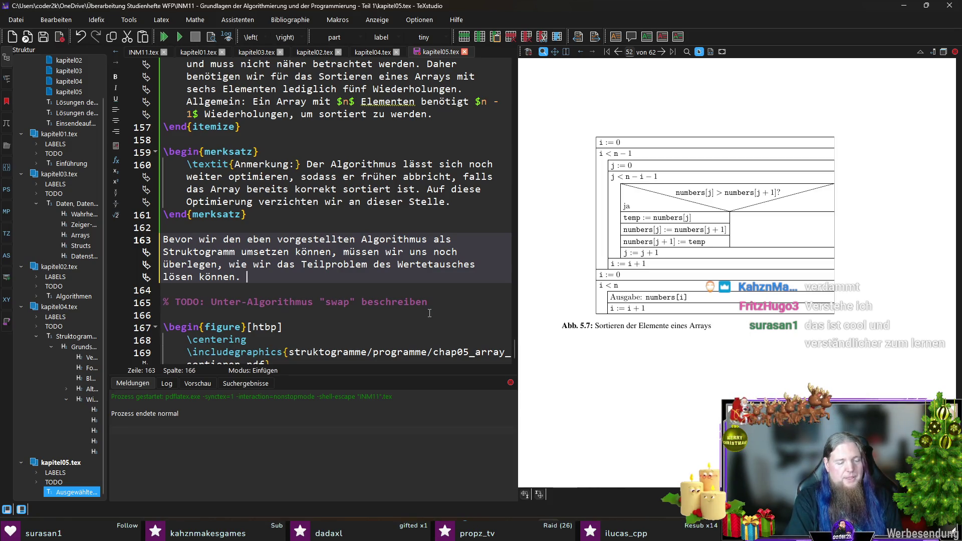
- Type 'Das Problem klingt zunächst trivial, aber machen Sie sich klar: Sobald Sie' as its own paragraph
type("Das Proble")
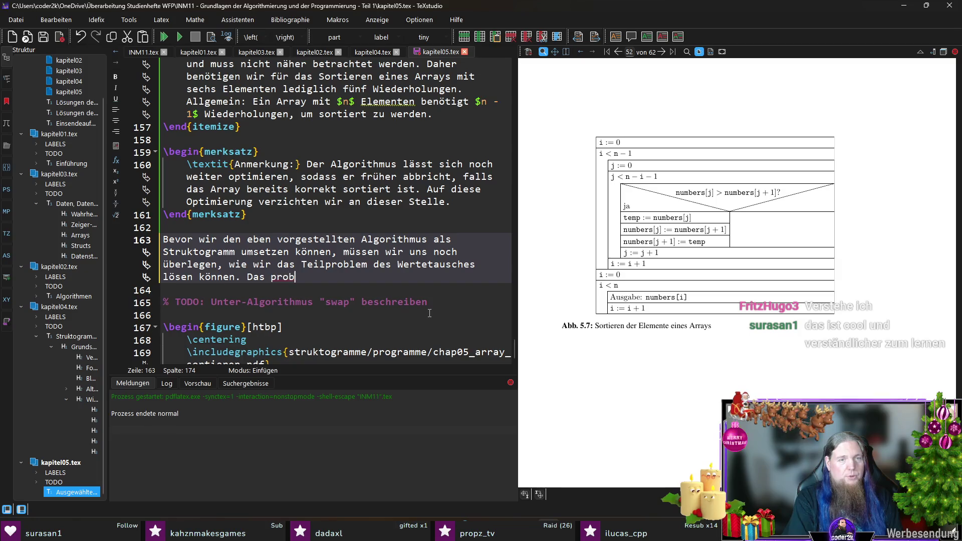
key("BackSpace")
key("BackSpace")
key("BackSpace")
type("roblem ")
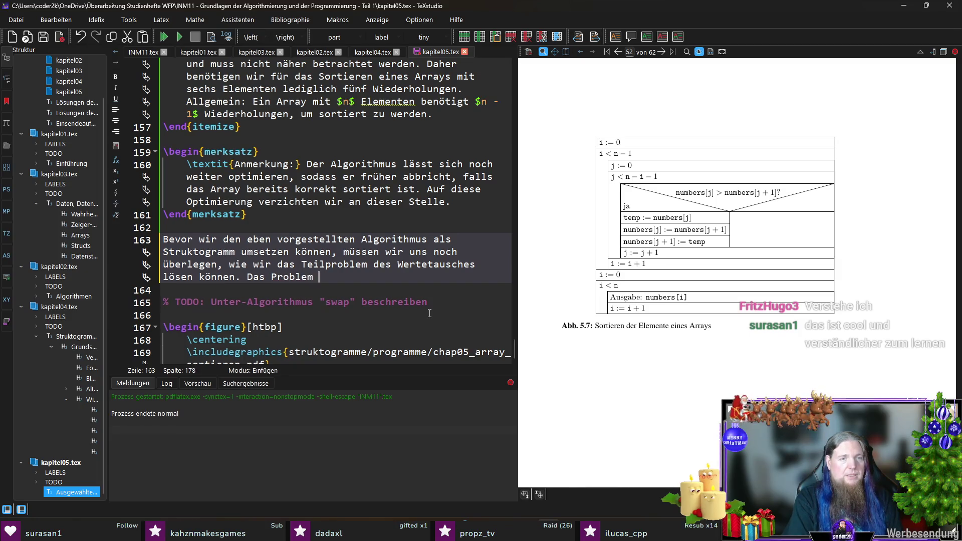
type("klingt zunächst triv")
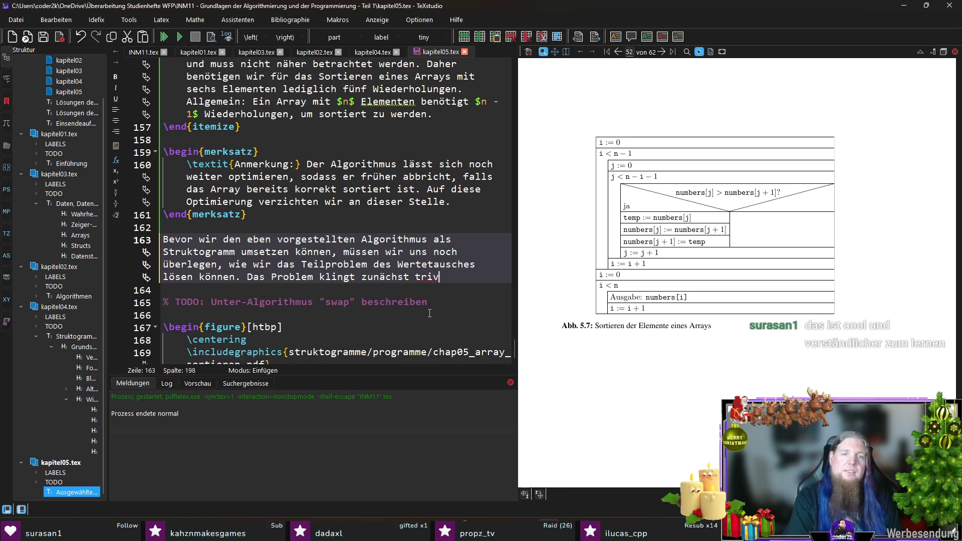
type("ial, aber machen S")
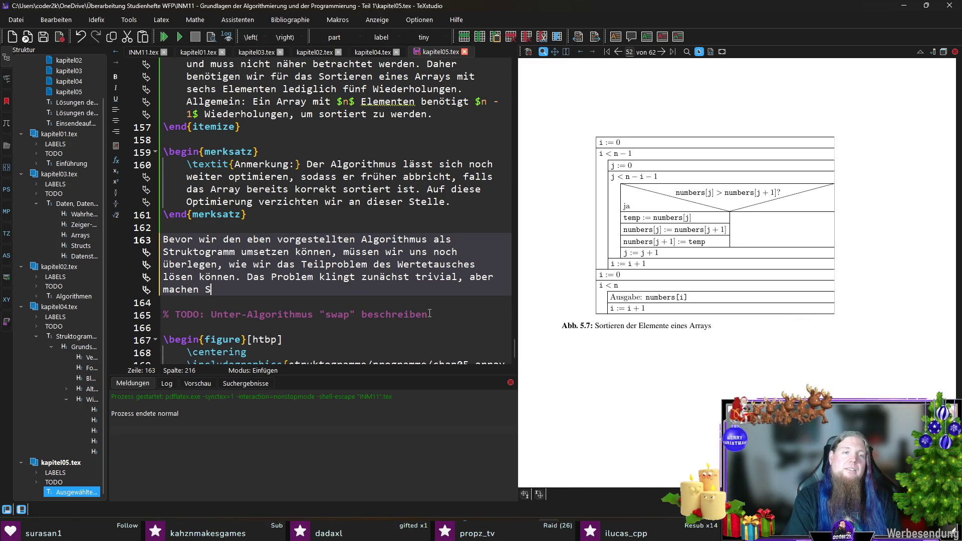
type("ie sich klar: ")
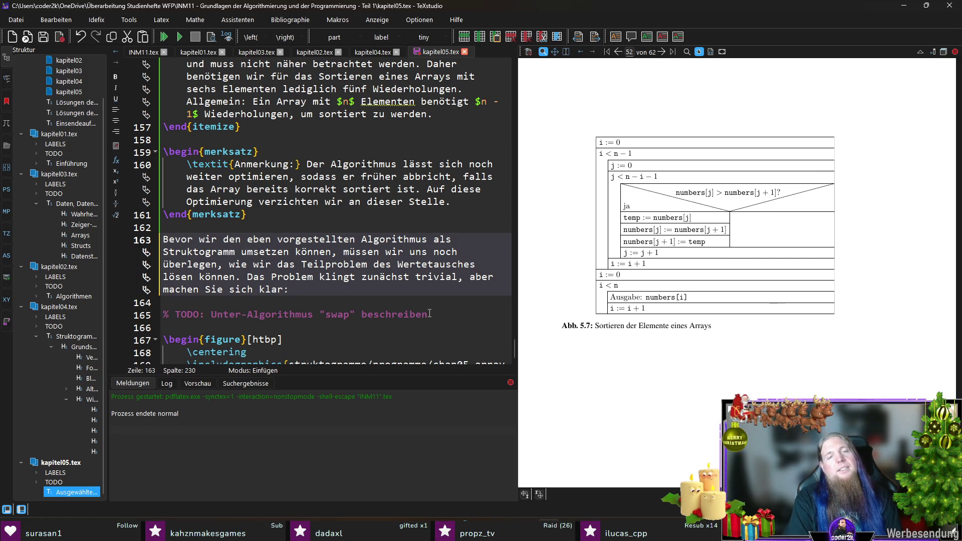
type("Sobald Sie")
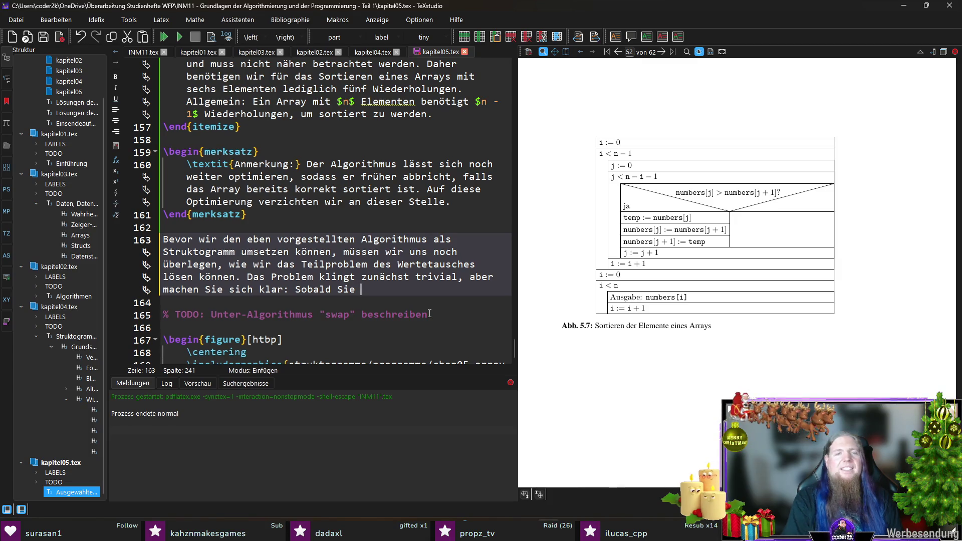
key("shift+Up")
key("ctrl+shift+Left")
key("ctrl+shift+Left")
key("ctrl+shift+Left")
key("Left")
key("Left")
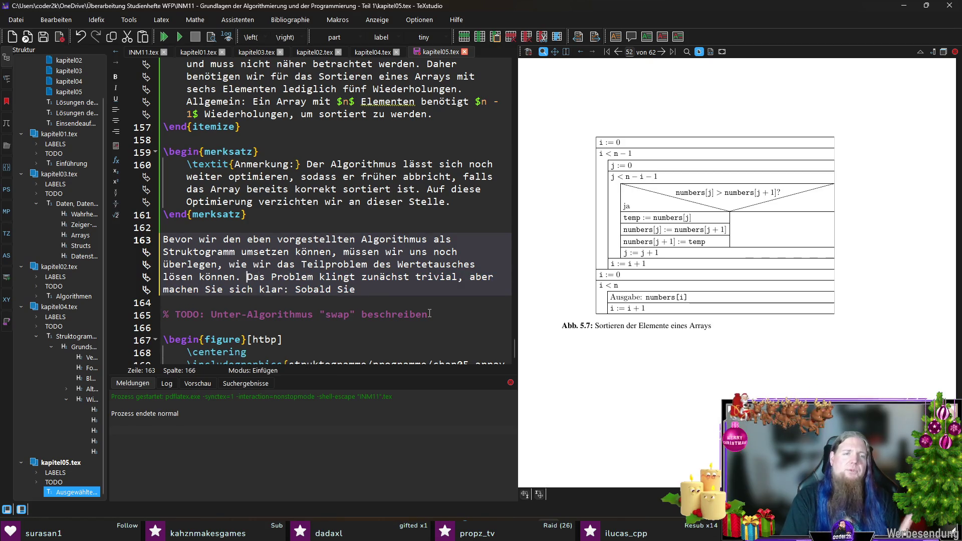
key("Return")
key("Return")
key("Return")
key("Up")
key("Up")
key("Left")
- End the previous paragraph with 'wie wir zwei Werte, \texttt{a} und \texttt{b}, vertauschen können.'
type("Wir müssen also")
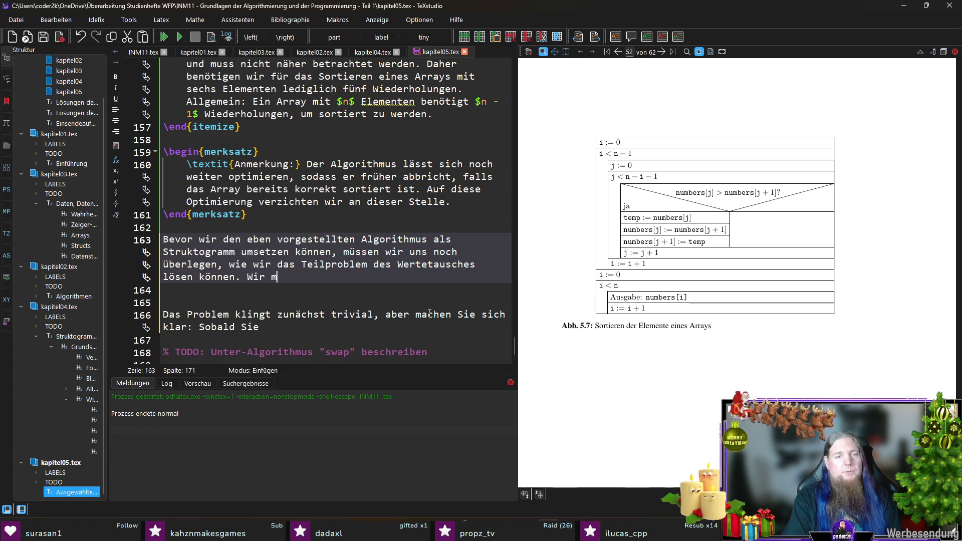
type(" herausfinden, wie v")
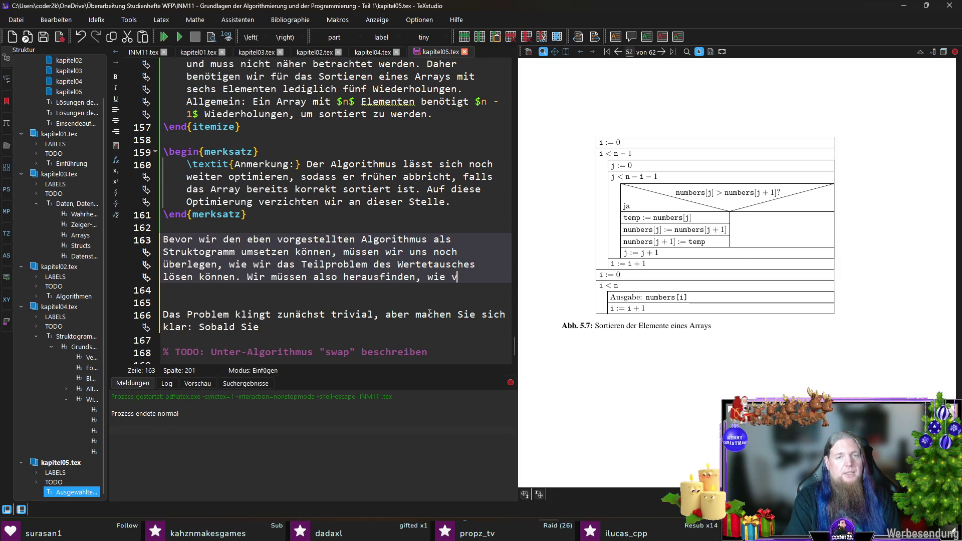
key("BackSpace")
key("BackSpace")
type("wirzwei Werte,")
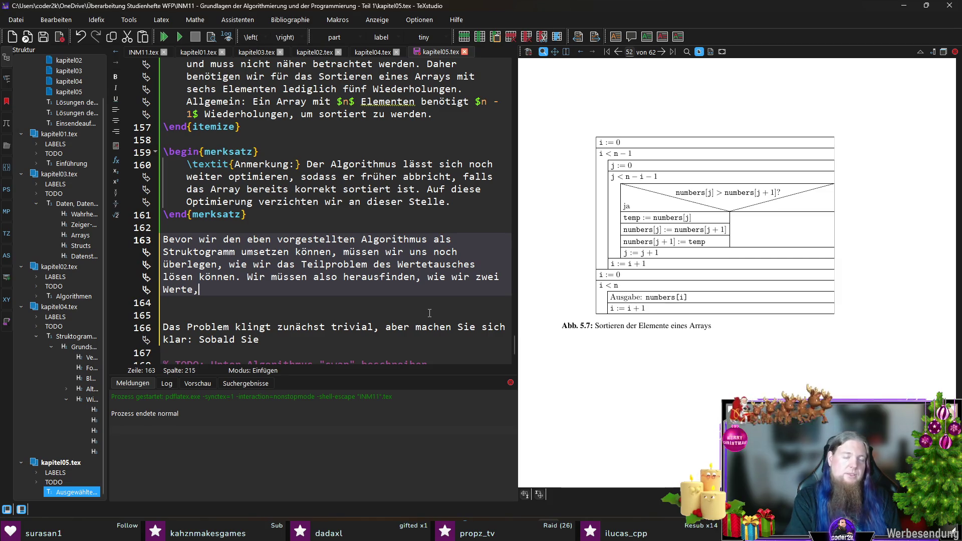
type("ennen wir si")
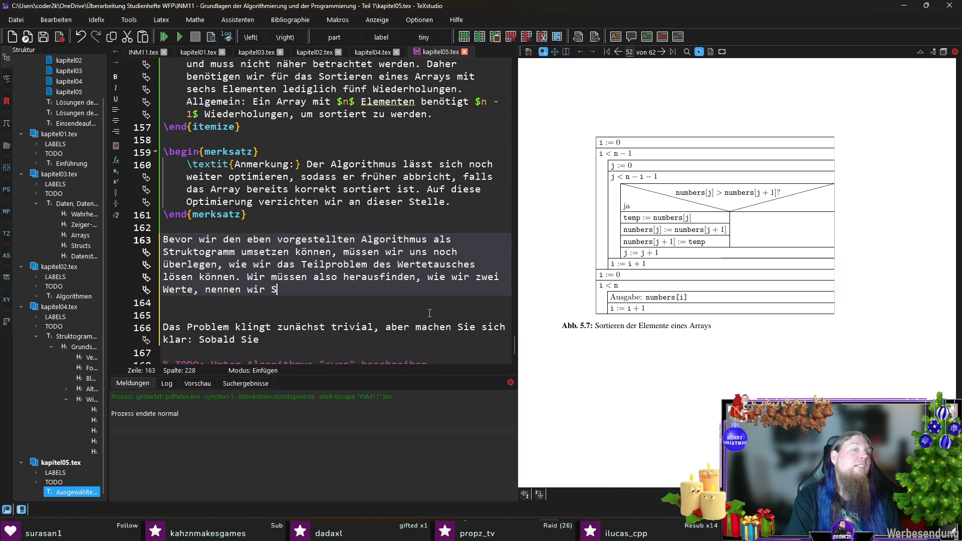
type("e einmal ")
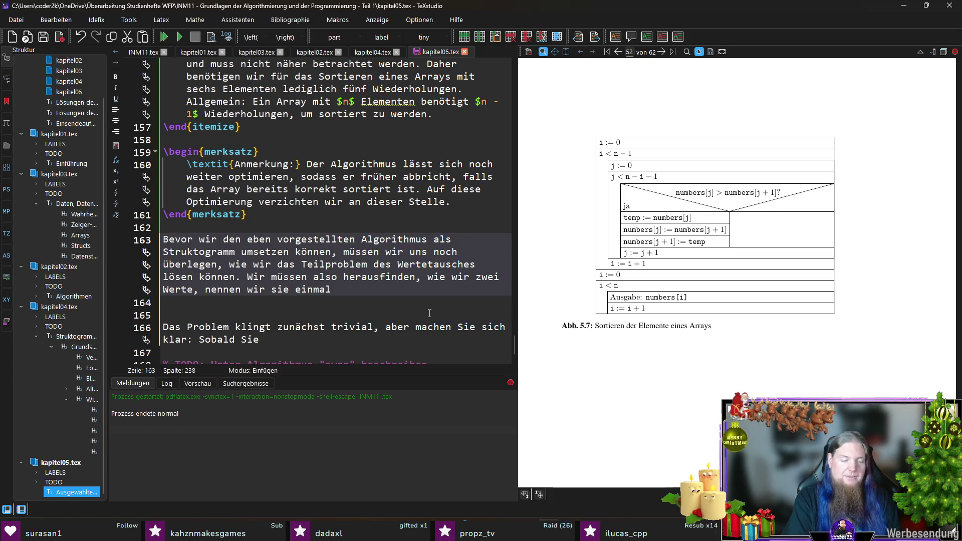
type("\textt")
key("Return")
type("a} und \textt")
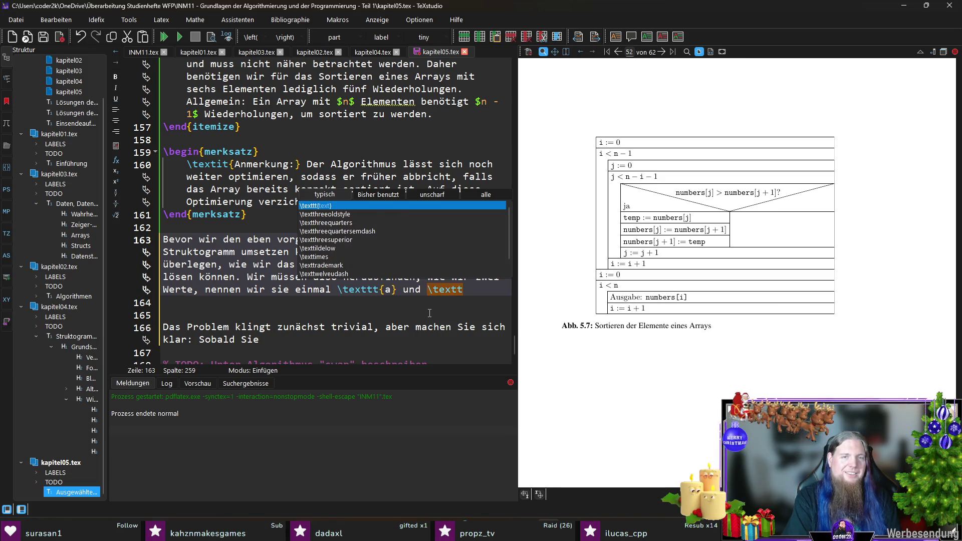
key("Return")
type("b}, vertauschen kön")
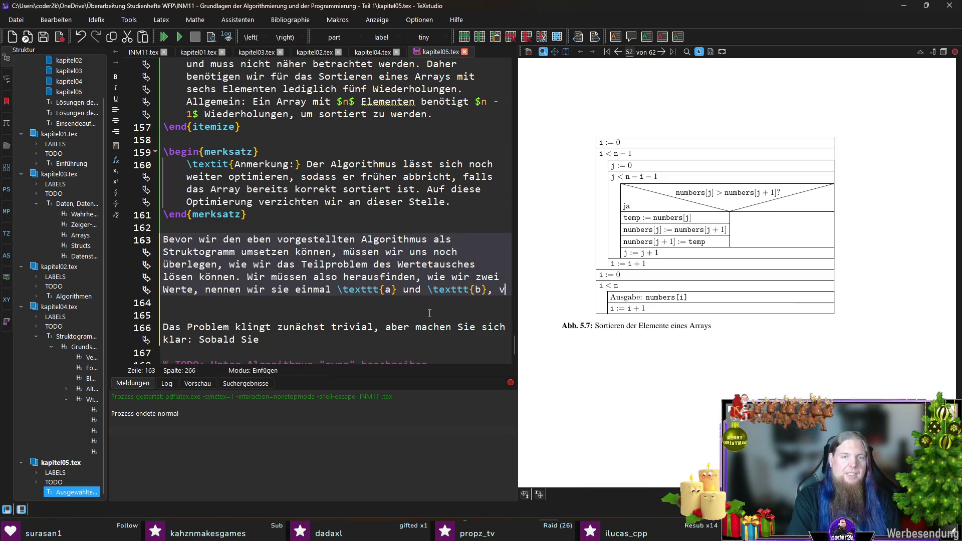
type("nen.")
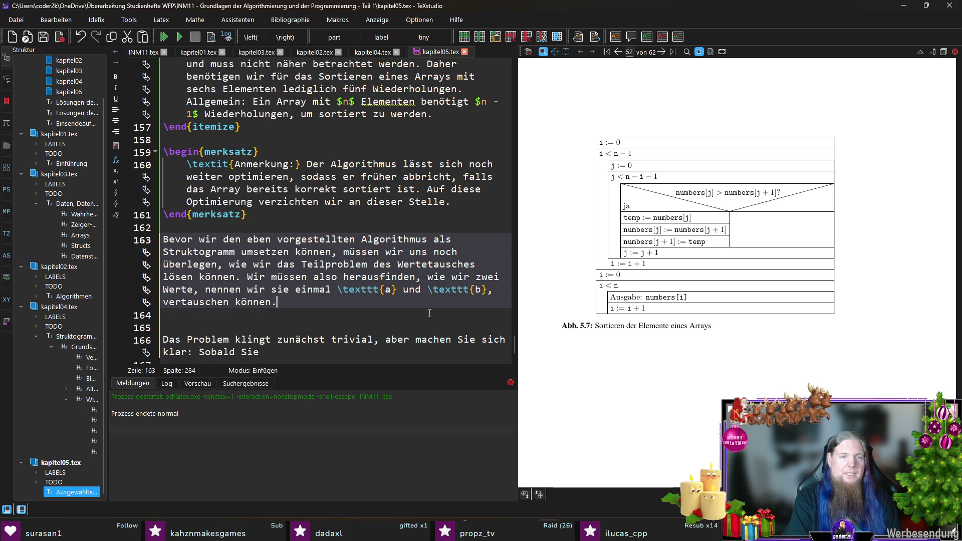
key("Delete")
key("Down")
key("Down")
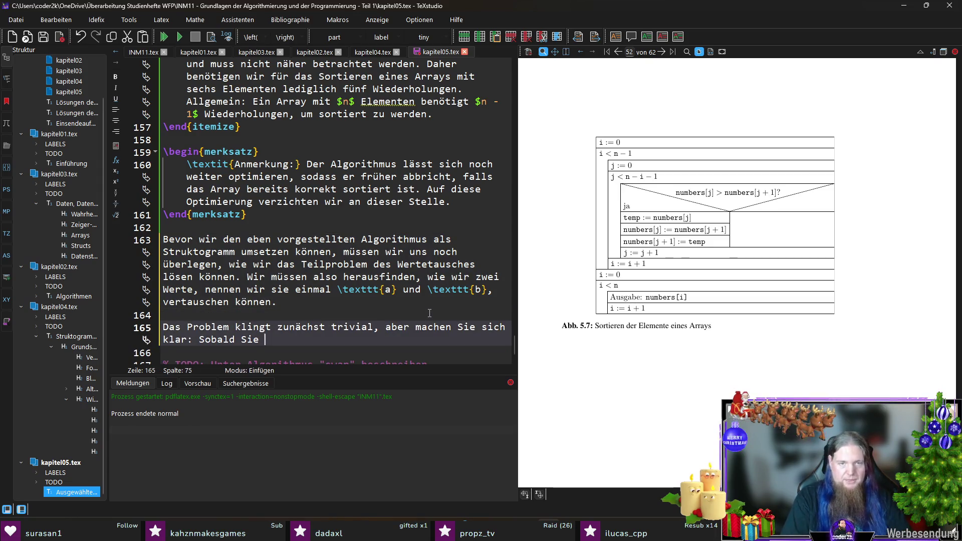
- Explain that copying \texttt{a} into \texttt{b}'s memory cell loses b's value
type("den")
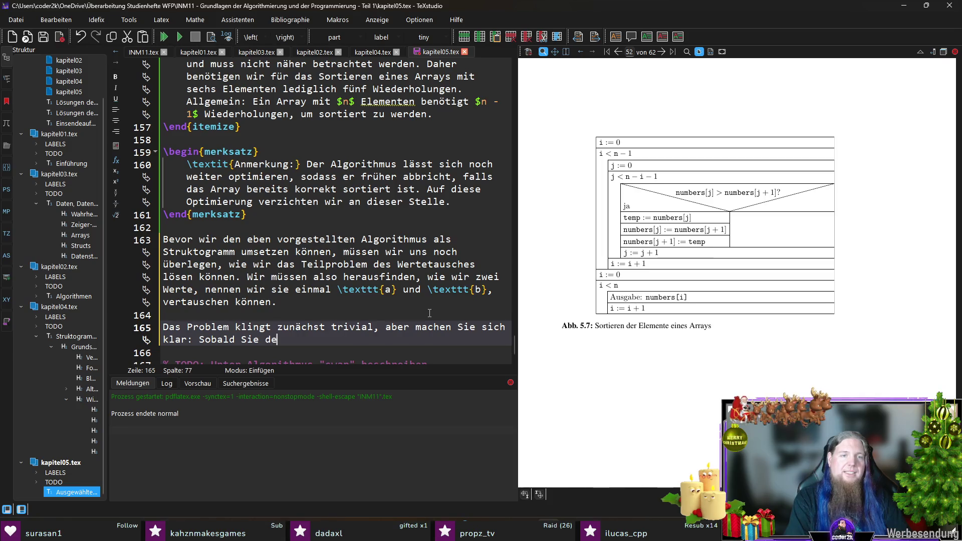
key("BackSpace")
type("beispielsweise den Wert von \tex")
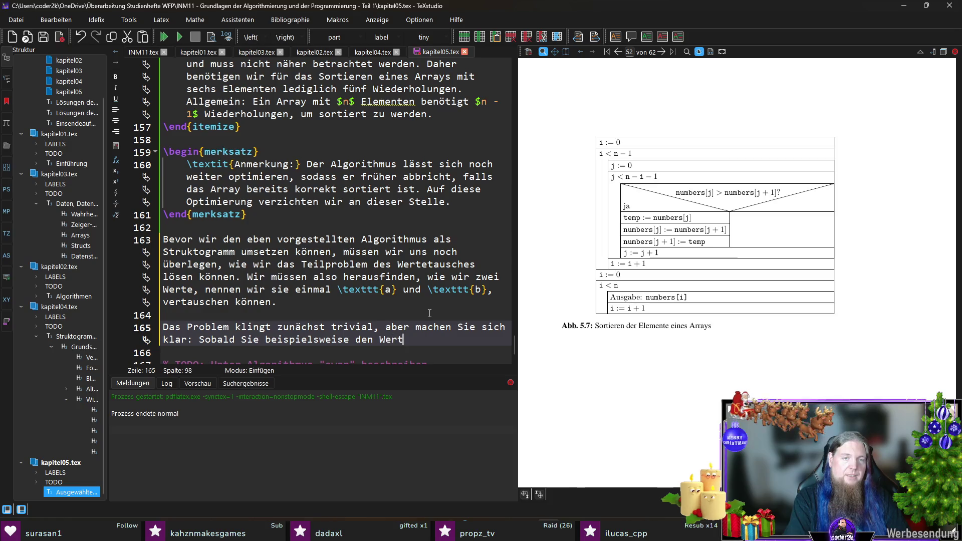
type("tt")
key("Return")
type("a}")
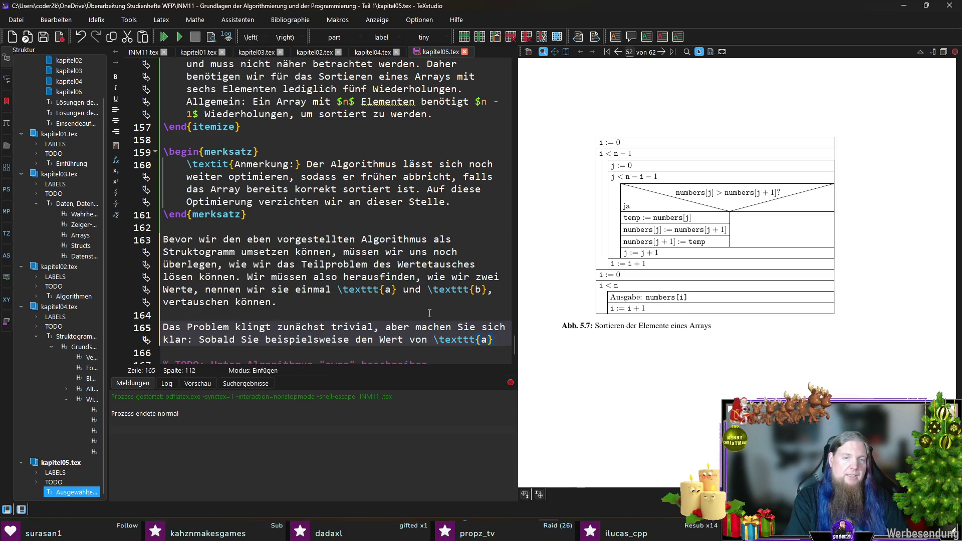
type(" in d")
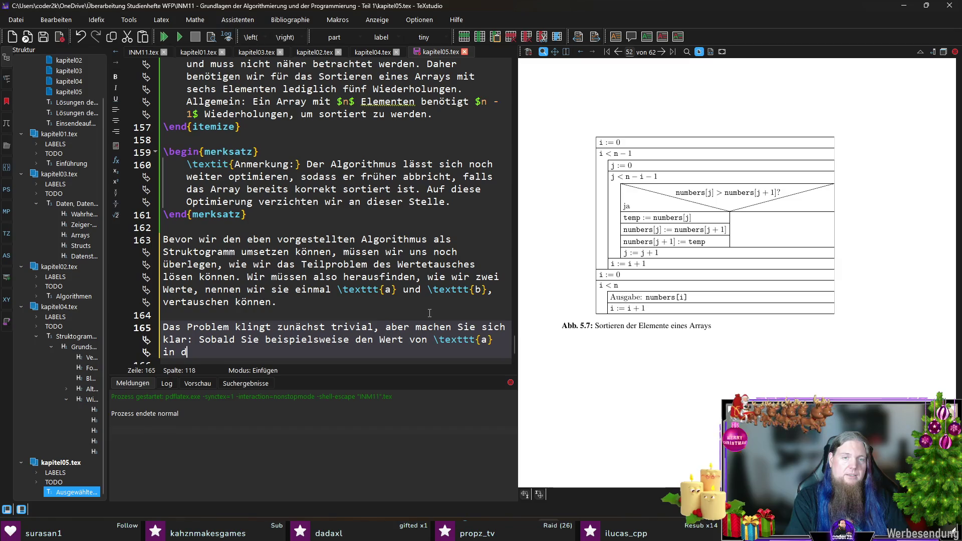
type("ie Speicherzelle")
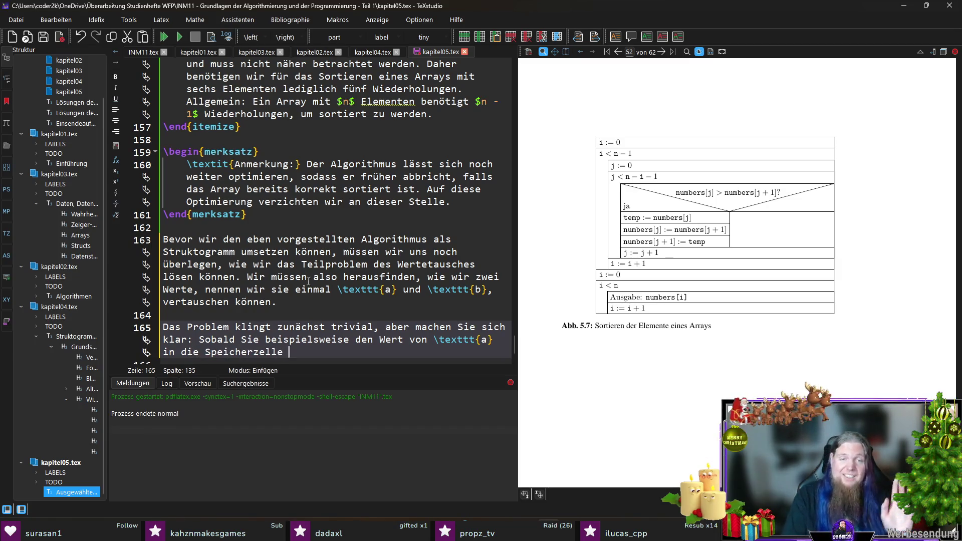
scroll(429, 313, "down", 3)
type("von \t")
type("ext")
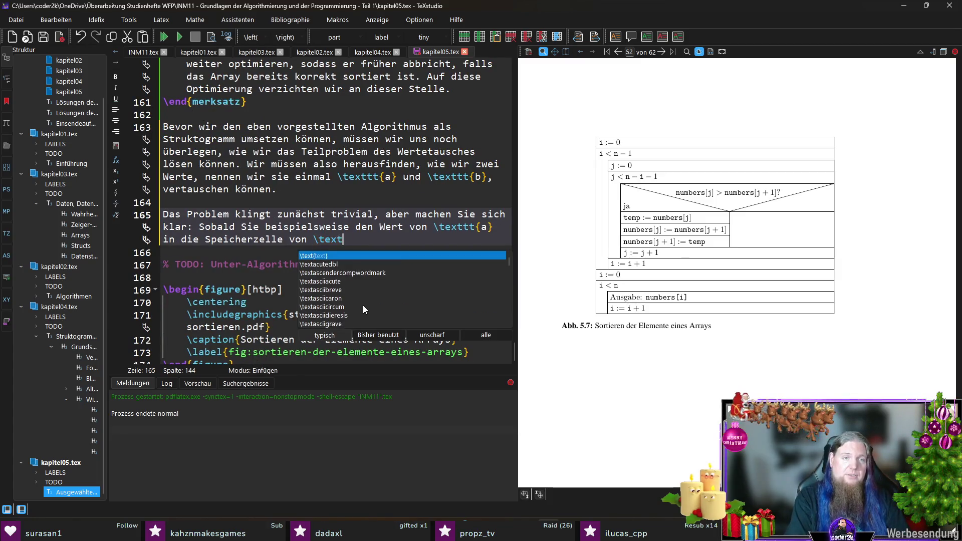
type("tt{b} ko")
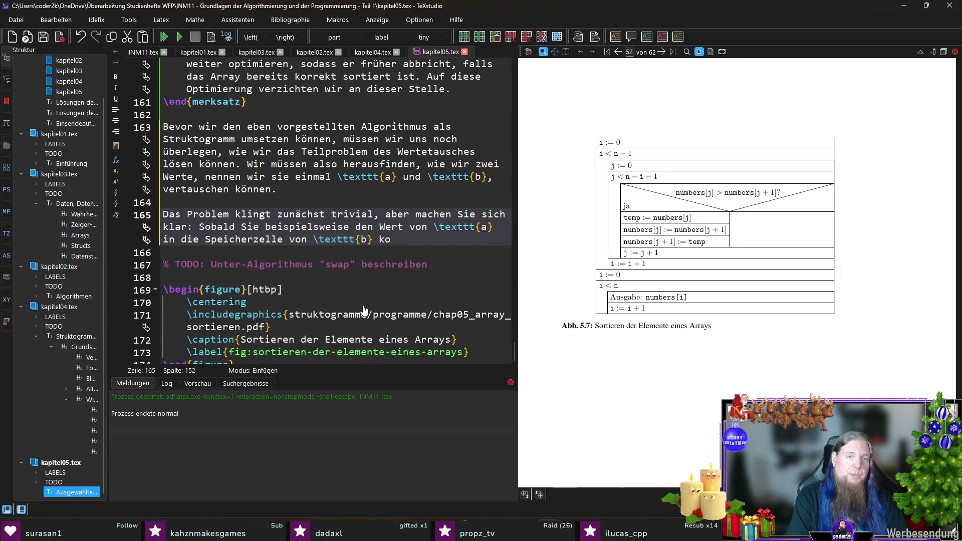
type("pieren, ist der W")
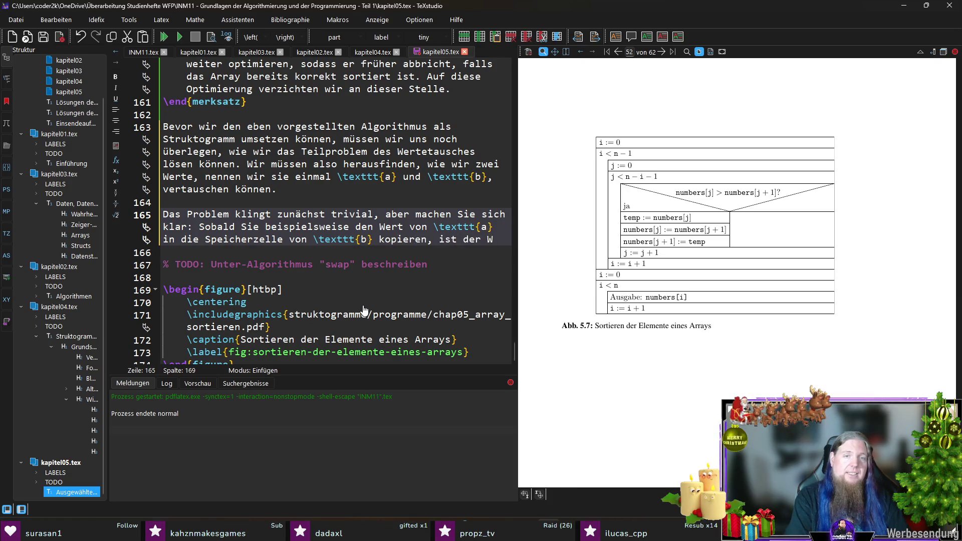
type("ert von \textt")
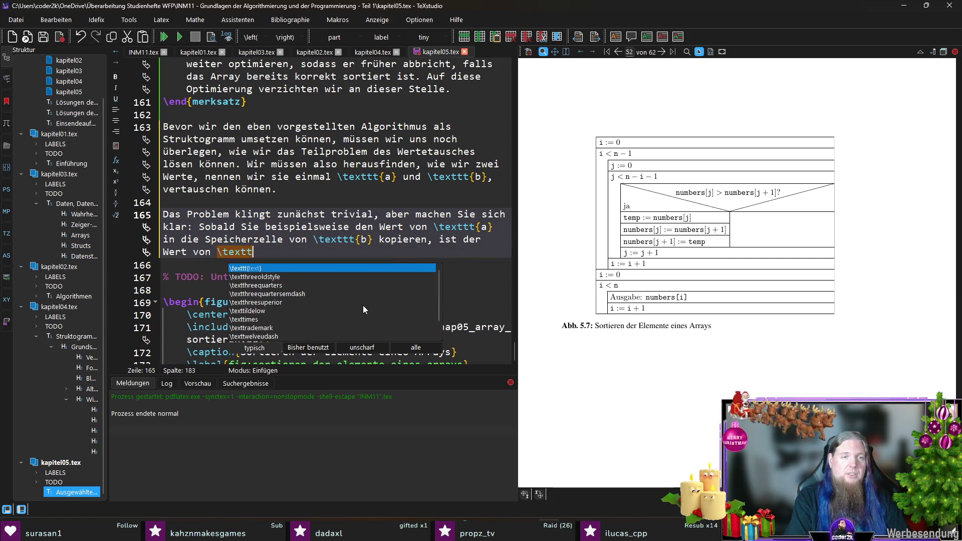
type("t{b} verlore")
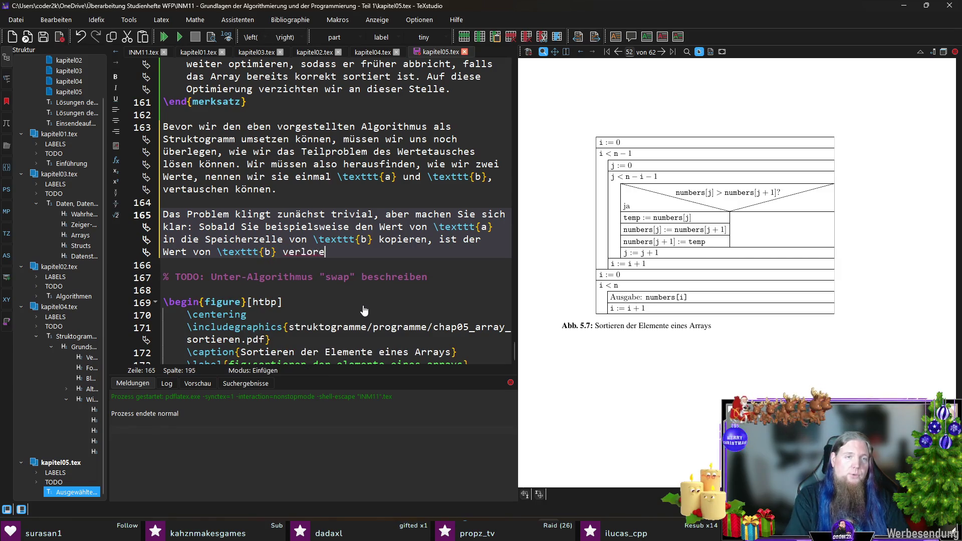
type("n. Sie habe")
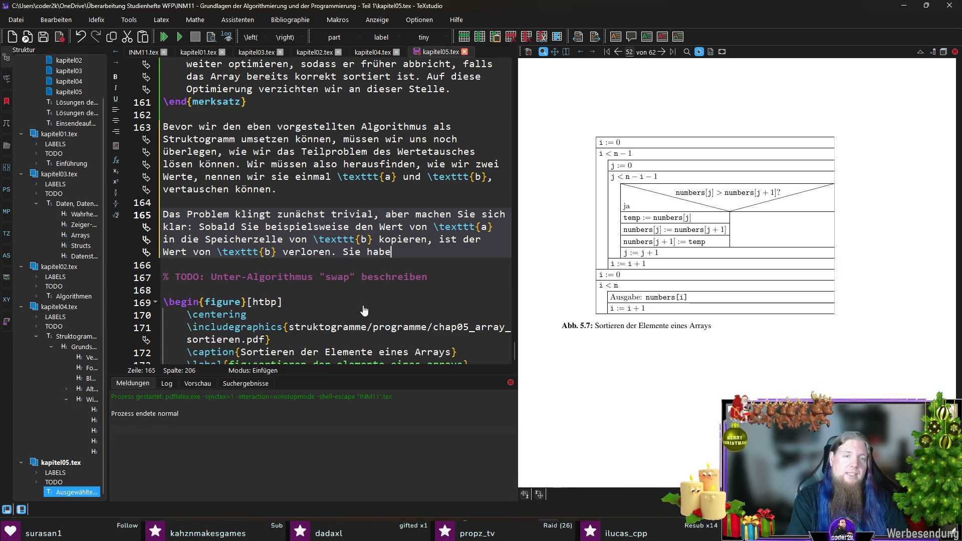
type("n dann keine Möglichkeitm e")
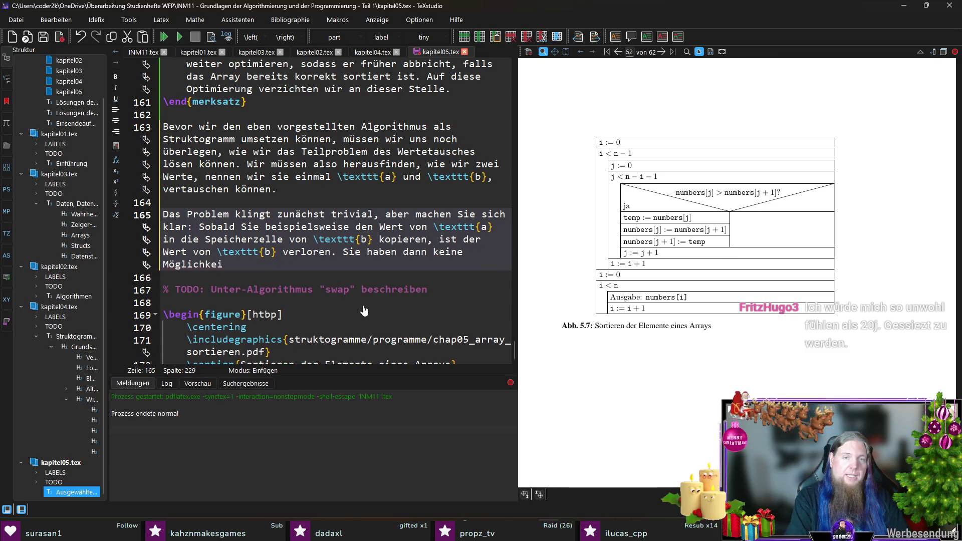
key("BackSpace")
type("mehr, i")
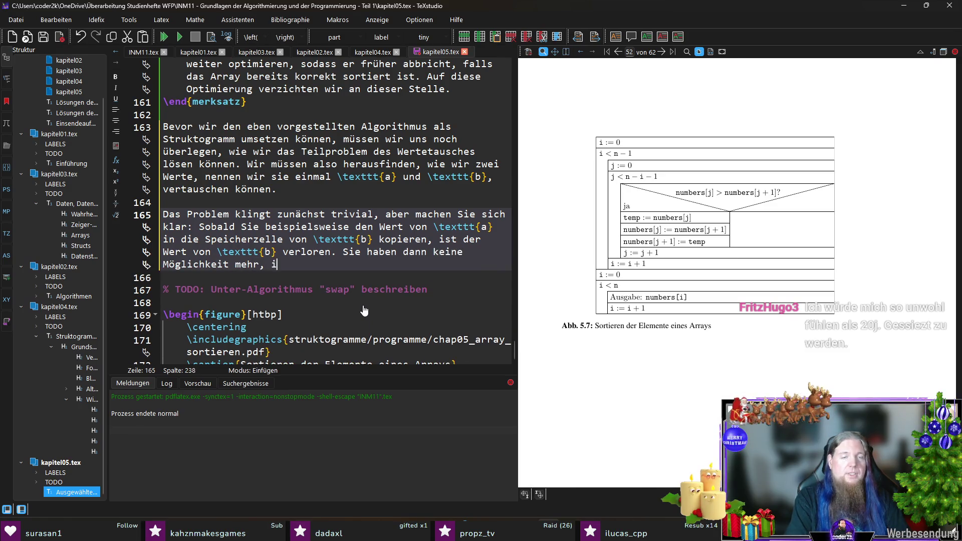
type("hn in die Speicherzel")
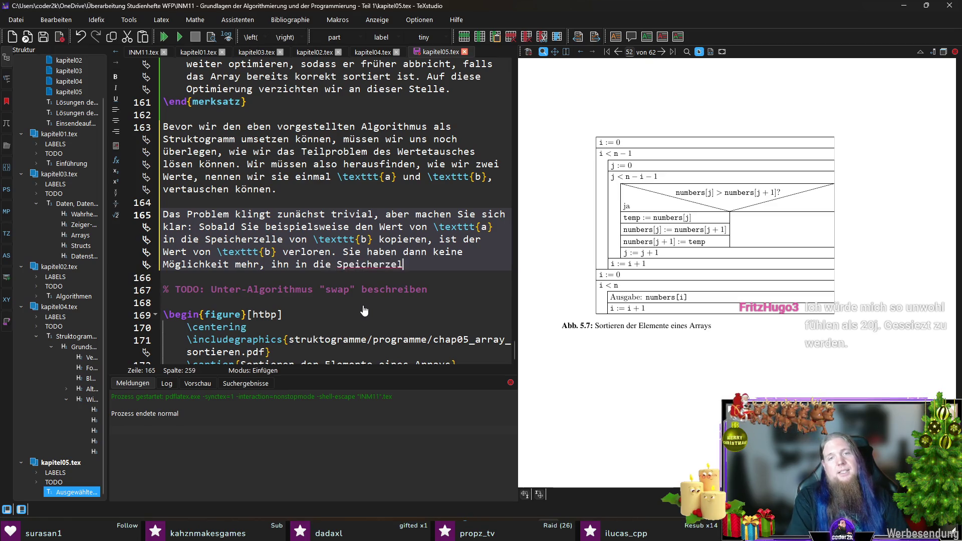
type("le von \texttt{a} z")
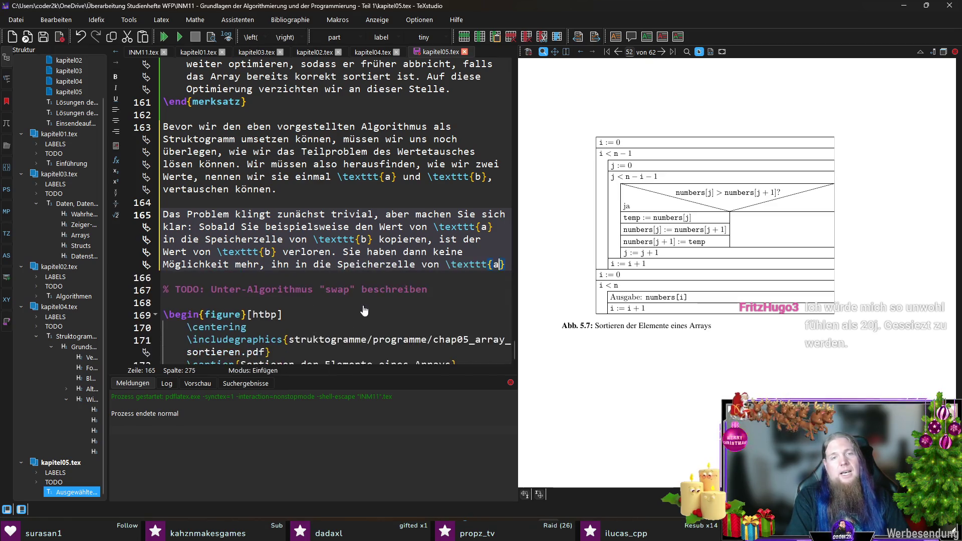
type("pieren.")
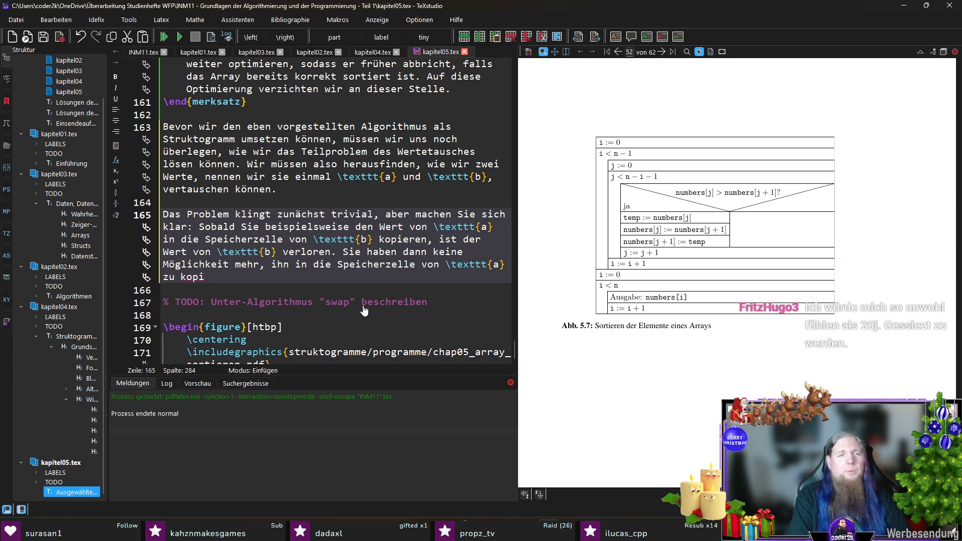
- Save the chapter and recompile, checking the new paragraph in the PDF on page 51
key("ctrl+s")
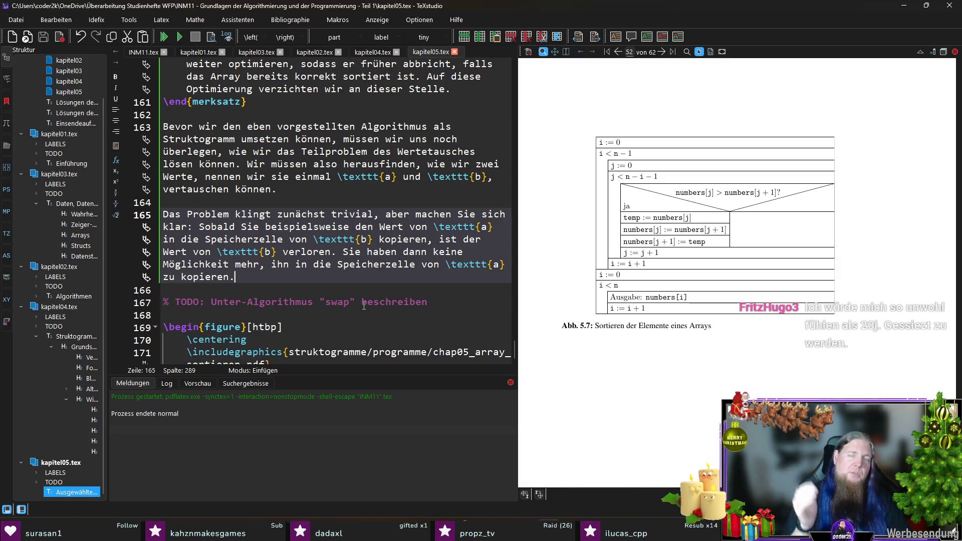
key("F5")
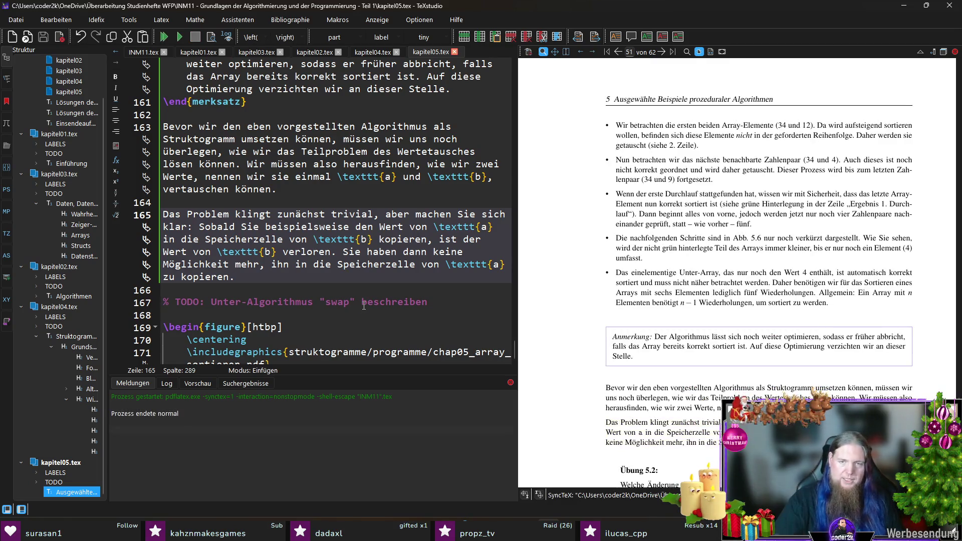
scroll(428, 286, "down", 2)
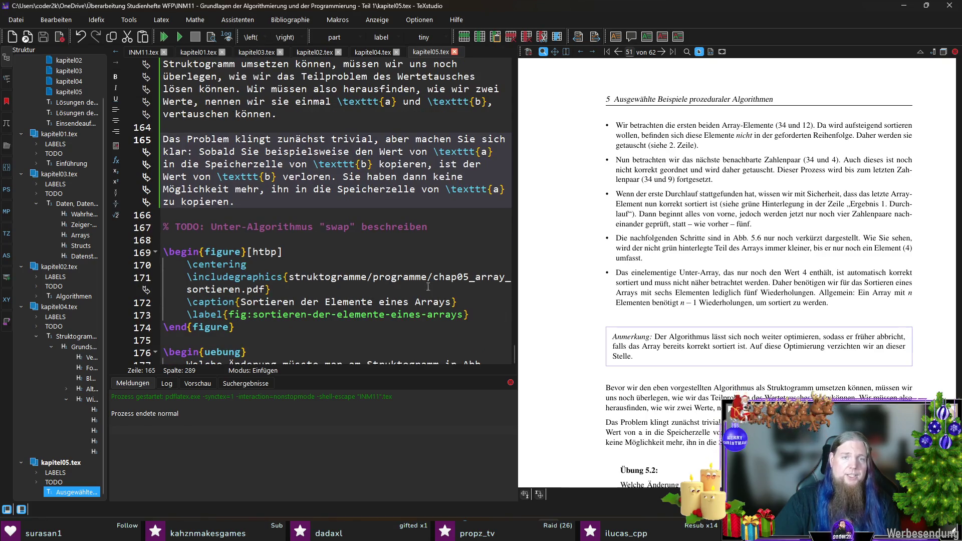
scroll(631, 314, "down", 3)
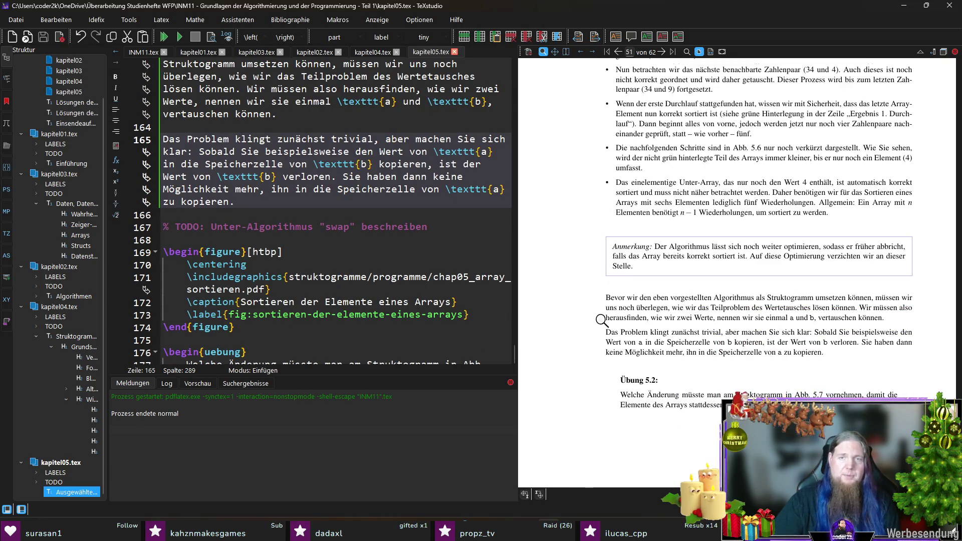
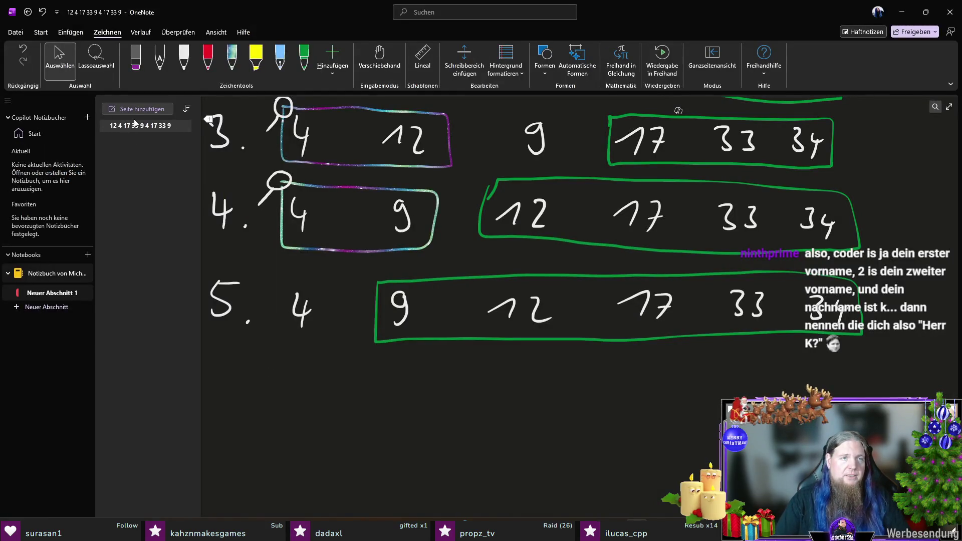
- Create a new empty OneNote page with 'Seite hinzufügen'
left_click(145, 109)
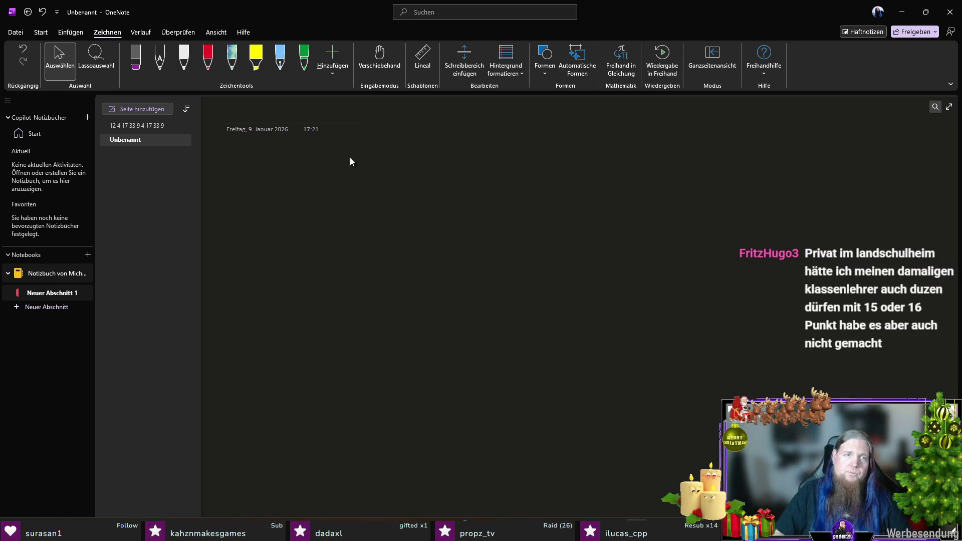
- In white ink, draw memory cells a holding 10 and b holding 42
left_click(184, 58)
left_click_drag(345, 235, 335, 300)
left_click_drag(411, 196, 414, 209)
mouse_move(670, 243)
left_mouse_down()
mouse_move(739, 299)
mouse_move(735, 312)
left_mouse_up()
left_click_drag(690, 175, 686, 209)
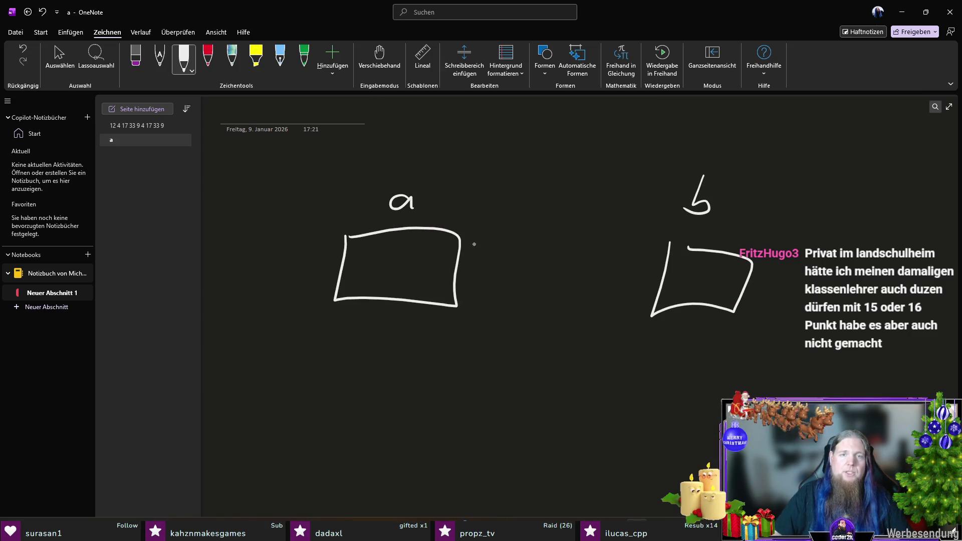
left_click_drag(369, 273, 387, 278)
mouse_move(400, 257)
left_mouse_down()
mouse_move(422, 258)
mouse_move(401, 255)
left_mouse_up()
left_click_drag(688, 261, 701, 282)
mouse_move(697, 268)
left_mouse_down()
mouse_move(697, 289)
mouse_move(724, 291)
left_mouse_up()
- Draw a second pair of cells below, a and b both holding 10
scroll(481, 375, "down", 2)
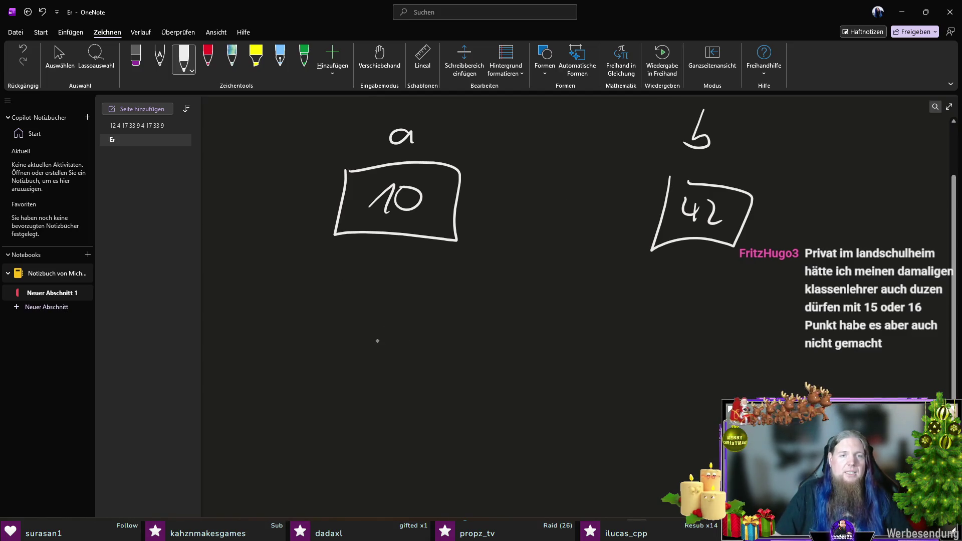
left_click_drag(413, 301, 415, 317)
mouse_move(353, 335)
left_mouse_down()
mouse_move(452, 392)
mouse_move(344, 335)
left_mouse_up()
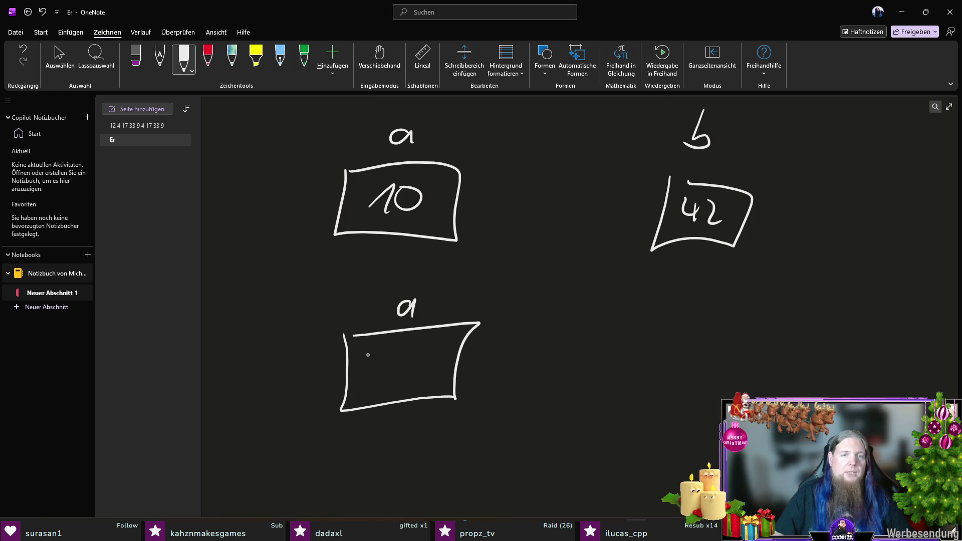
mouse_move(379, 376)
left_mouse_down()
mouse_move(401, 357)
mouse_move(397, 379)
left_mouse_up()
left_click_drag(418, 358, 414, 359)
left_click_drag(664, 281, 671, 314)
mouse_move(611, 325)
left_mouse_down()
mouse_move(742, 359)
mouse_move(620, 327)
left_mouse_up()
mouse_move(649, 373)
left_mouse_down()
mouse_move(672, 375)
mouse_move(689, 353)
left_mouse_up()
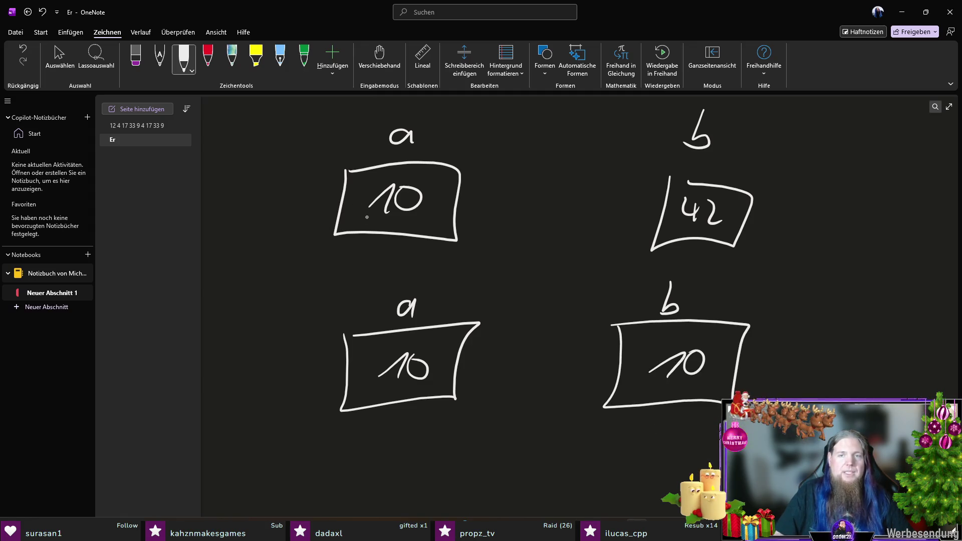
- Cross out the original a=10, b=42 pair and minimize OneNote
left_click_drag(289, 228, 699, 157)
left_click_drag(349, 129, 714, 237)
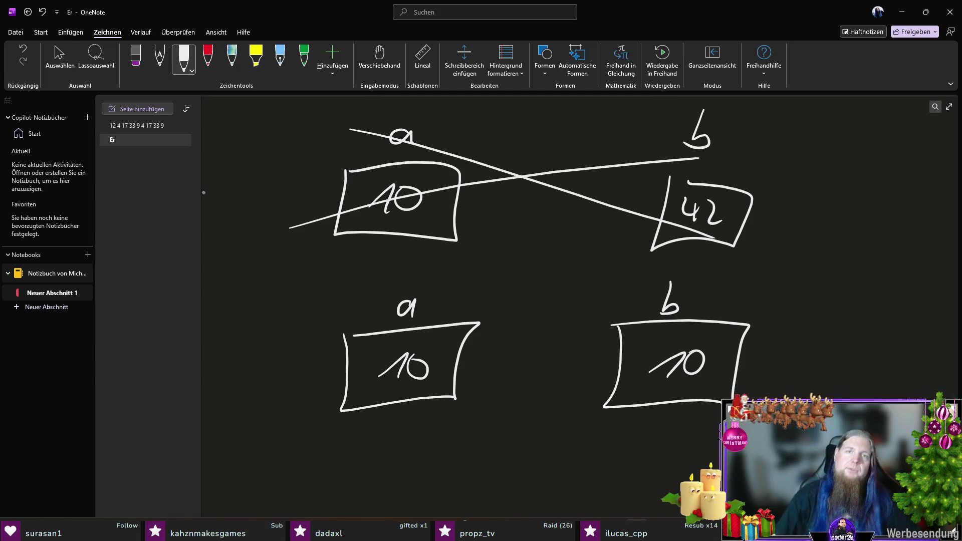
key("Escape")
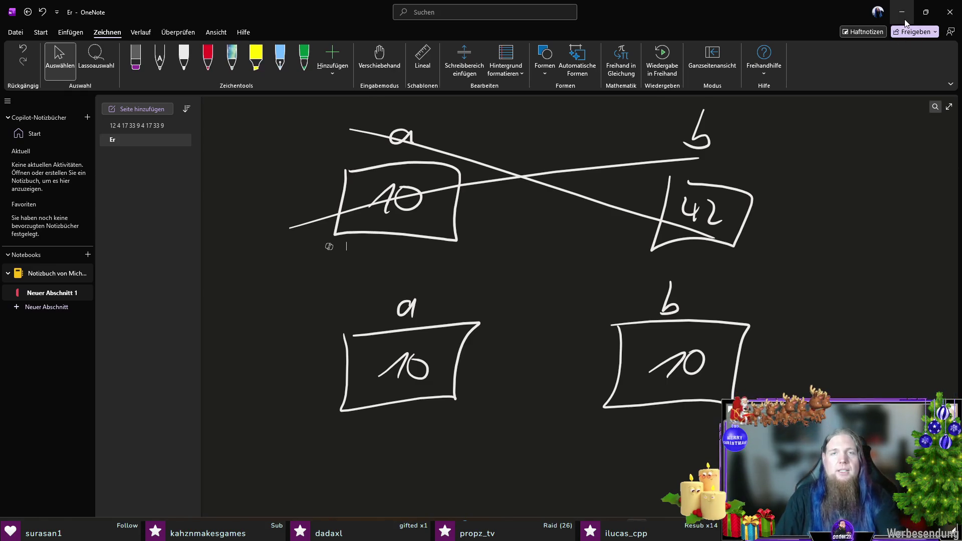
left_click(906, 20)
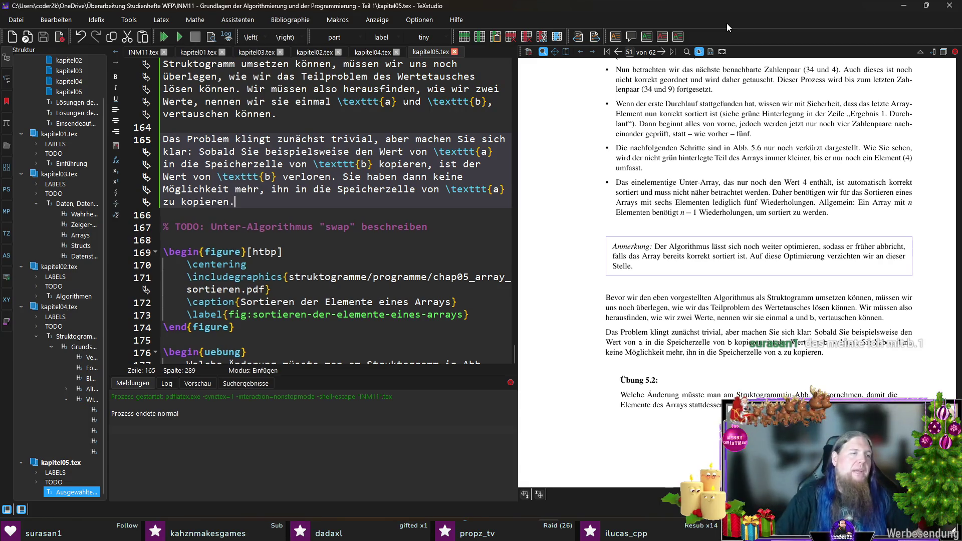
- Start a new paragraph after line 165: 'Wir müssen uns also, bevor einer der Werte „verloren“geht'
left_click(344, 215)
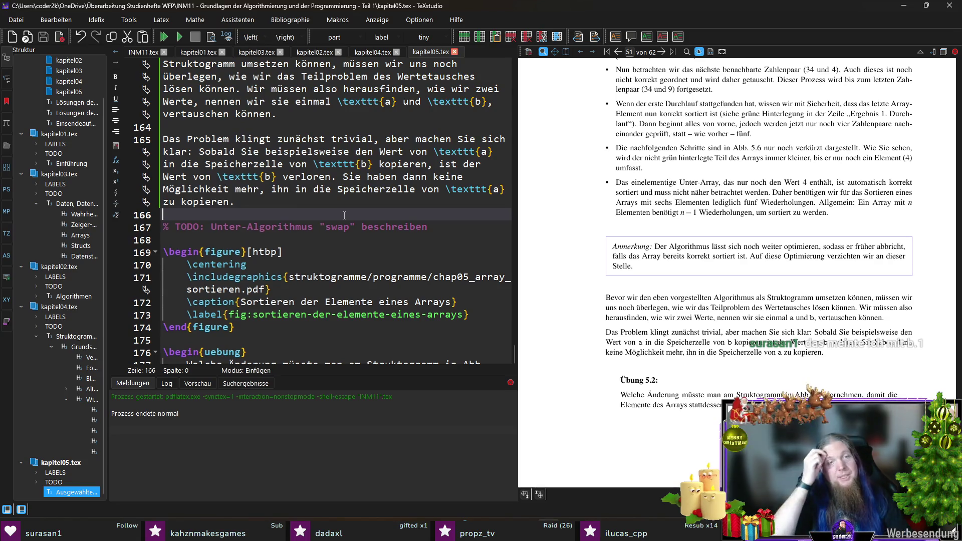
key("Return")
key("Return")
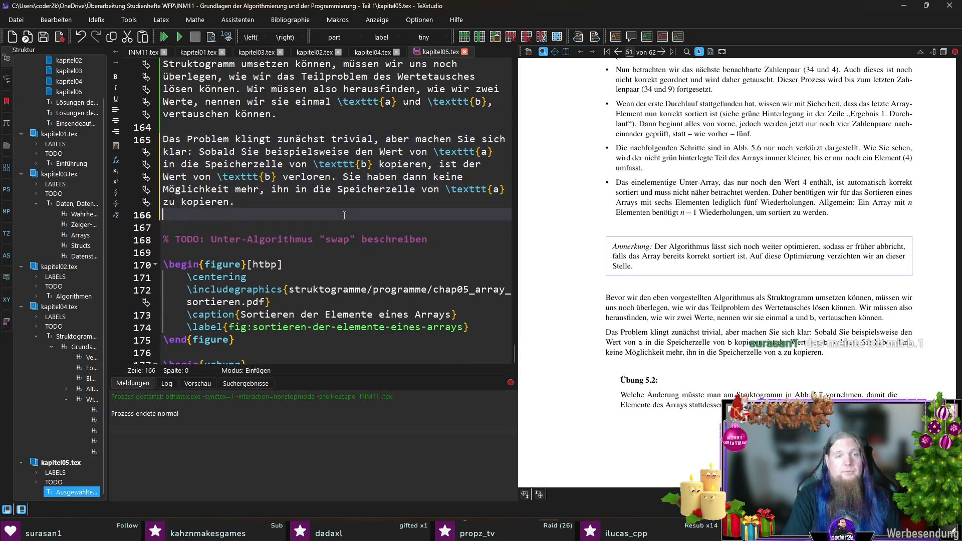
key("Up")
type("Wir müssen uns a")
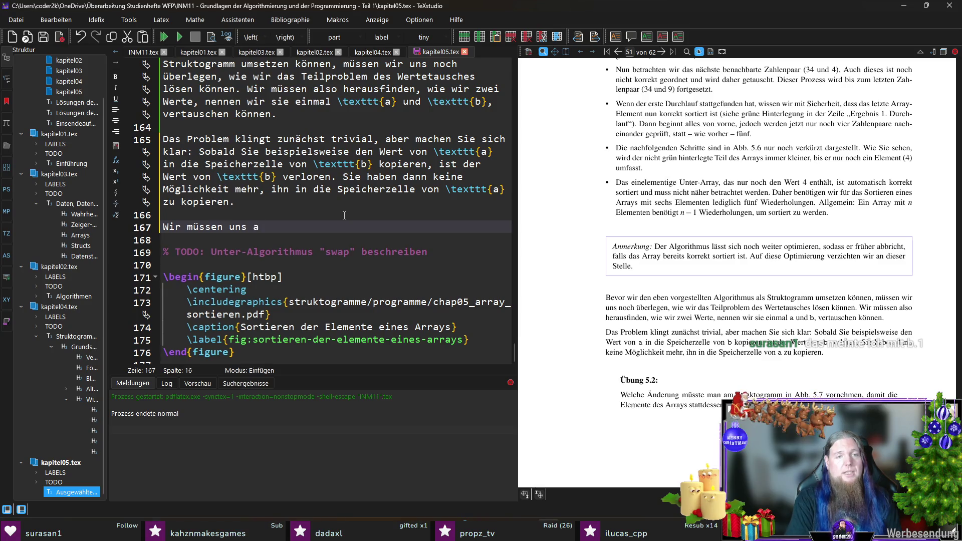
type("lso, bevor ")
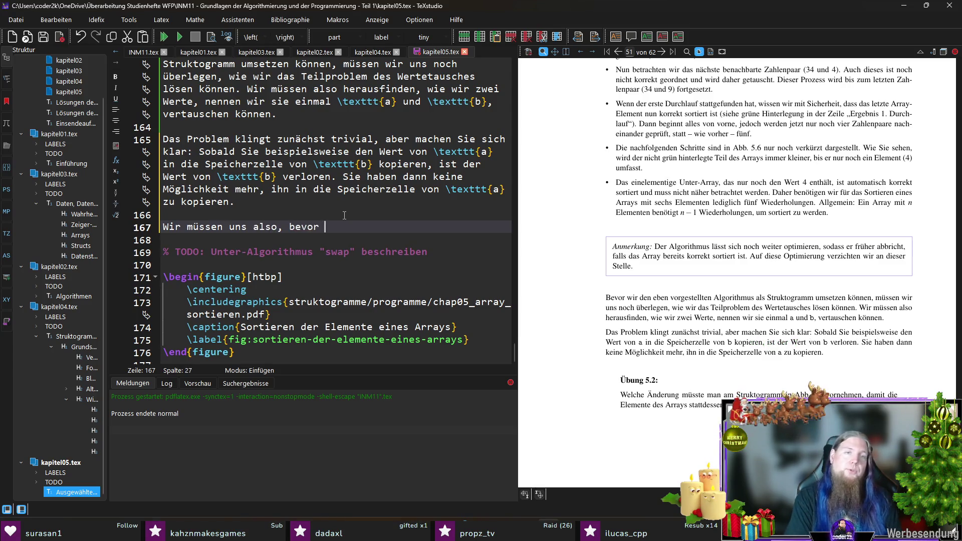
type("einer der Werte ")
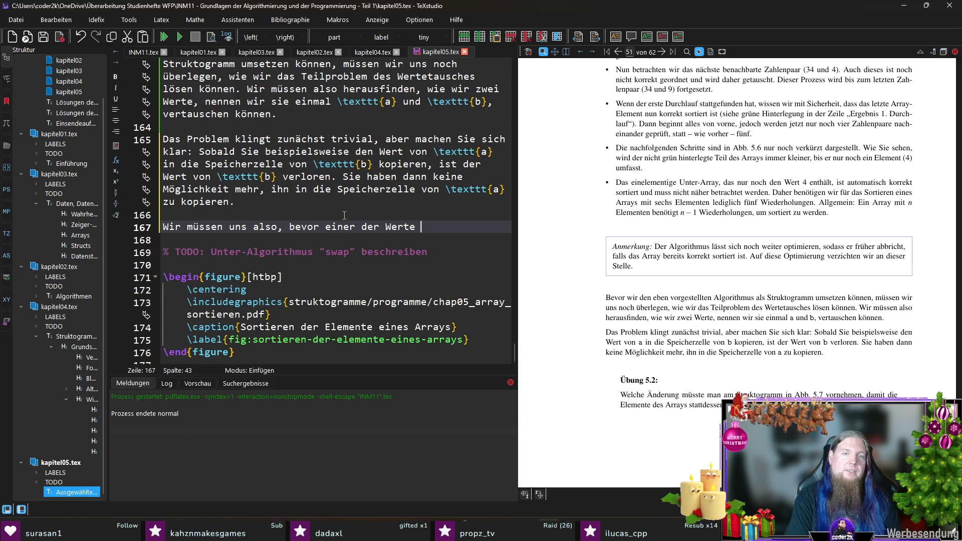
type("„verloren")
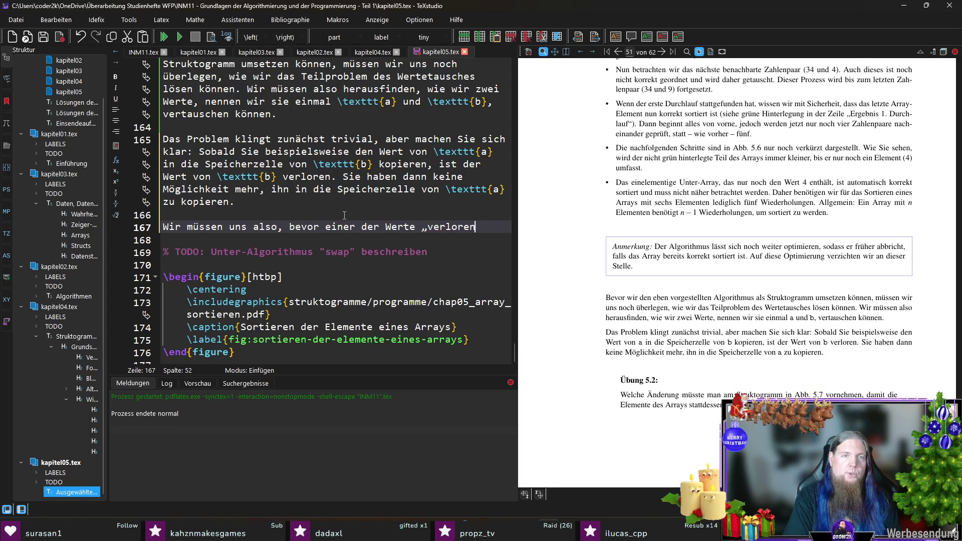
type("geht“")
type("geht")
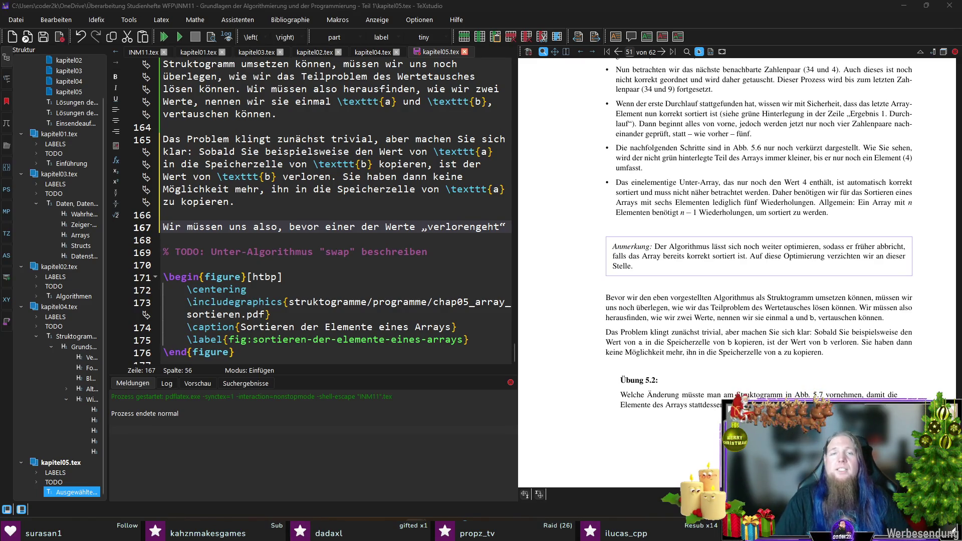
- Reword the opening to 'Wir müssen uns also einen der Werte, bevor…'
left_click(479, 229)
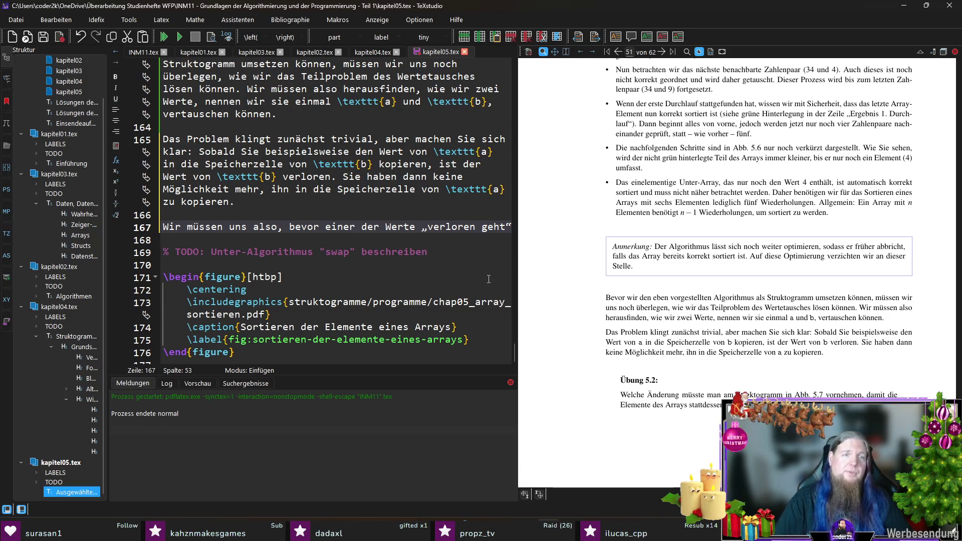
key("End")
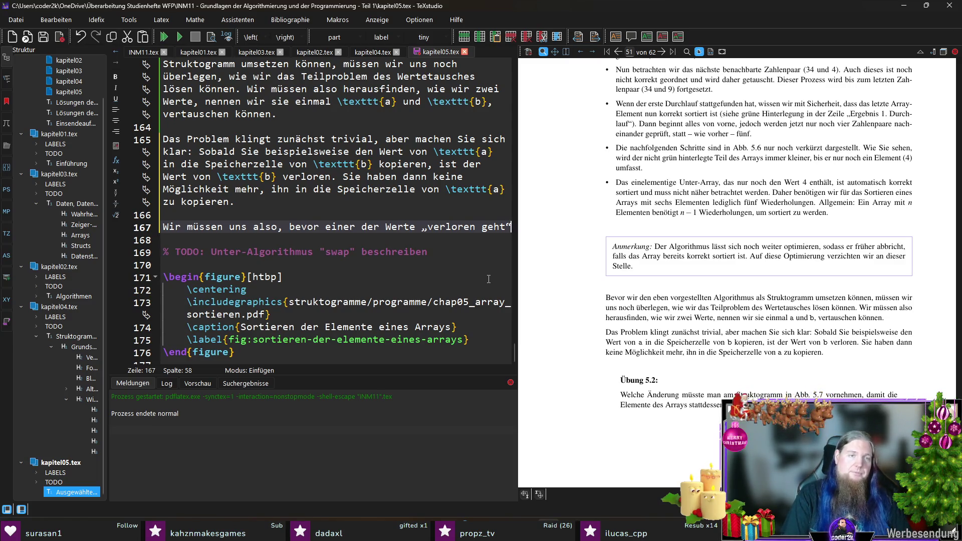
key("Home")
key("ctrl+Right")
key("ctrl+Right")
key("ctrl+Right")
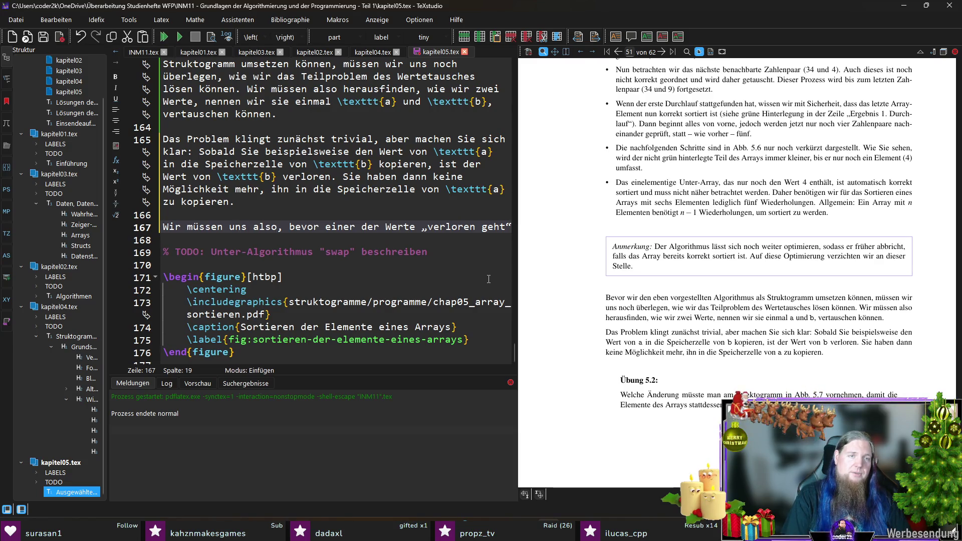
key("ctrl+shift+Left")
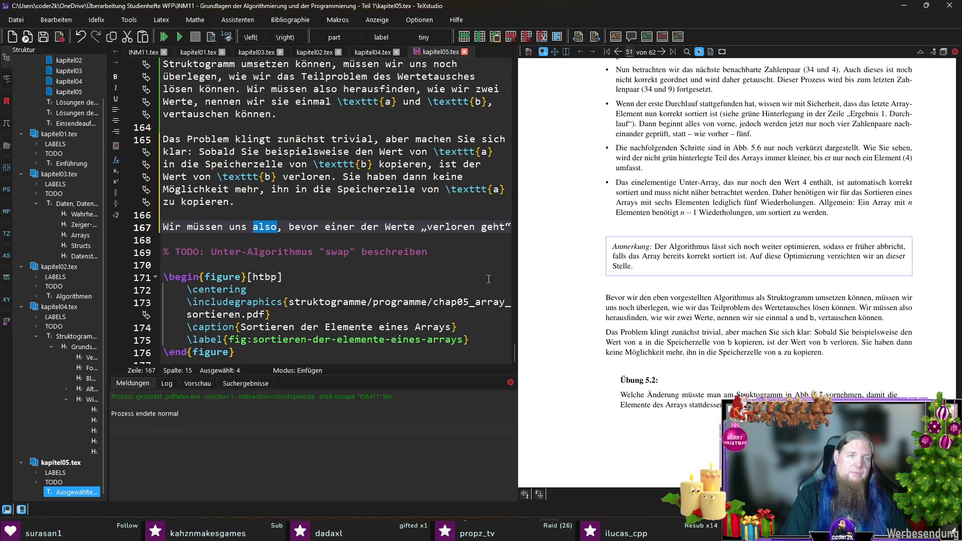
key("Left")
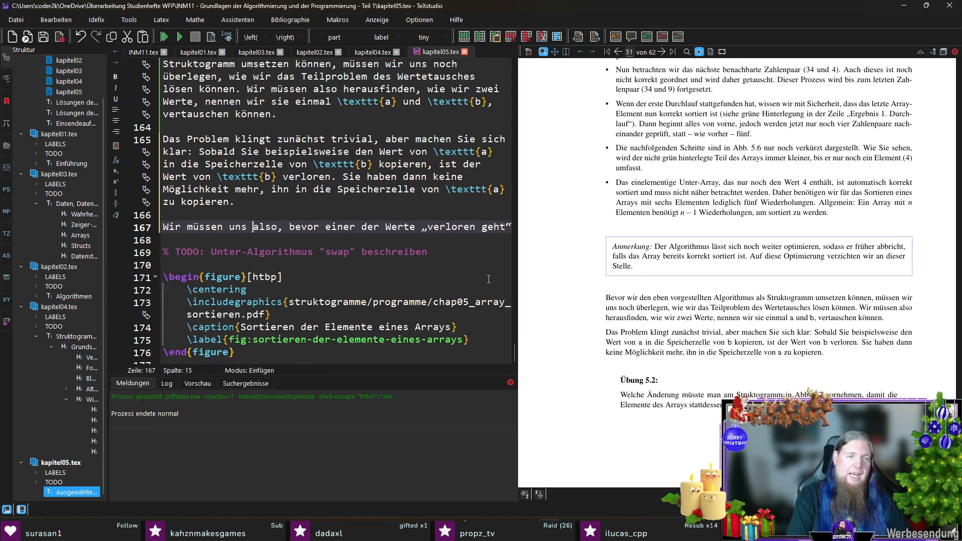
type("einen der Werte")
key("ctrl+shift+Right")
key("Delete")
key("BackSpace")
key("ctrl+Left")
key("ctrl+Left")
key("ctrl+Left")
type("also")
- Replace 'einer der Werte' in the bevor clause with 'er'
key("ctrl+Right")
key("ctrl+Right")
key("ctrl+Right")
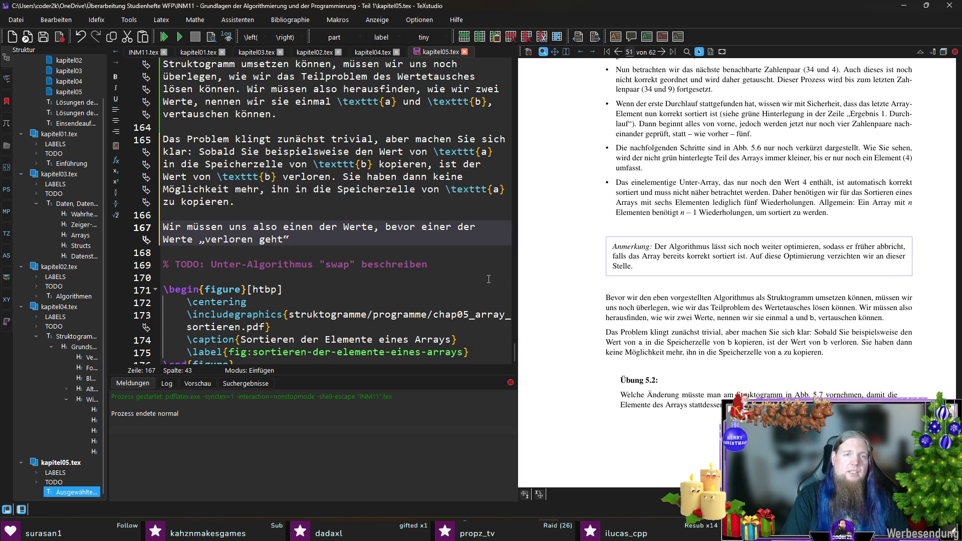
key("ctrl+shift+Right")
key("ctrl+shift+Right")
key("ctrl+shift+Right")
key("shift+Left")
key("Delete")
type("dieser")
key("ctrl+shift+Left")
type("er")
- Finish the sentence with saving it in a third cell \texttt{temp}, then add 'Die Abfolge sieht also so aus:'
key("End")
type(", in einer neuen, dritten Speicherzelle (z. B. namens \texttt{temp}) abspeichern. Die Abfolge sieht also so aus:")
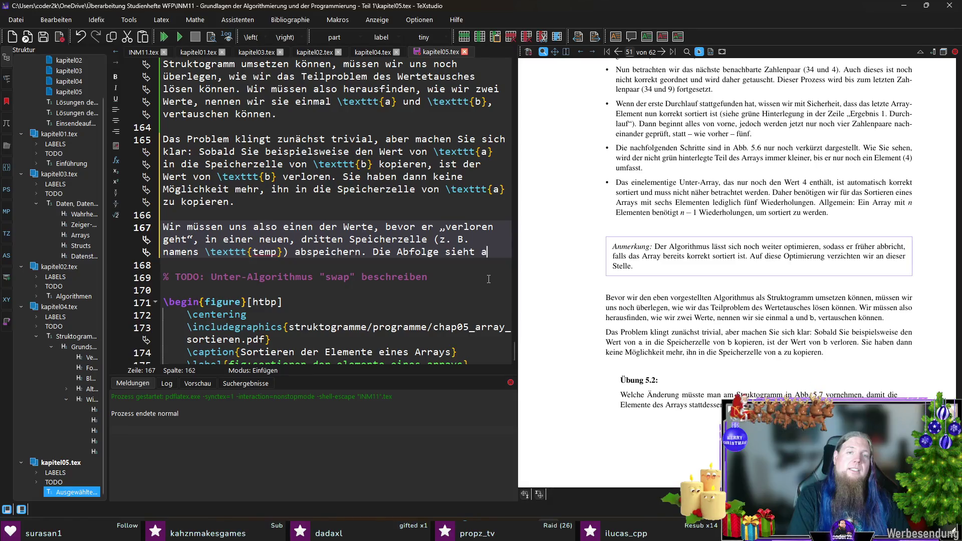
key("Return")
key("Return")
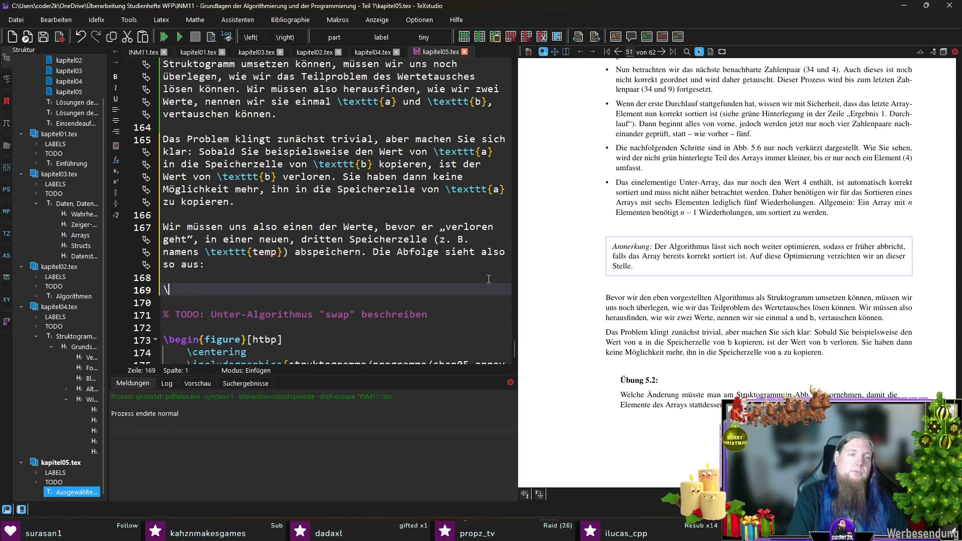
- Insert an enumerate list and delete the obsolete swap TODO comment
type("\begin{")
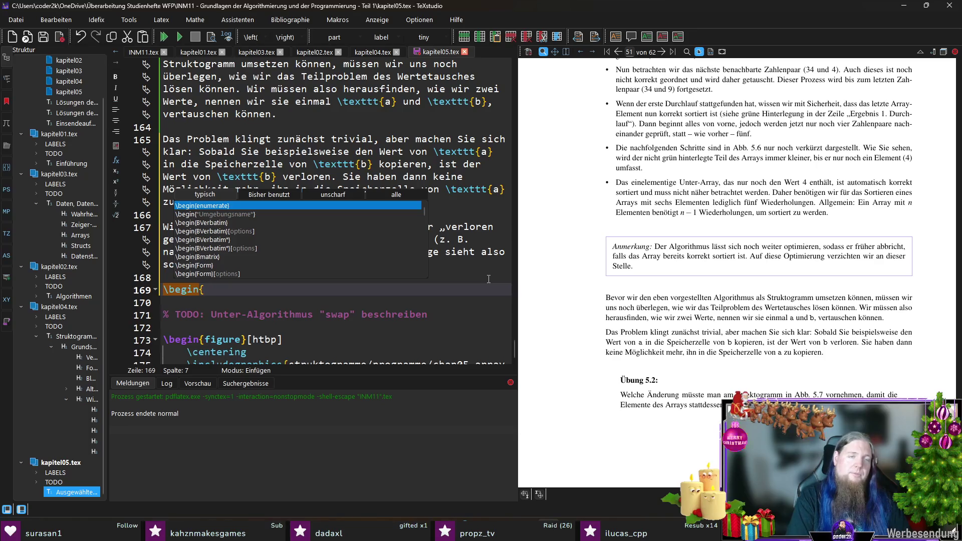
type("enu")
key("Return")
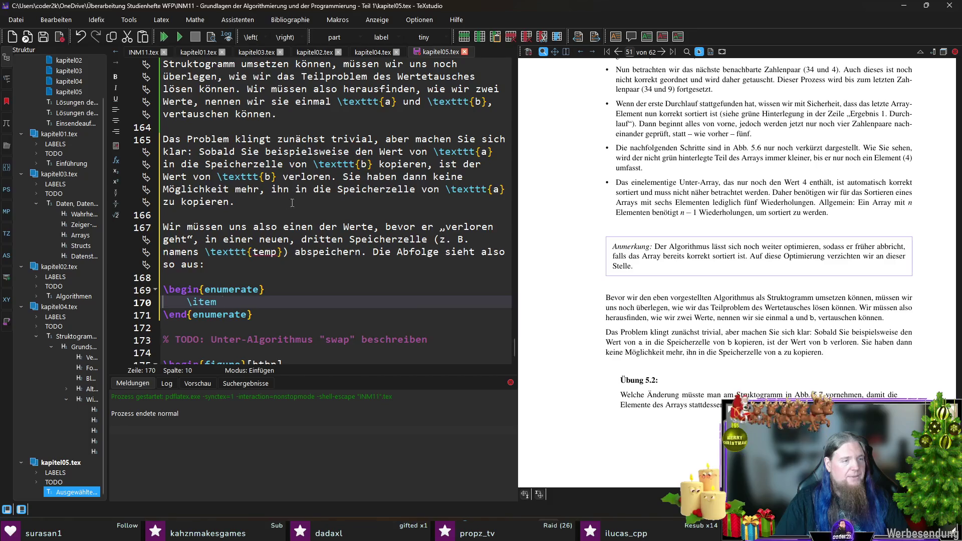
scroll(310, 205, "down", 2)
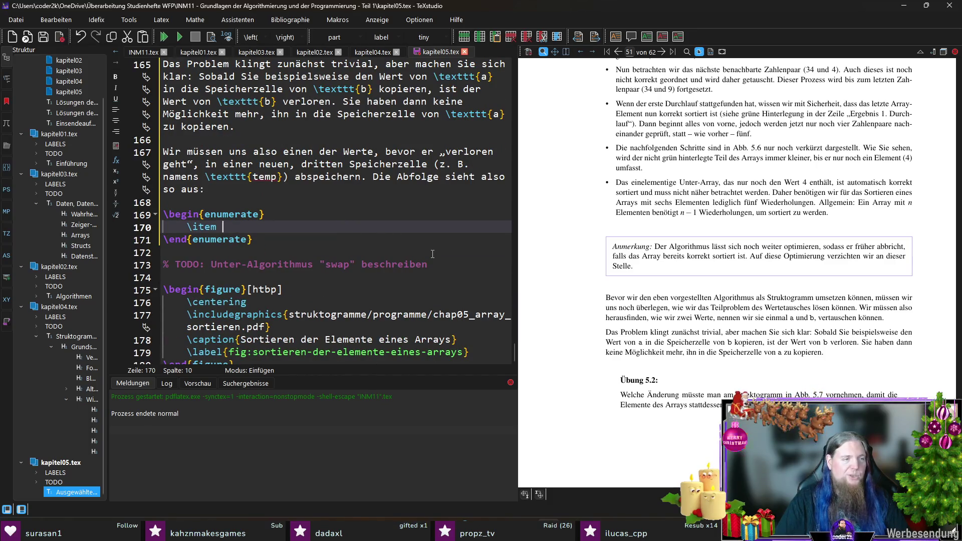
left_click(240, 277)
key("shift+Up")
key("BackSpace")
key("BackSpace")
- Write the first item: 'Wert von \texttt{a} abspeichern in \texttt{temp}.'
left_click(280, 226)
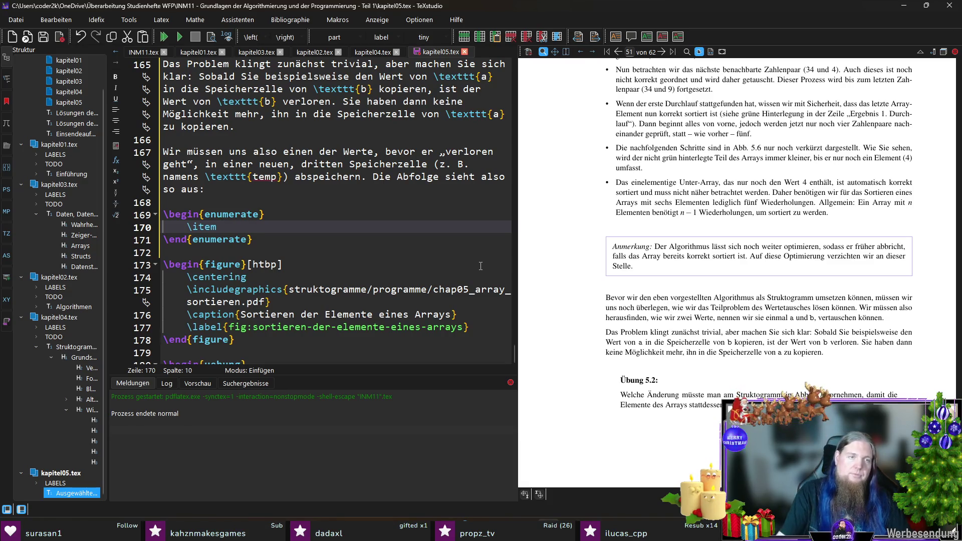
type("Wert \textt")
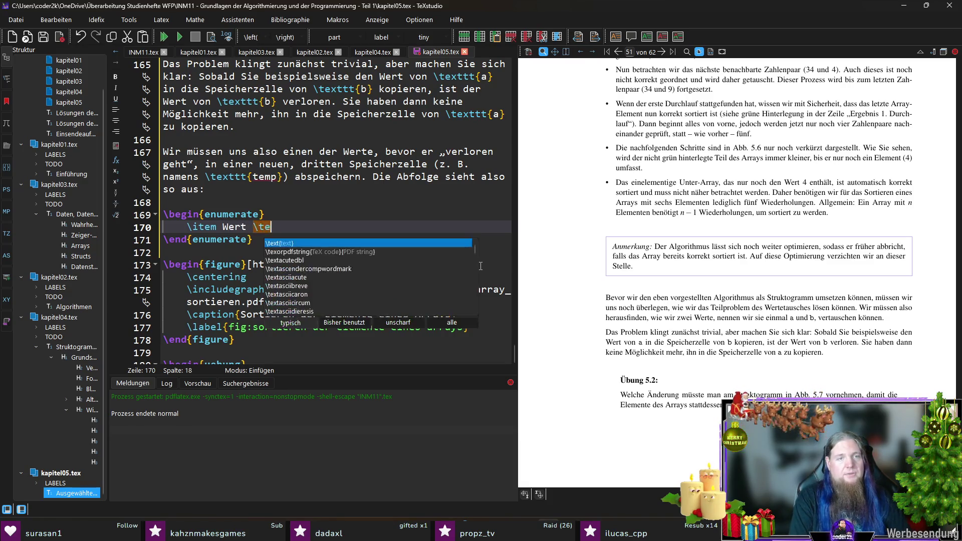
key("Return")
key("End")
key("ctrl+Left")
key("Left")
type("von")
key("ctrl+Right")
type("a}")
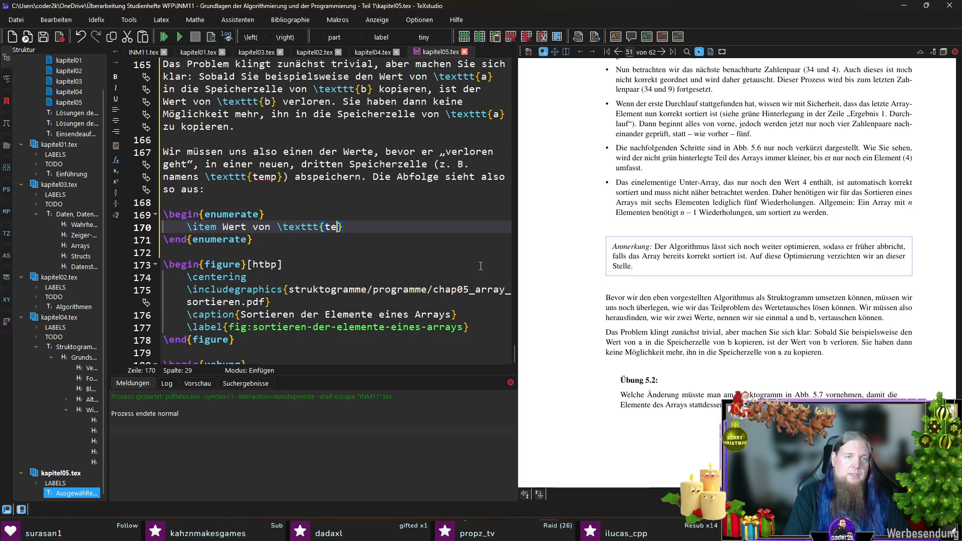
type(" abs")
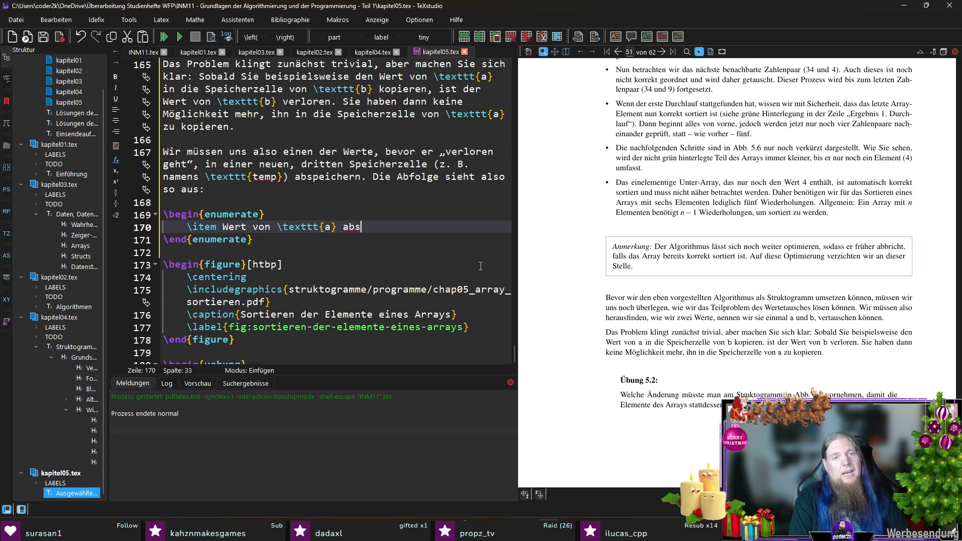
type("peichern in \\texttt")
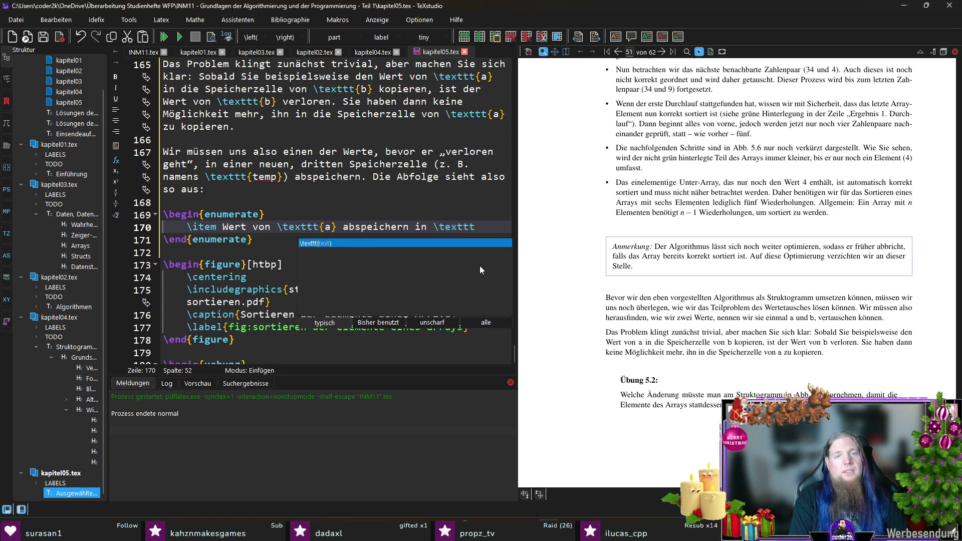
key("Return")
type("temp}")
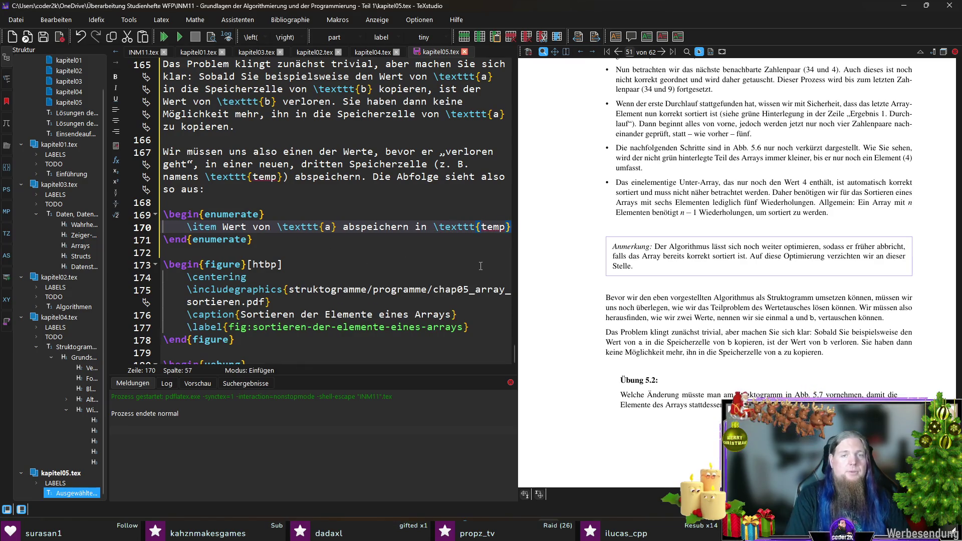
type(".")
key("Return")
type("\\item")
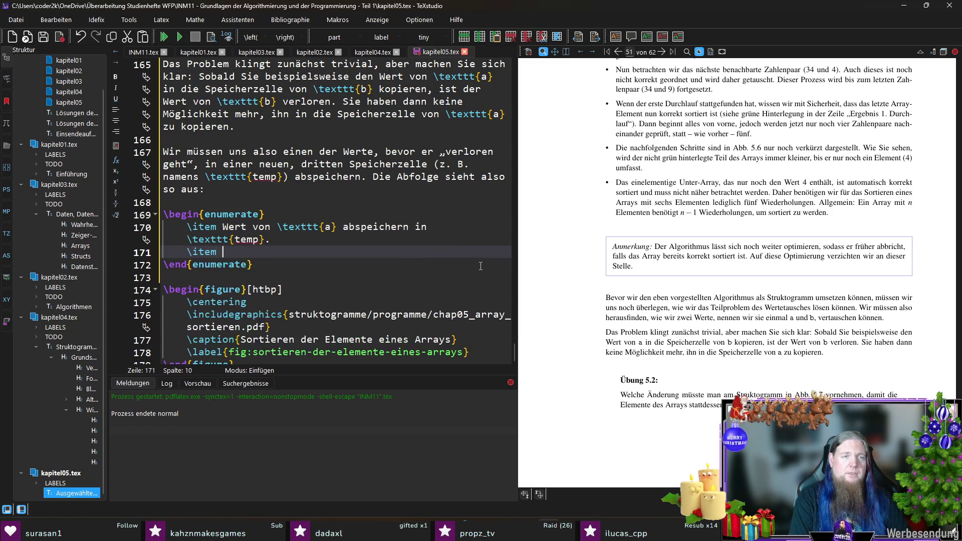
- Write the second item: 'Wert von \texttt{b} kopieren in \texttt{a}.'
type("Wert von \textt")
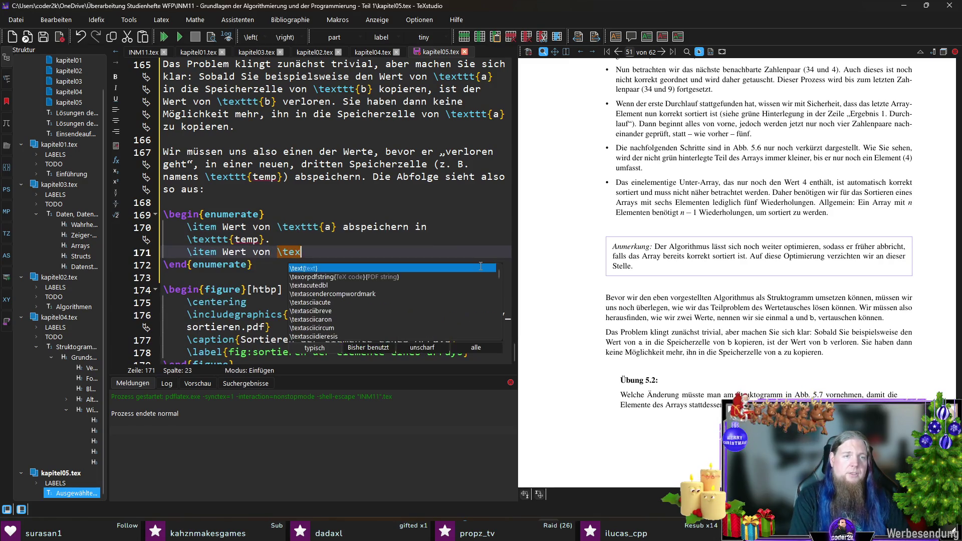
key("Return")
type("b} ko")
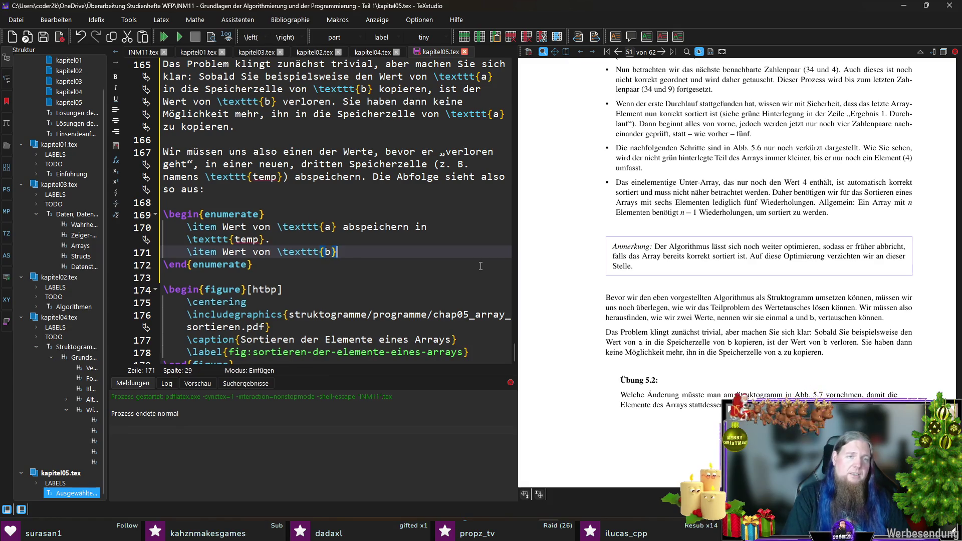
type("pieren in")
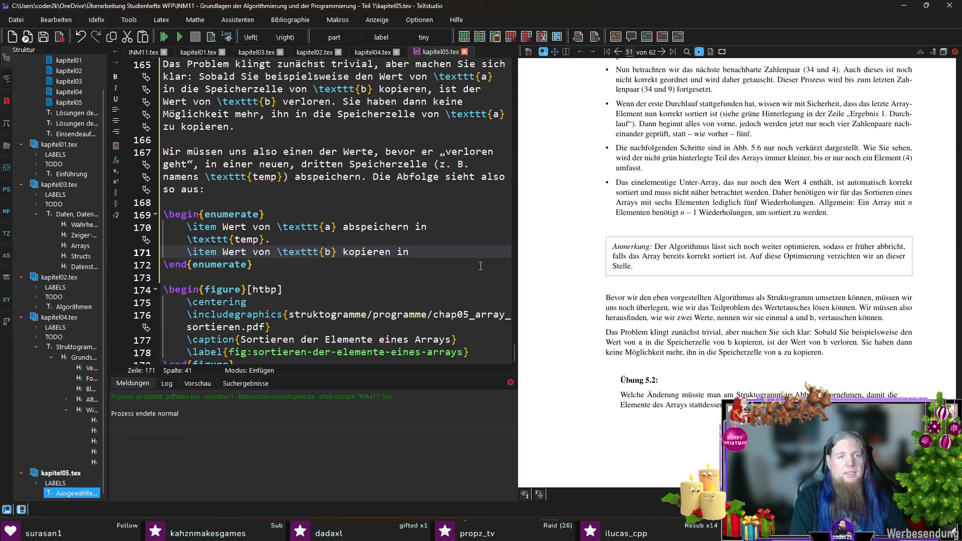
type(" \\texttt{a}")
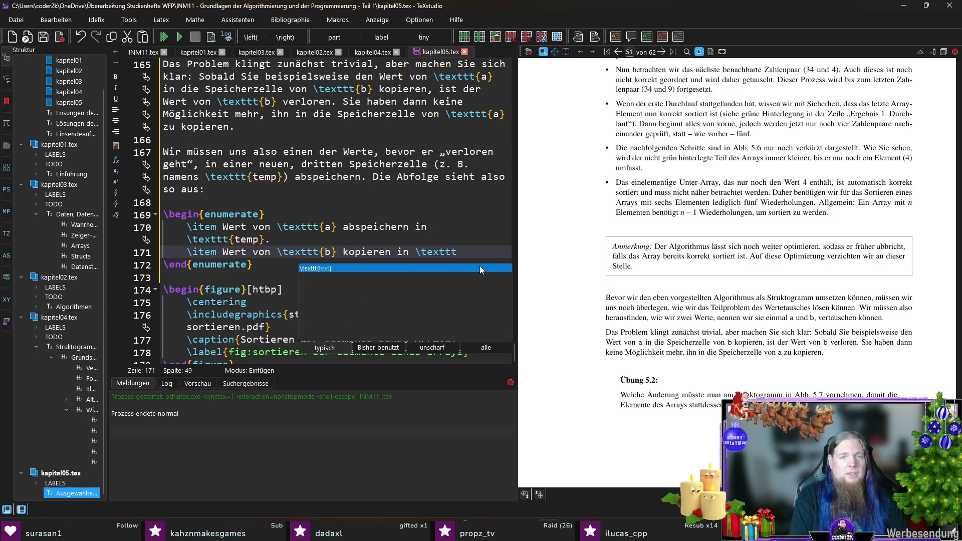
key("Return")
type("a}.")
key("Right")
type(".")
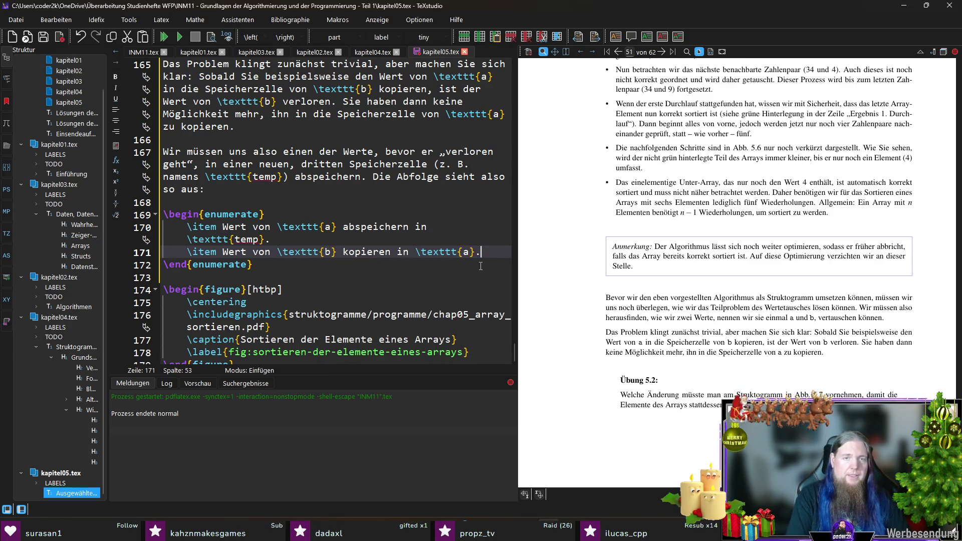
key("Return")
- Add the third item: 'Wert von \texttt{temp} kopieren in \texttt{b}'
type("\\item Wert v")
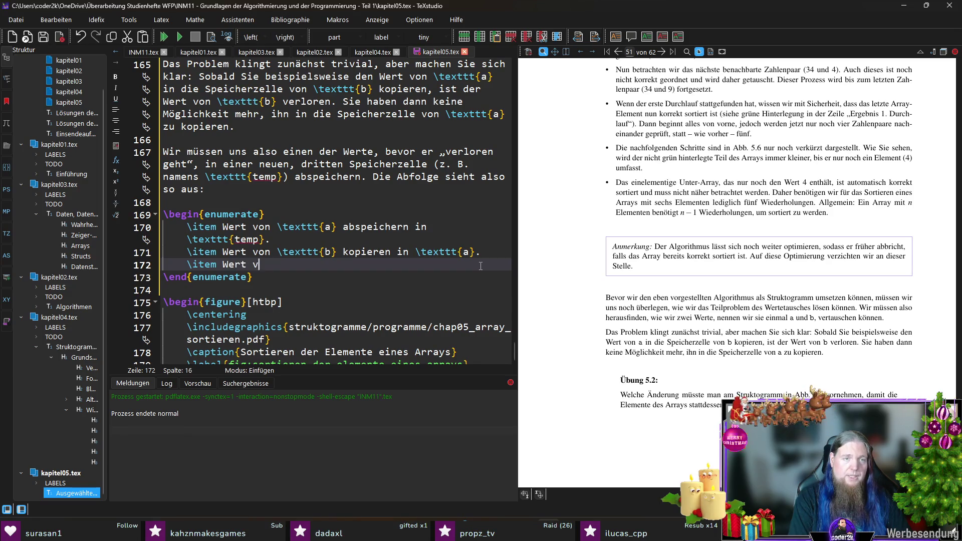
type("on \\texttt")
key("Return")
type("te")
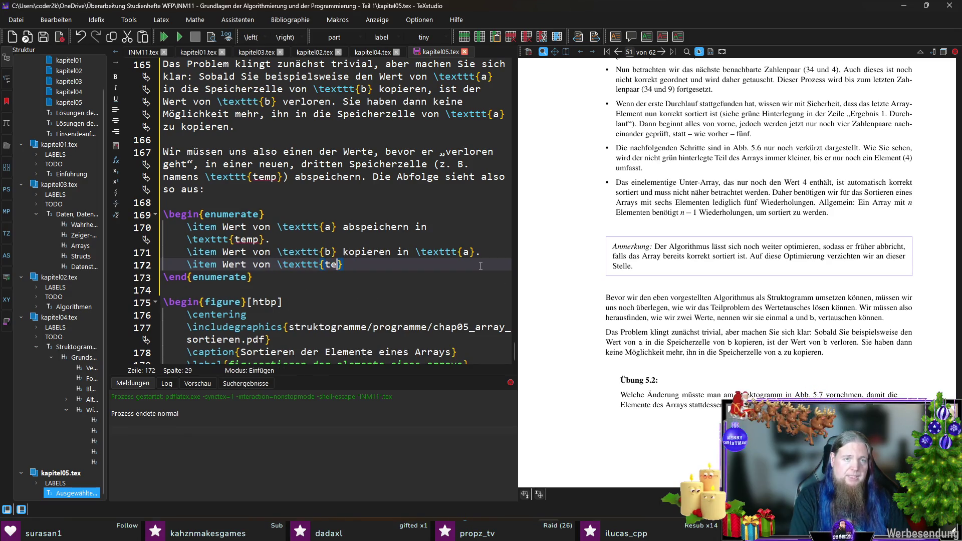
type("mp")
key("Right")
type("kopieren in \\texttt")
key("Return")
type("b")
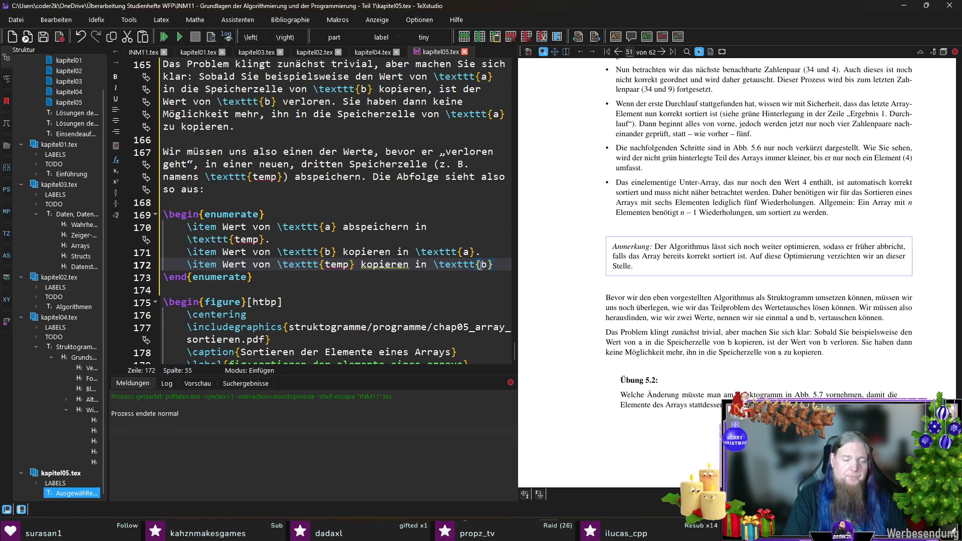
- Add the sentence 'Danach sind die beiden Werte vertauscht.' after the list
key("Down")
key("Down")
key("Return")
key("Return")
key("Up")
type("D")
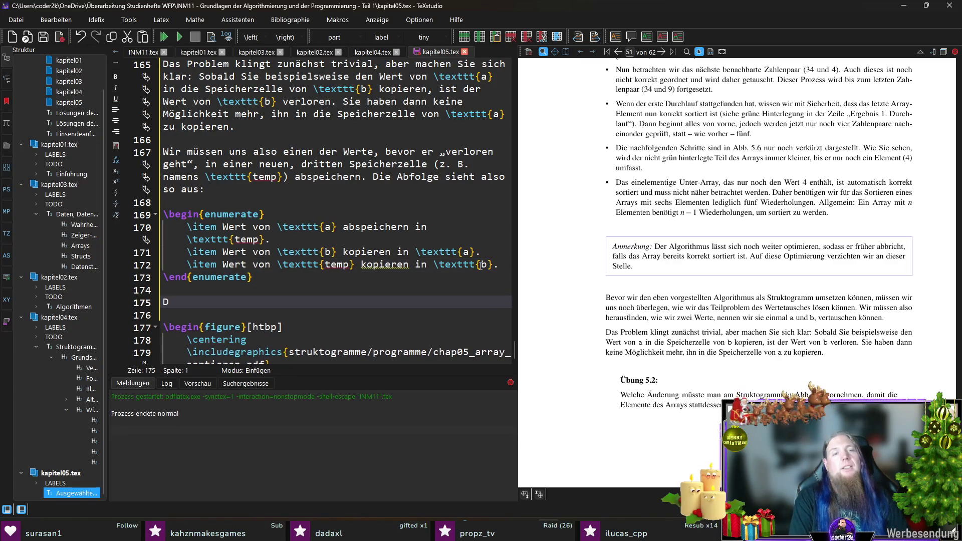
type("anach sind die beiden V")
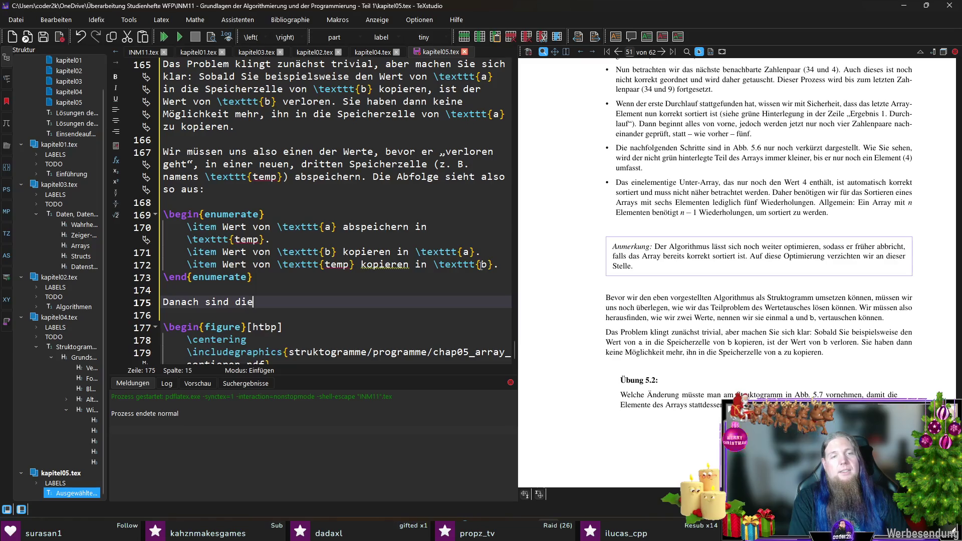
key("BackSpace")
type("Werte ")
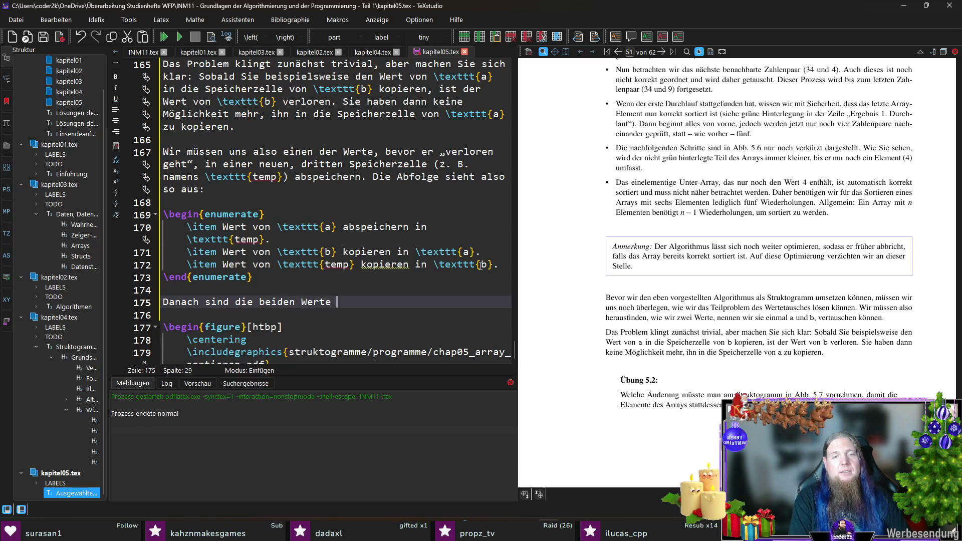
type("vertauscht. Beachten Sie,")
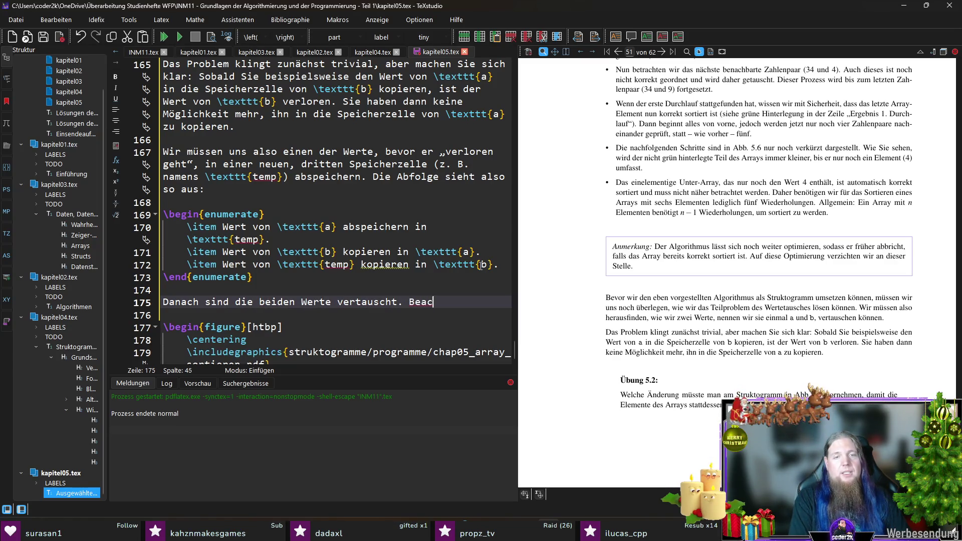
key("BackSpace")
key("BackSpace")
key("BackSpace")
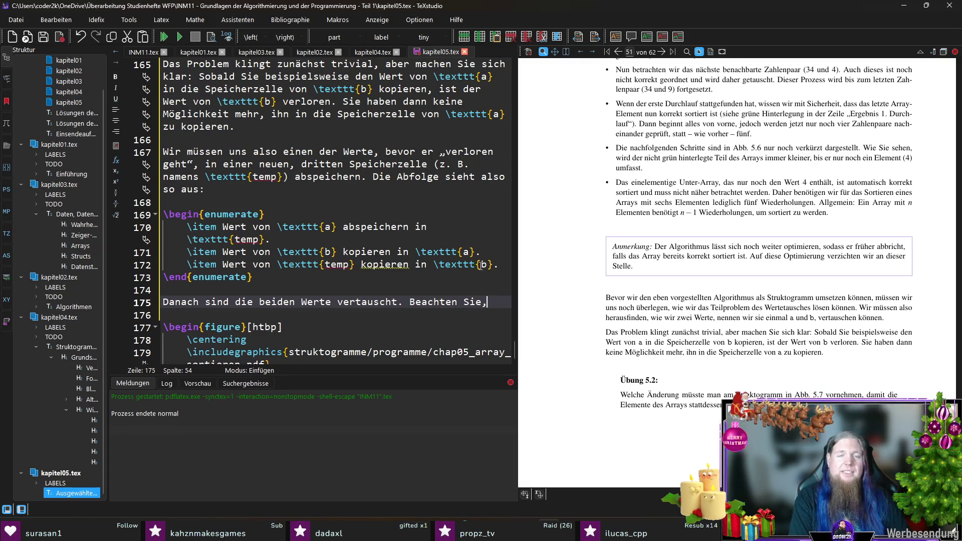
key("BackSpace")
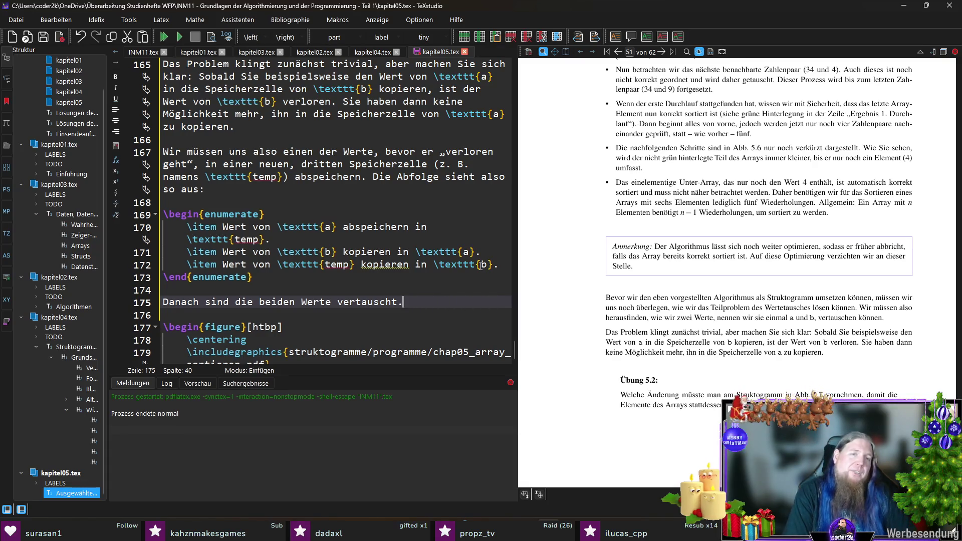
- Save kapitel05.tex and compile it with F5
key("ctrl+s")
key("F5")
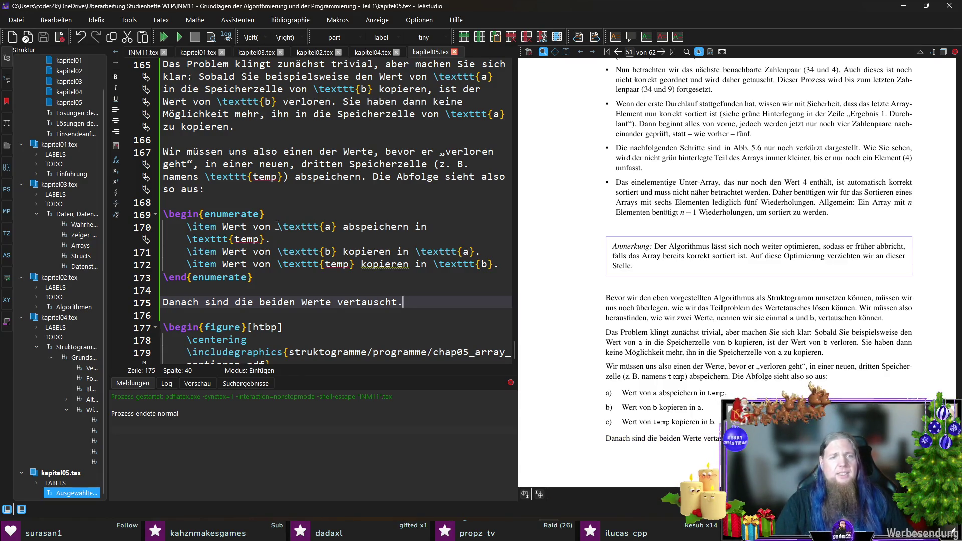
left_click(260, 214)
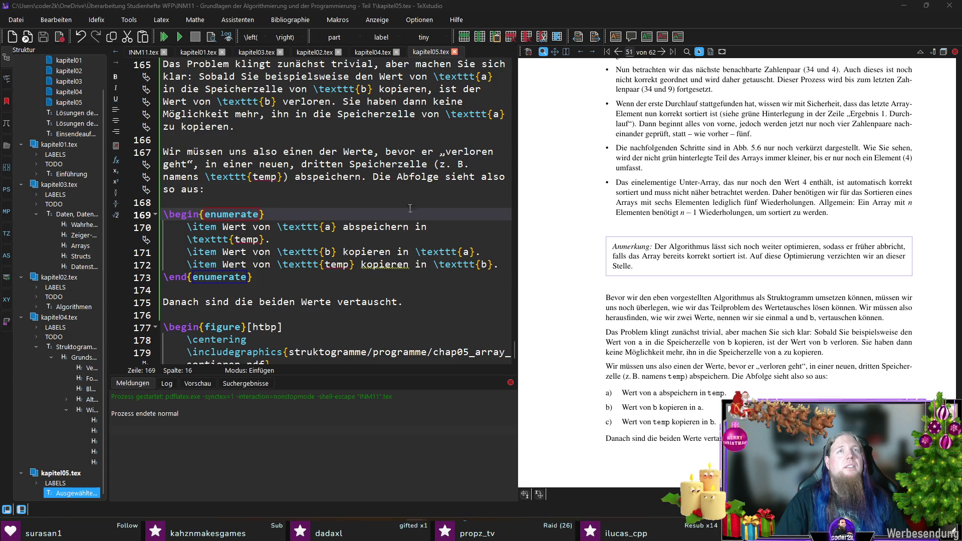
left_click(273, 238)
- Add [label=\arabic*.] to the enumerate list, recompile, and launch mspaint
left_click(260, 209)
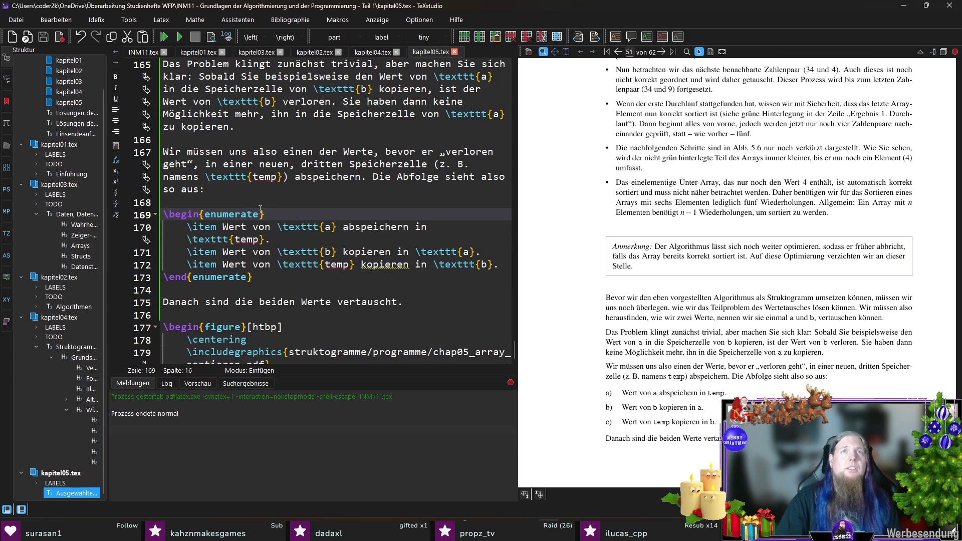
key("Right")
type("[")
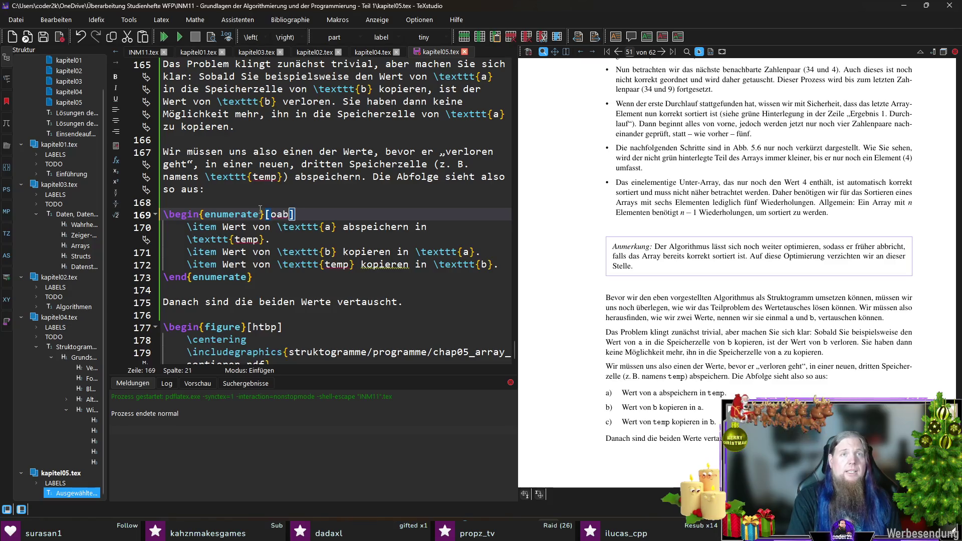
type("label=\\a")
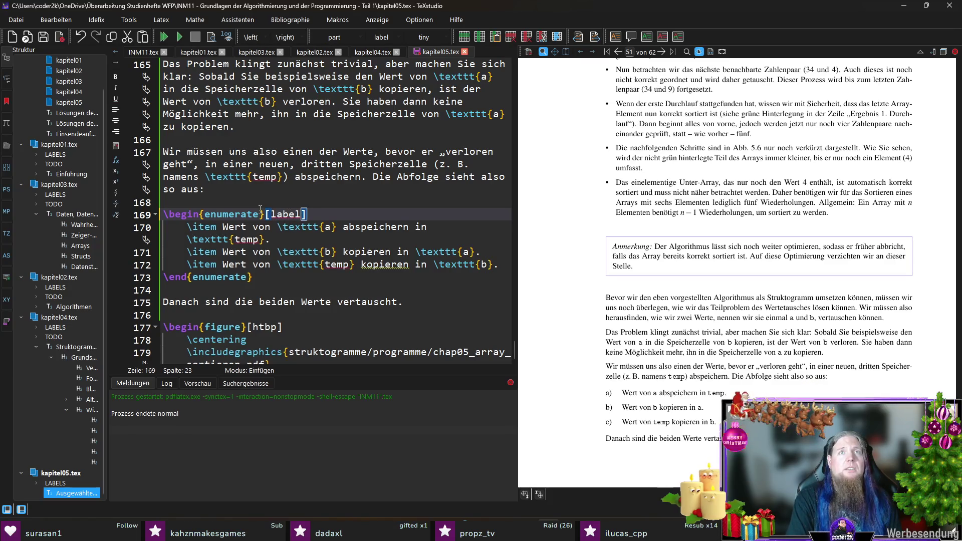
type("rabic*.")
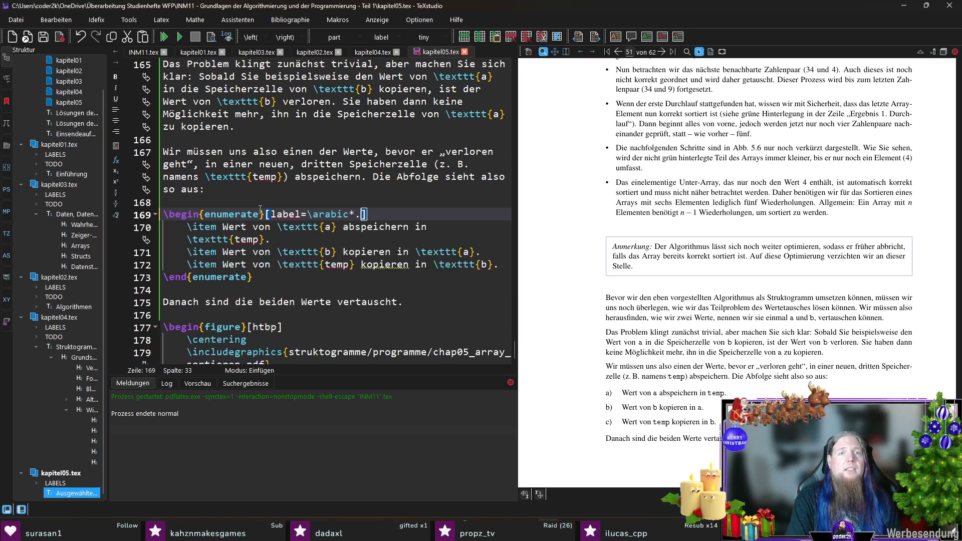
key("Right")
key("F5")
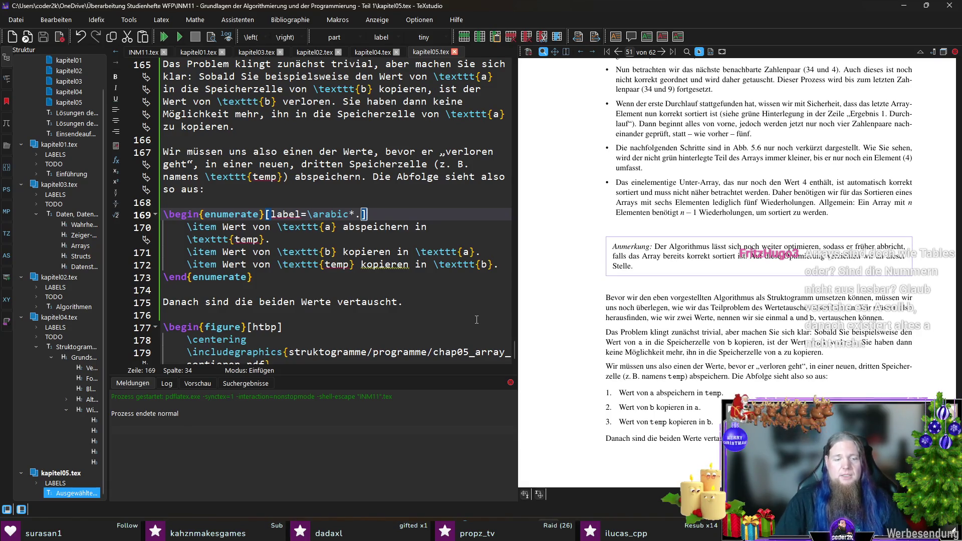
key("super+r")
type("mspaint")
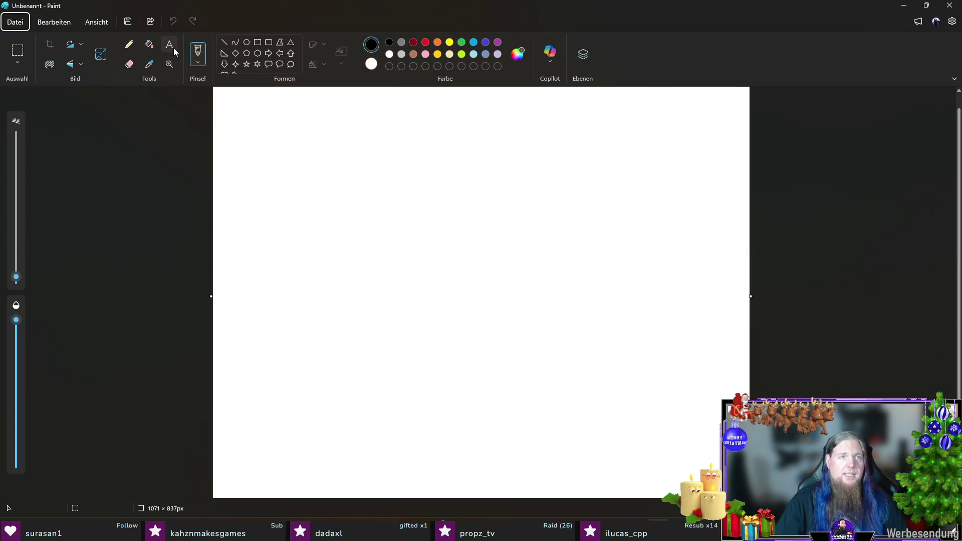
- Type '12' in a text box on the canvas at font size 172
left_click(169, 44)
left_click(332, 157)
type("12")
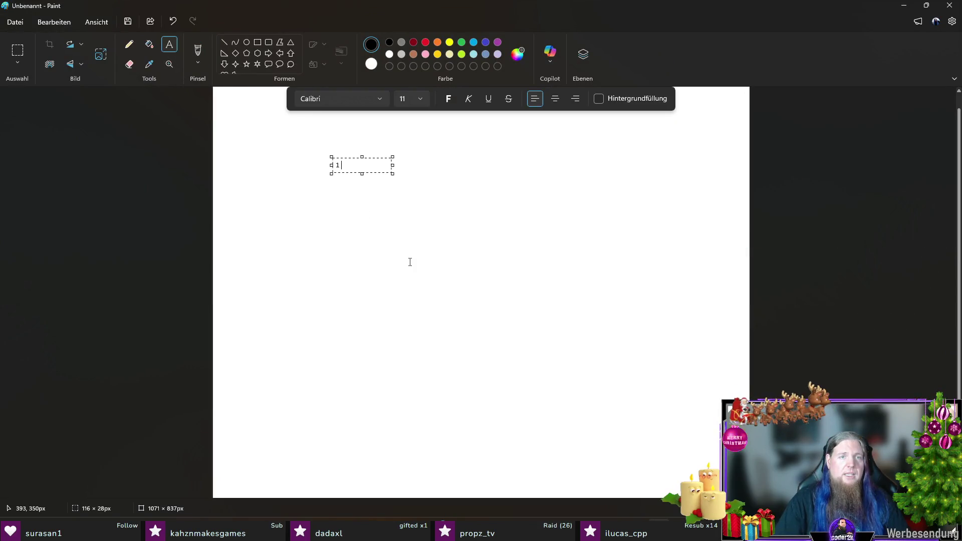
key("ctrl+a")
left_click(420, 99)
scroll(408, 240, "down", 3)
left_click(414, 267)
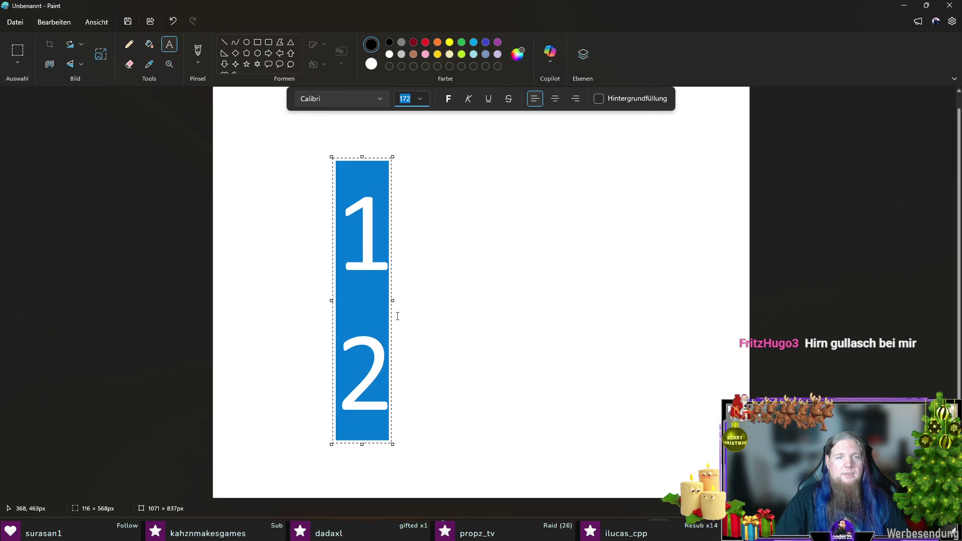
- Extend the text to '1 2 3' on one line, place it, and minimize Paint
left_click_drag(393, 300, 734, 301)
left_click(509, 217)
type("3")
left_click_drag(450, 162, 446, 138)
left_click(266, 198)
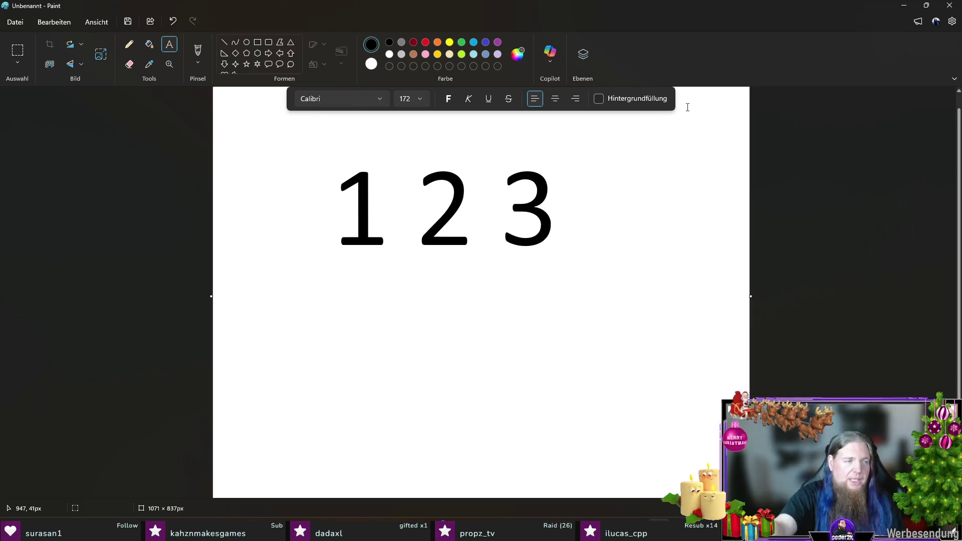
left_click(901, 7)
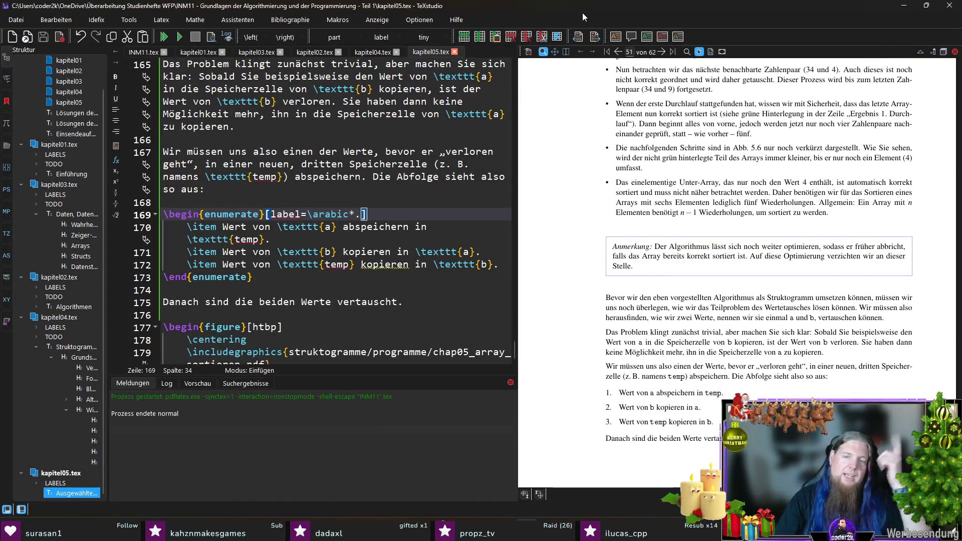
- Scroll through the swap list and PDF preview, then switch to PyCharm
scroll(336, 210, "down", 2)
scroll(671, 300, "down", 1)
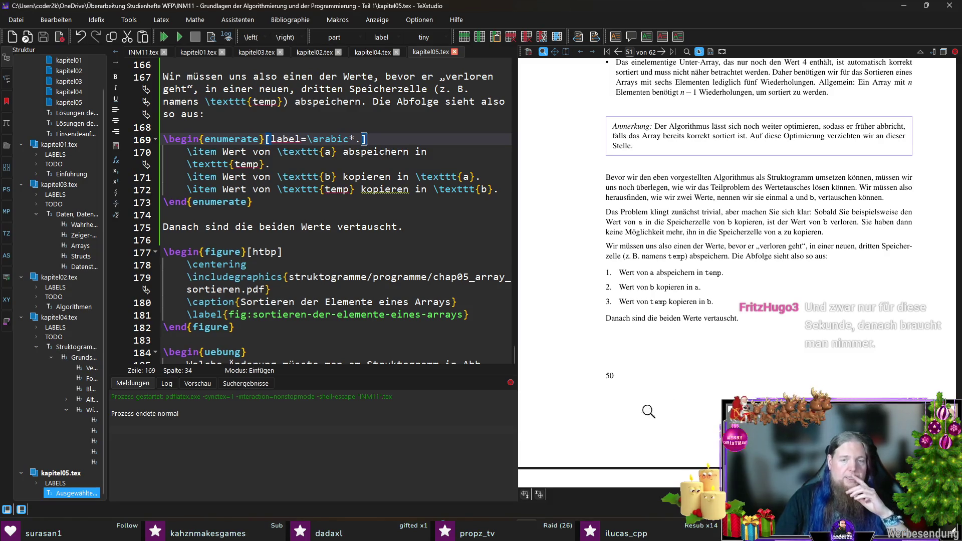
left_click(582, 530)
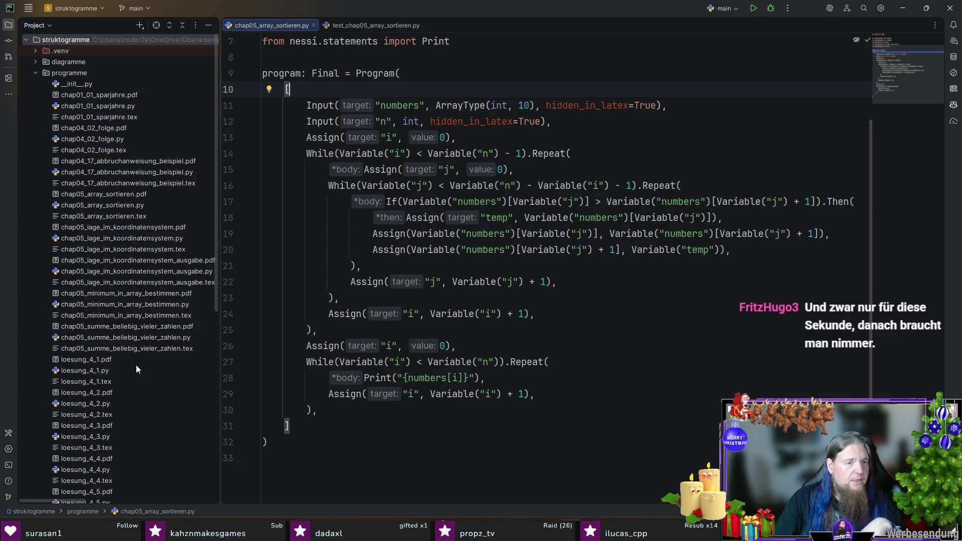
- Copy chap05_array_sortieren.py into the programme folder
left_click(317, 202)
key("alt+F1")
key("Return")
key("ctrl+c")
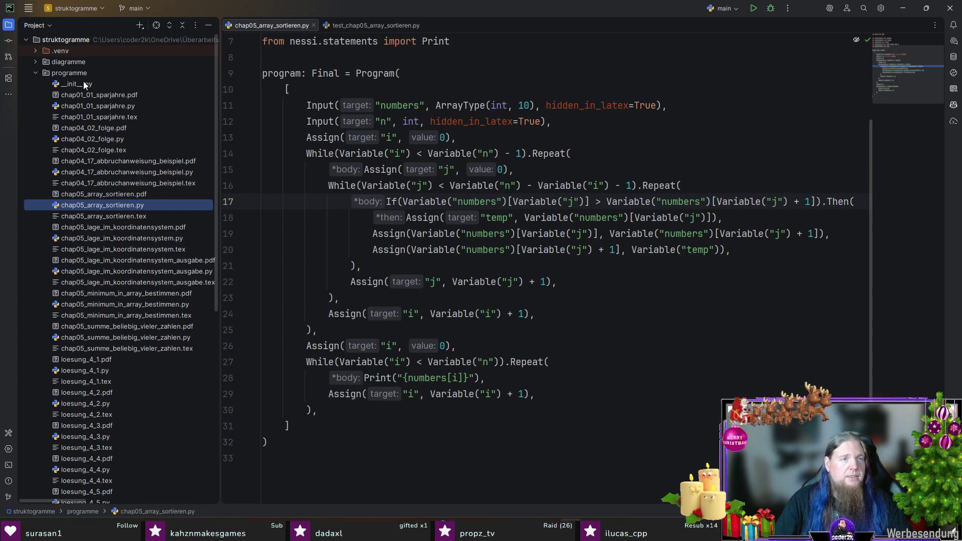
left_click(80, 73)
key("ctrl+v")
- Name the copy chap05_swap.py and add it to Git
key("Home")
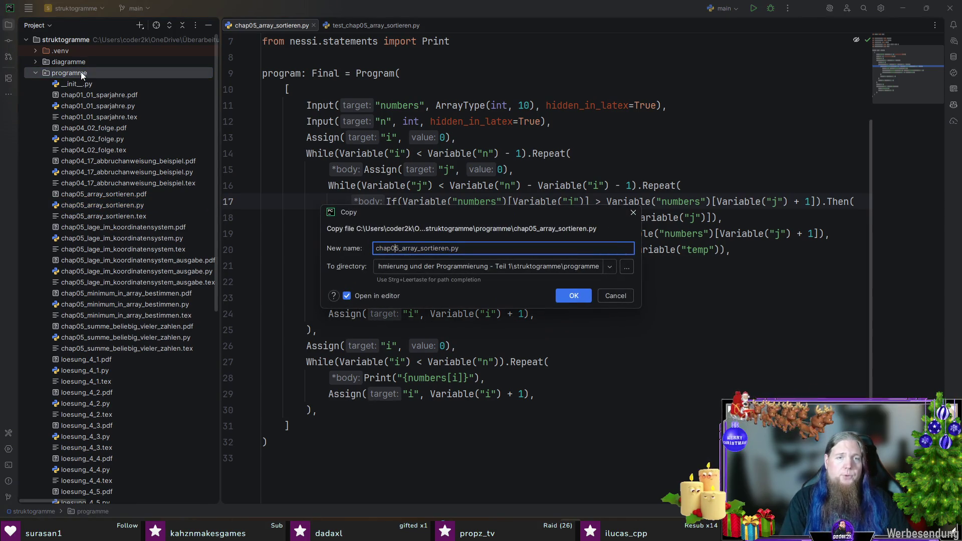
key("ctrl+shift+Right")
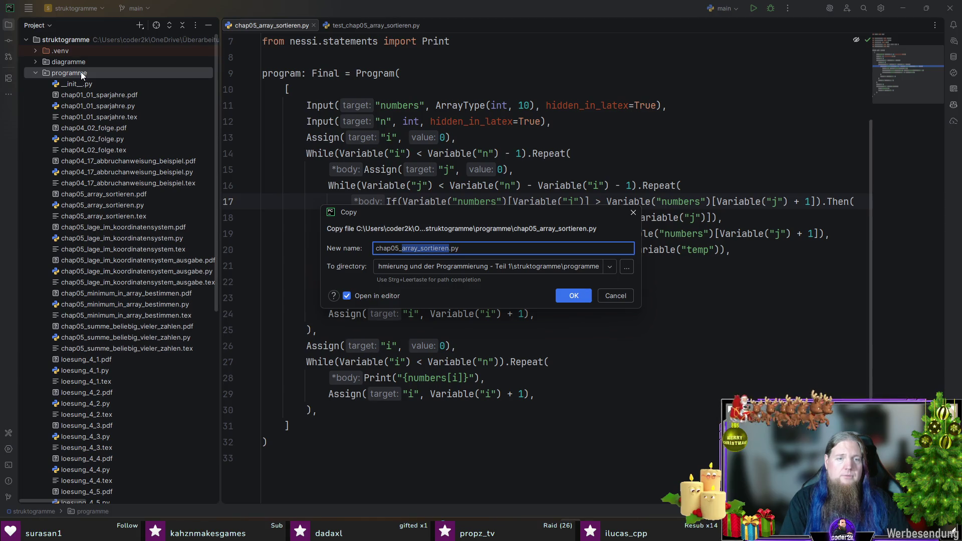
type("tauschen")
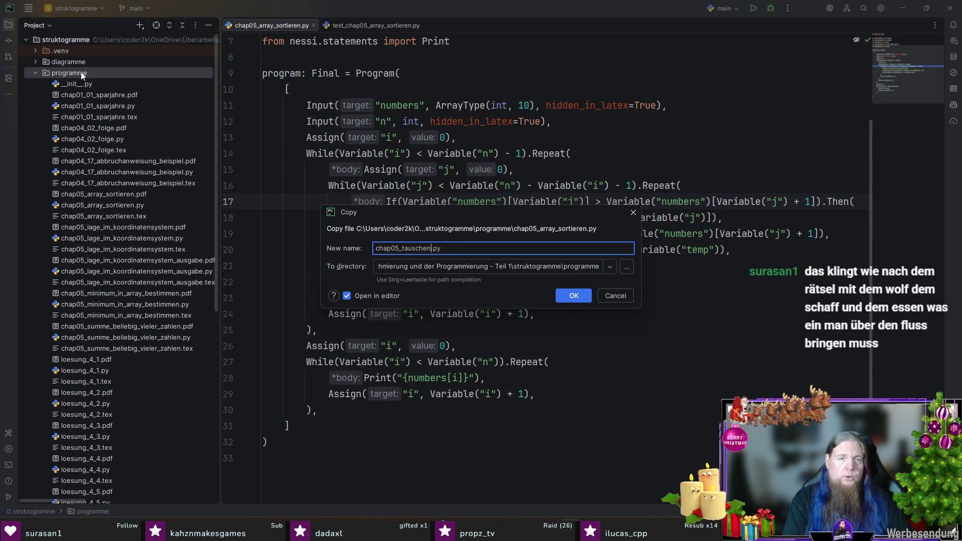
key("ctrl+shift+Left")
key("shift+Right")
key("shift+Right")
key("shift+Right")
key("shift+Left")
type("swap")
key("shift+Home")
key("Return")
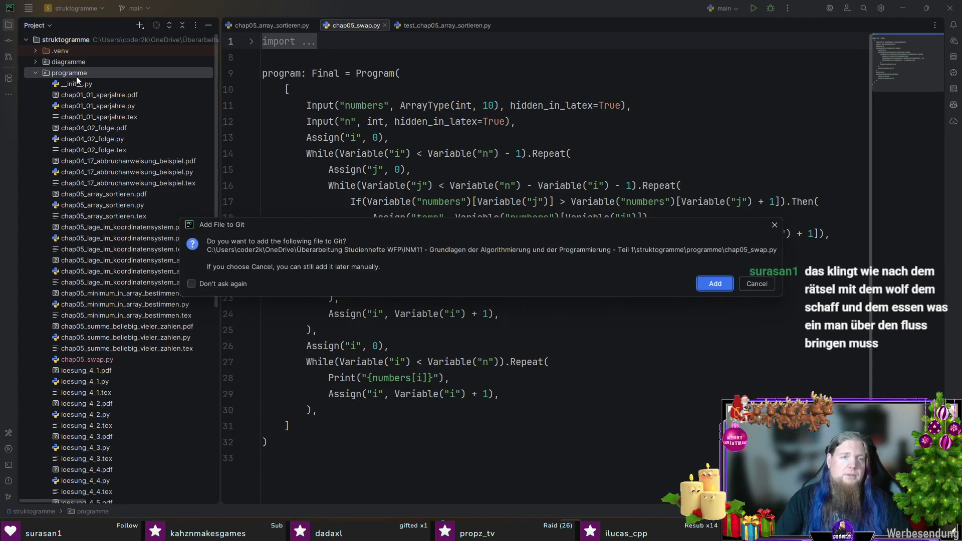
key("Escape")
- Create an empty Python file test_chap05_swap.py in programme and close the sorting script tab
right_click(71, 72)
mouse_move(88, 77)
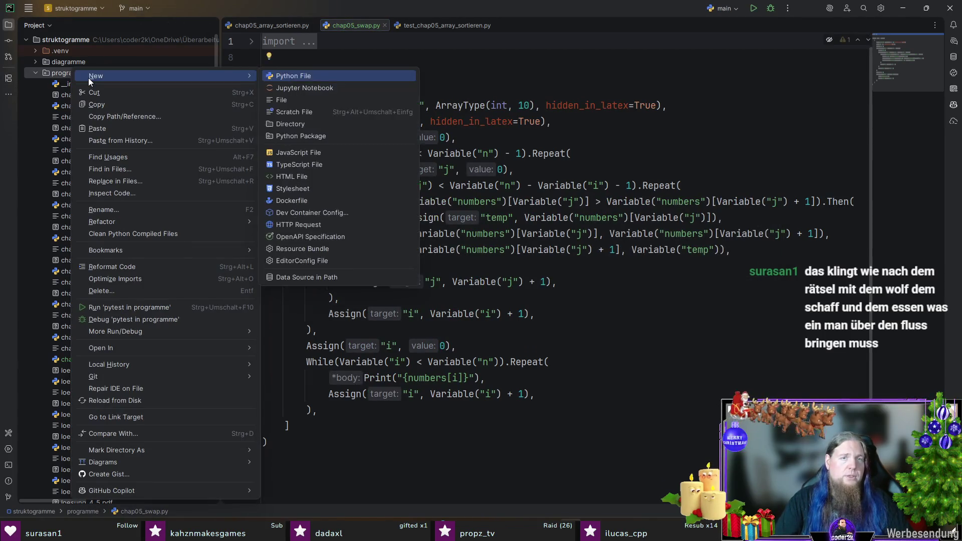
key("Return")
type("test_chap05_swap")
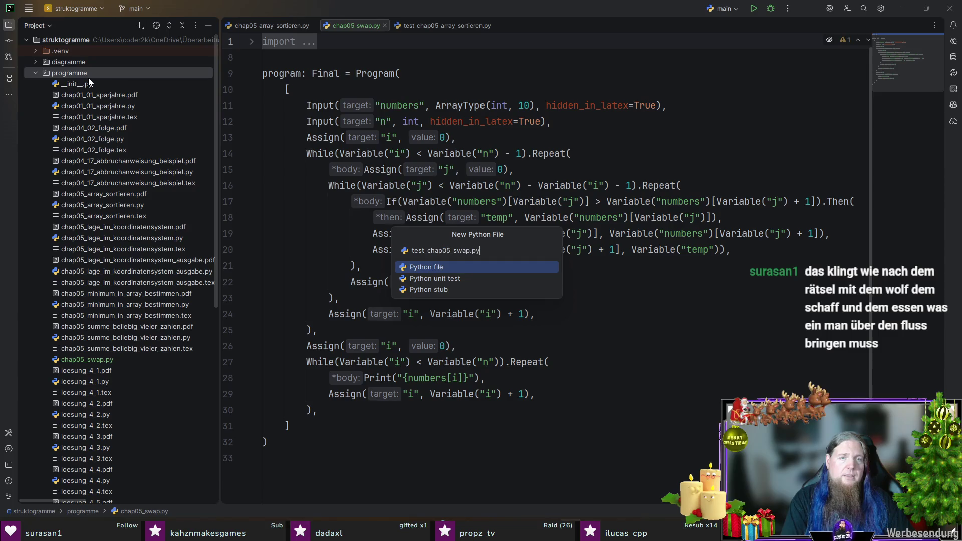
key("Return")
key("Return")
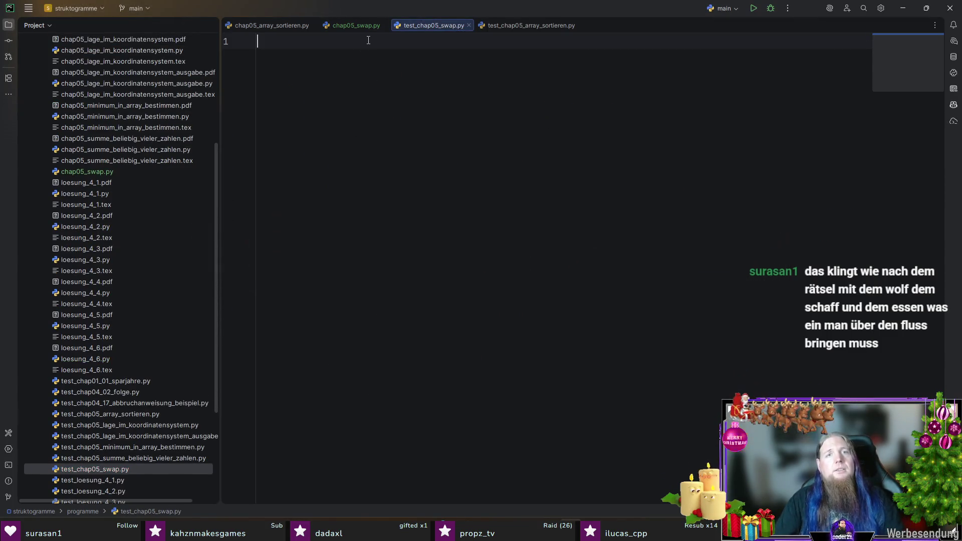
middle_click(291, 26)
- In chap05_swap.py, rename the two inputs to a and b and make their type int
middle_click(419, 22)
left_click(266, 24)
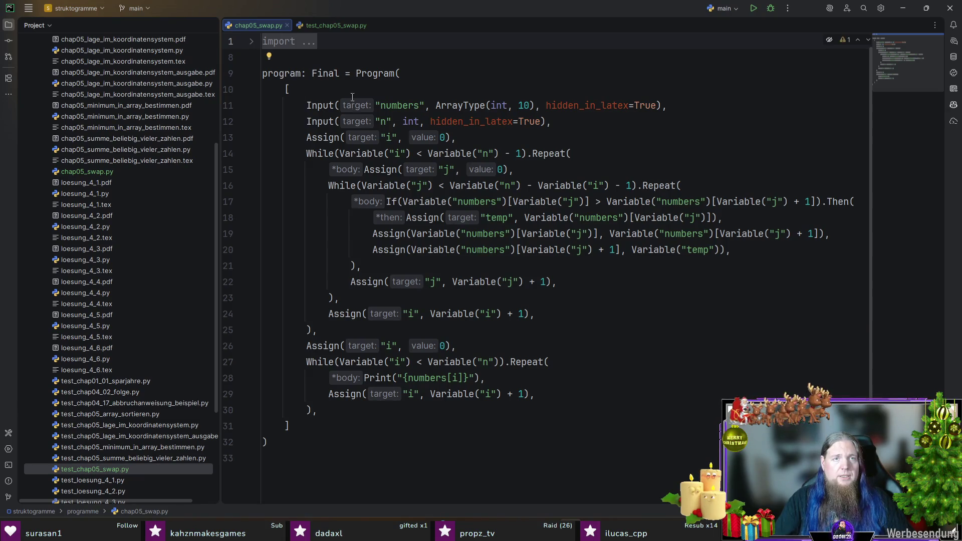
double_click(394, 106)
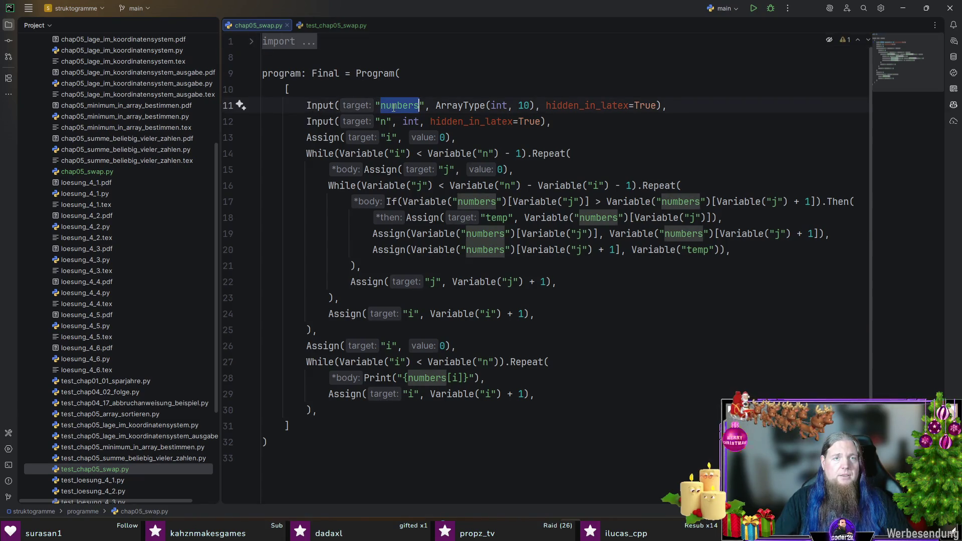
type("a")
key("Down")
key("BackSpace")
type("b")
key("Up")
double_click(426, 105)
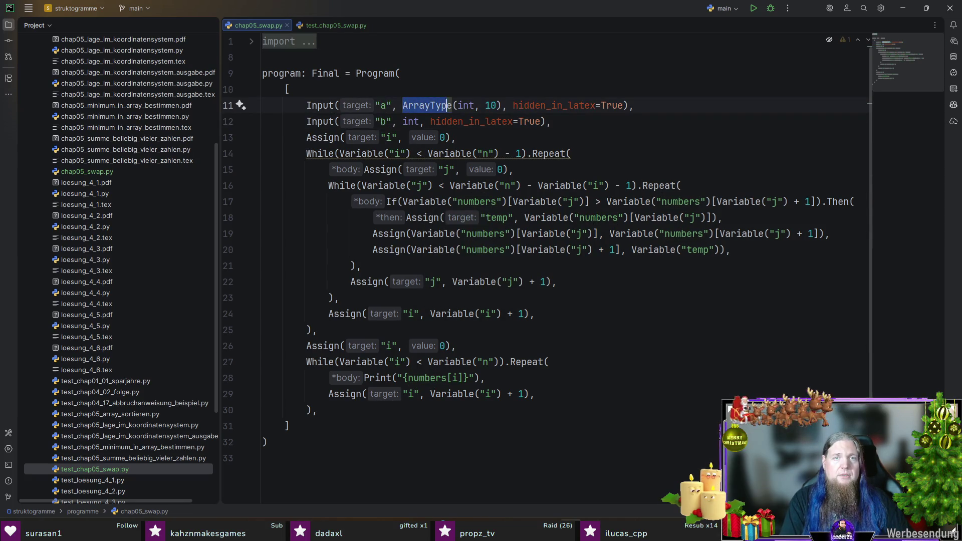
left_click_drag(446, 106, 508, 105)
type("int")
key("Escape")
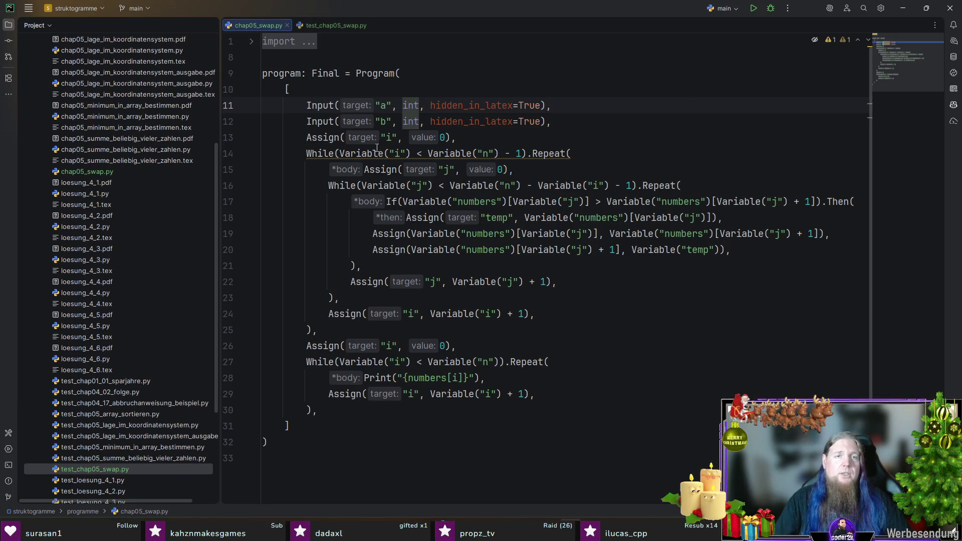
- Change line 13 to assign temp = Variable("a")
double_click(389, 138)
type("temp")
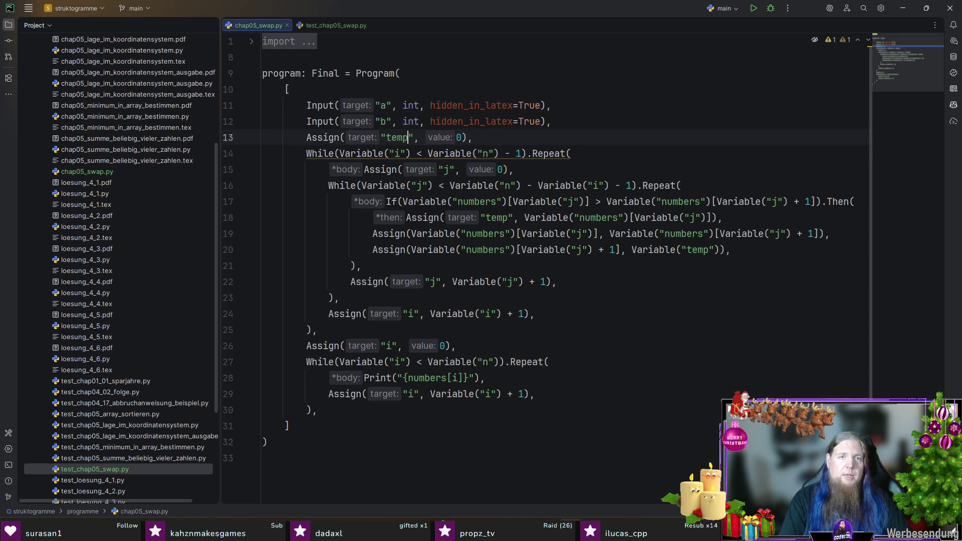
double_click(458, 137)
type("Varib")
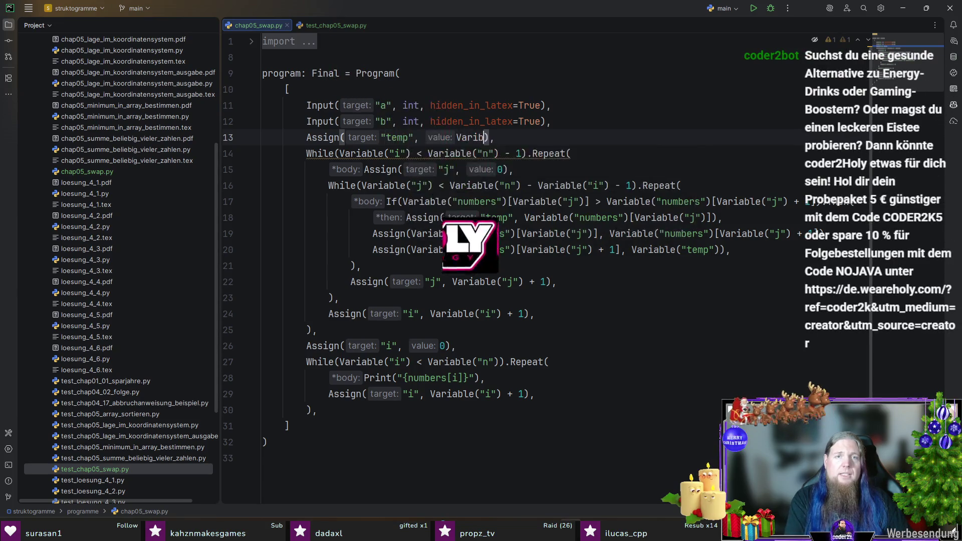
key("Return")
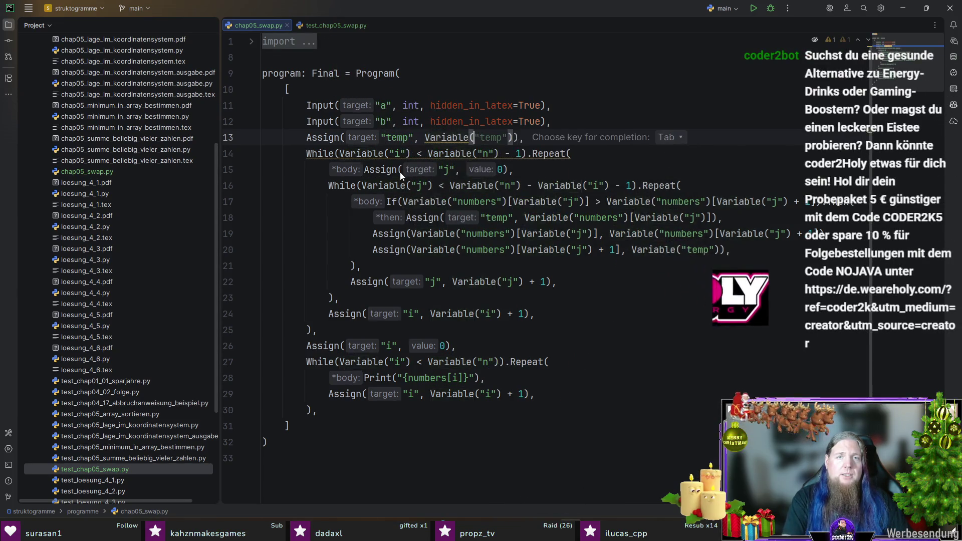
type("\"a")
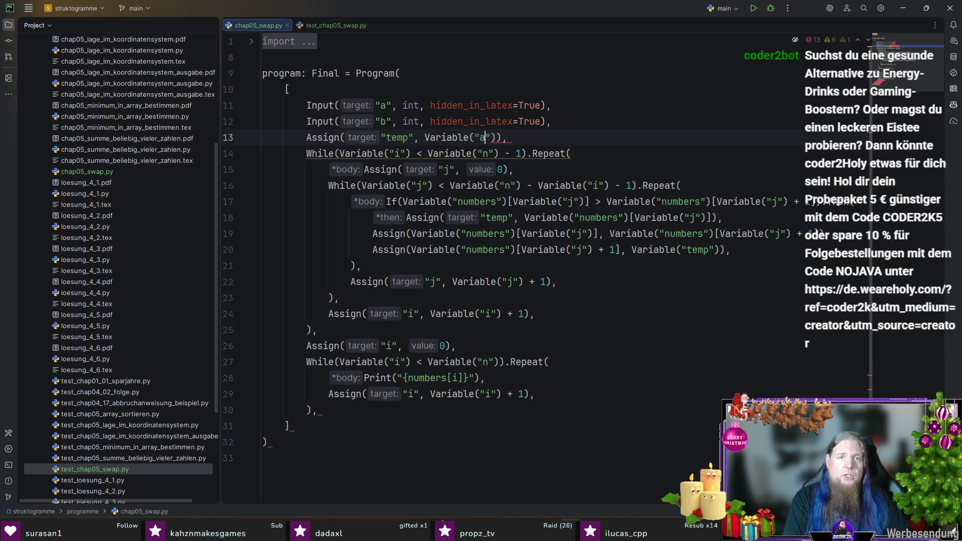
- Delete the old sorting and printing loops and the leftover empty line
key("Down")
key("Home")
key("shift+Down")
key("shift+Down")
key("shift+Down")
key("shift+Down")
key("shift+Down")
key("shift+Down")
key("BackSpace")
key("Up")
key("End")
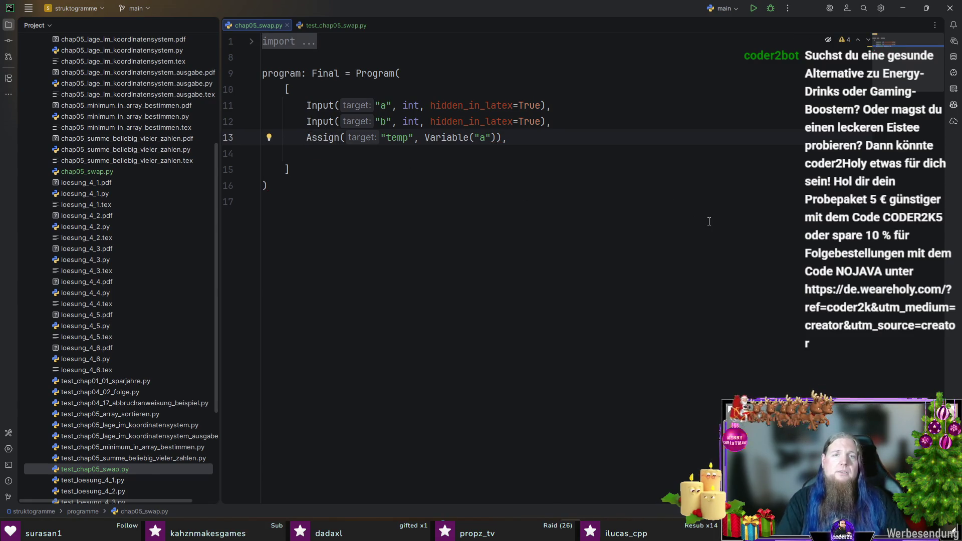
key("shift+Down")
key("BackSpace")
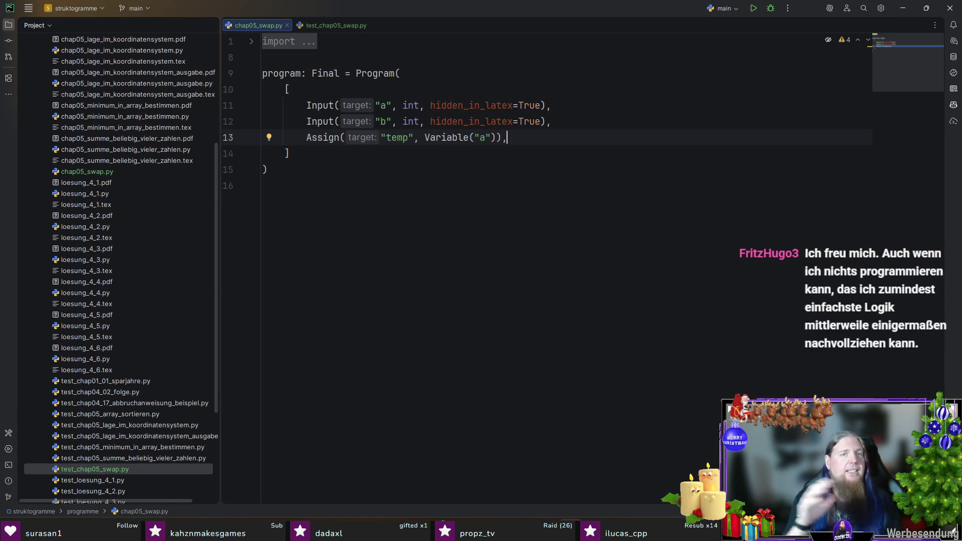
- Add the swap assignments: a gets Variable("b"), then b gets temp
key("Return")
type("As")
key("Return")
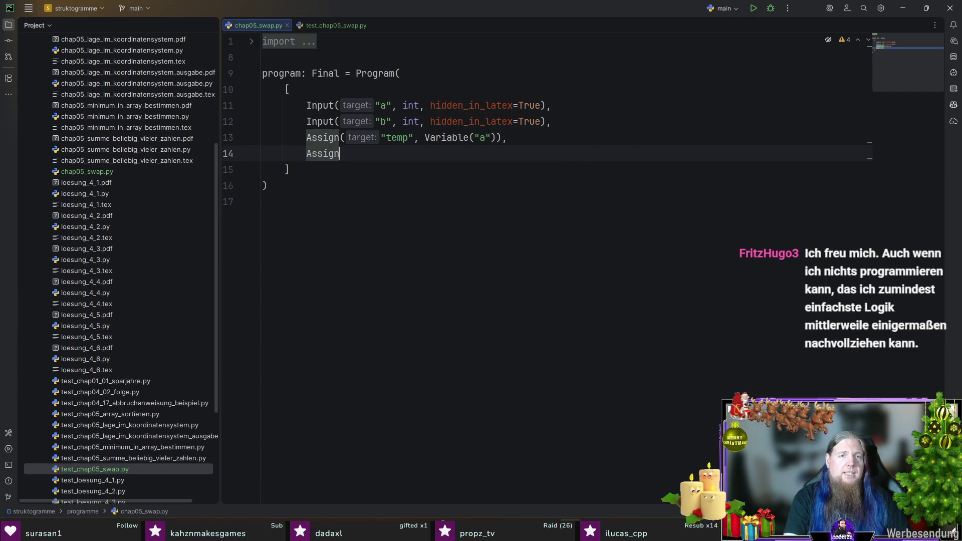
type("\"b\"")
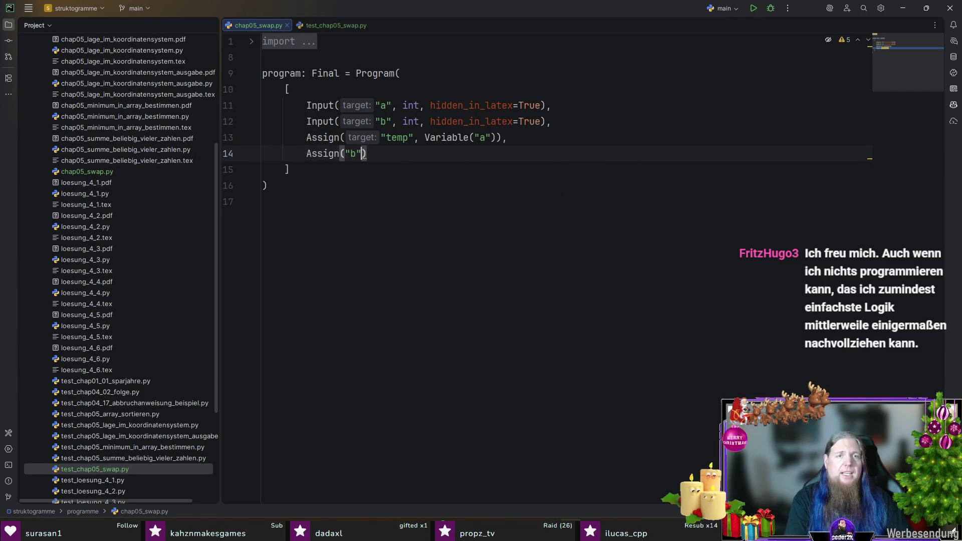
key("BackSpace")
key("BackSpace")
type("a\",")
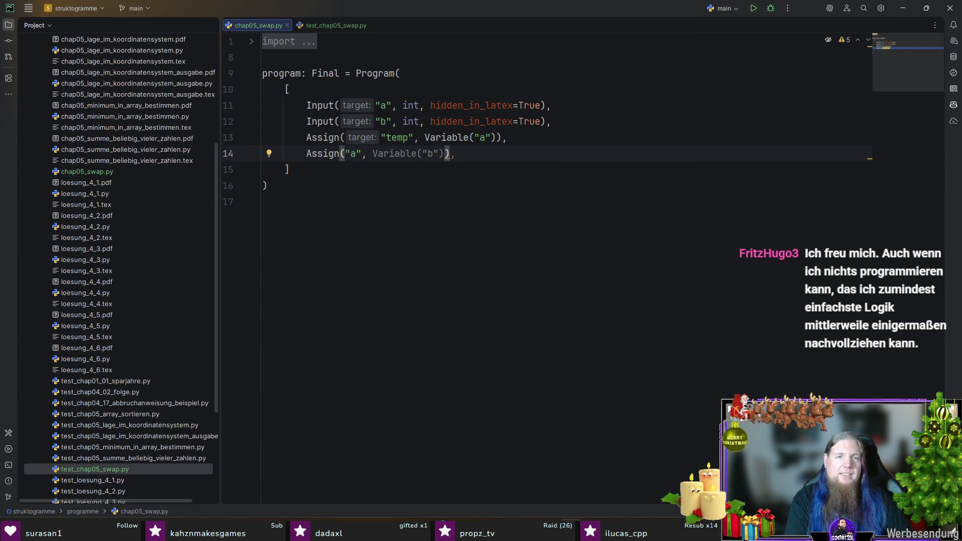
key("Tab")
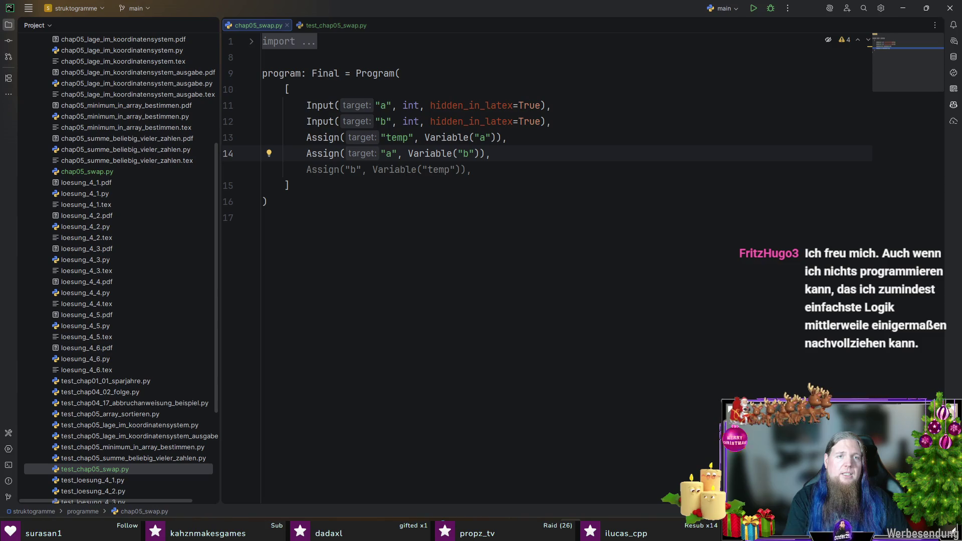
key("Tab")
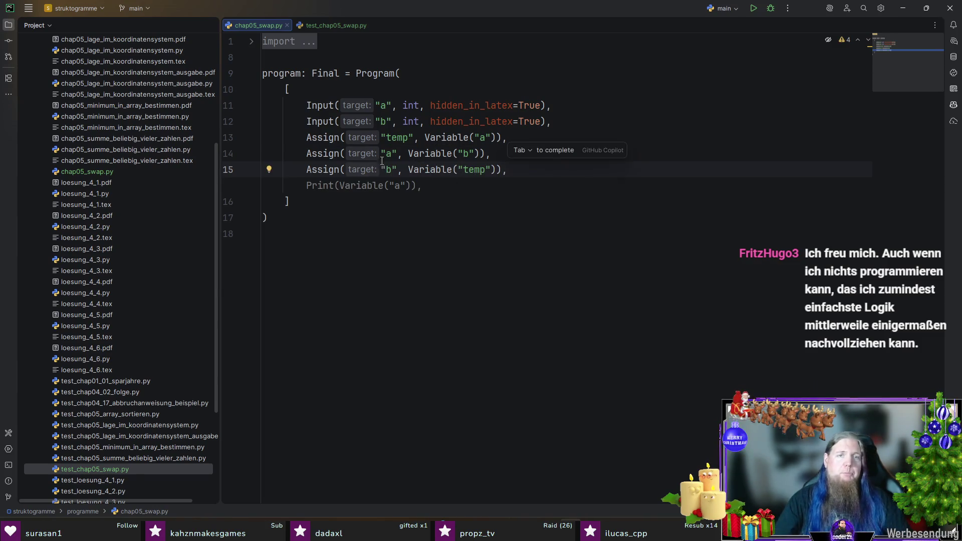
key("Escape")
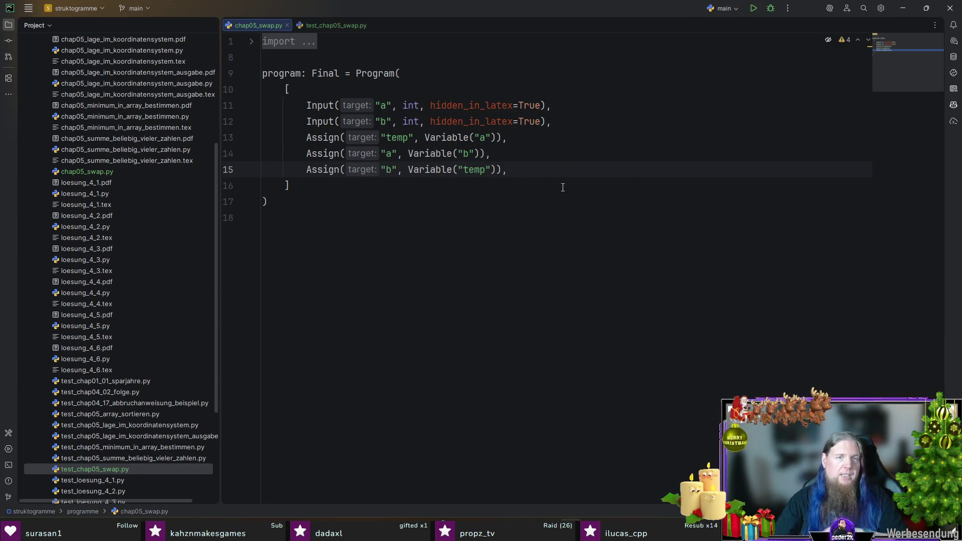
- End the program with Print("{a}", hidden_in_latex=True) on line 16
key("Return")
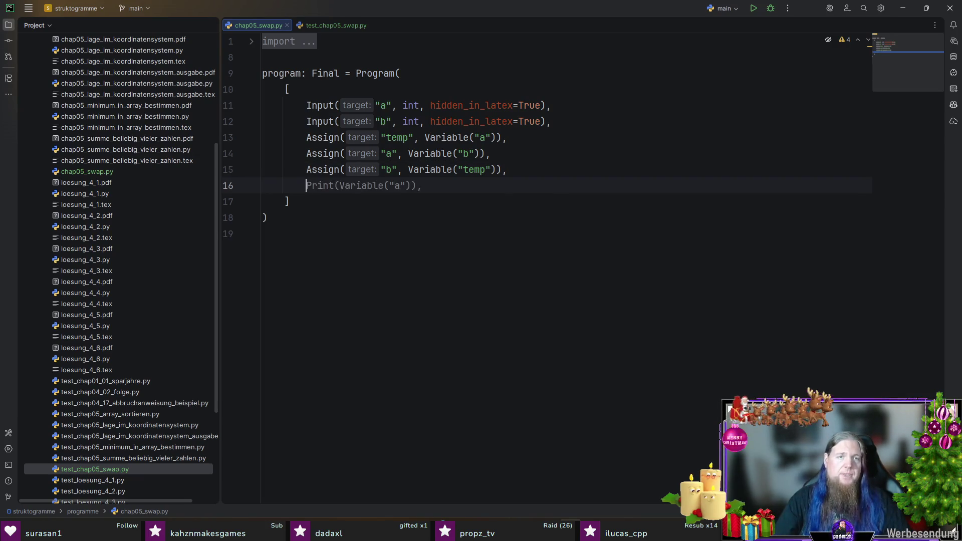
key("Tab")
key("Left")
key("Left")
type(", ")
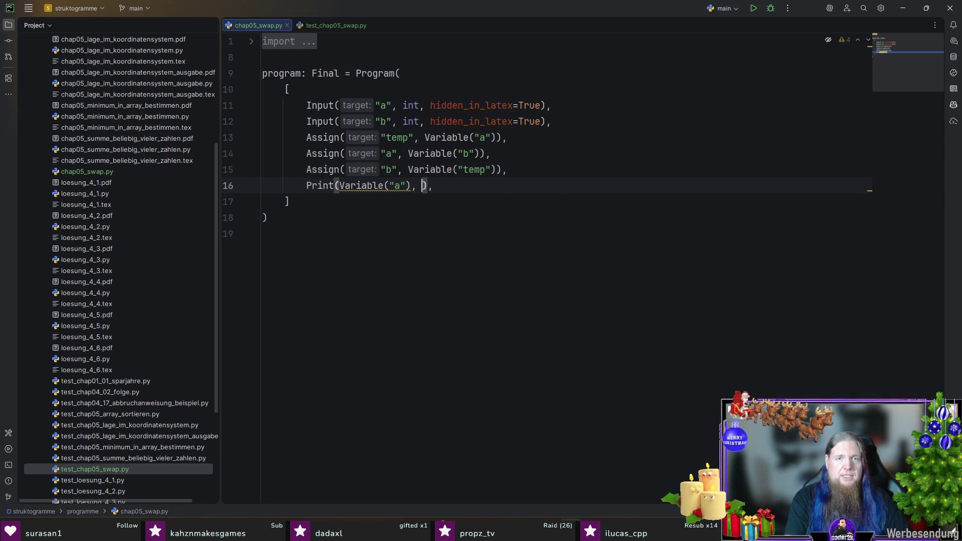
type("hi")
key("Return")
type("Tru")
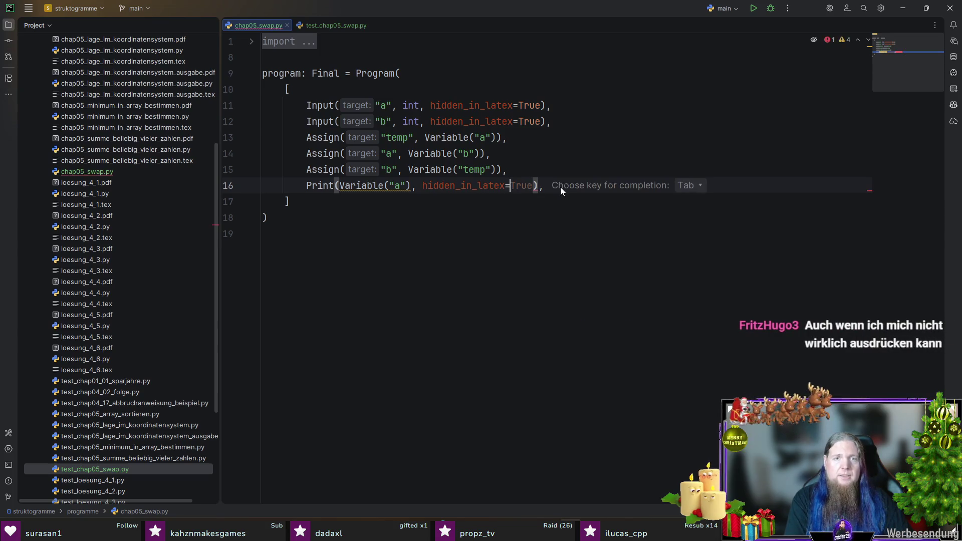
key("Return")
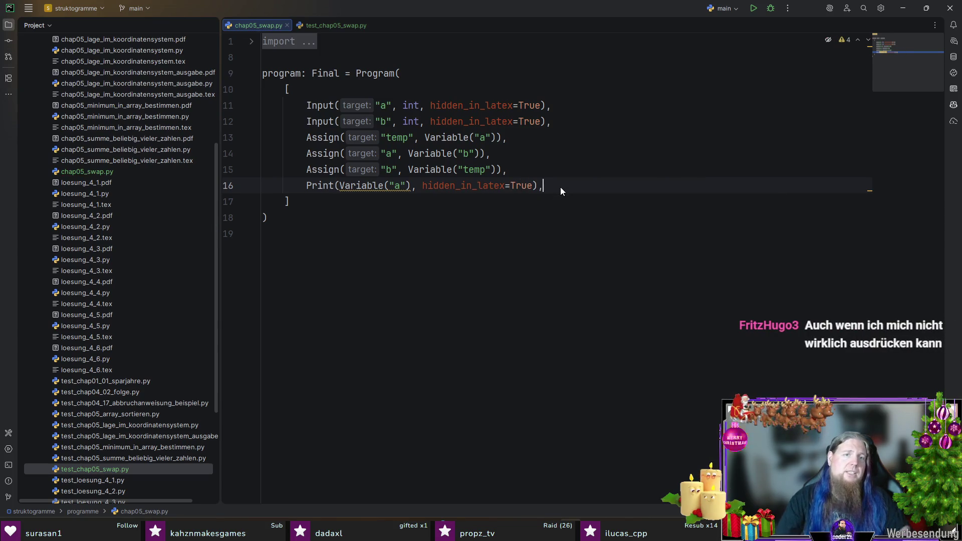
left_click_drag(392, 187, 339, 186)
key("BackSpace")
key("Right")
key("Right")
key("Right")
key("Delete")
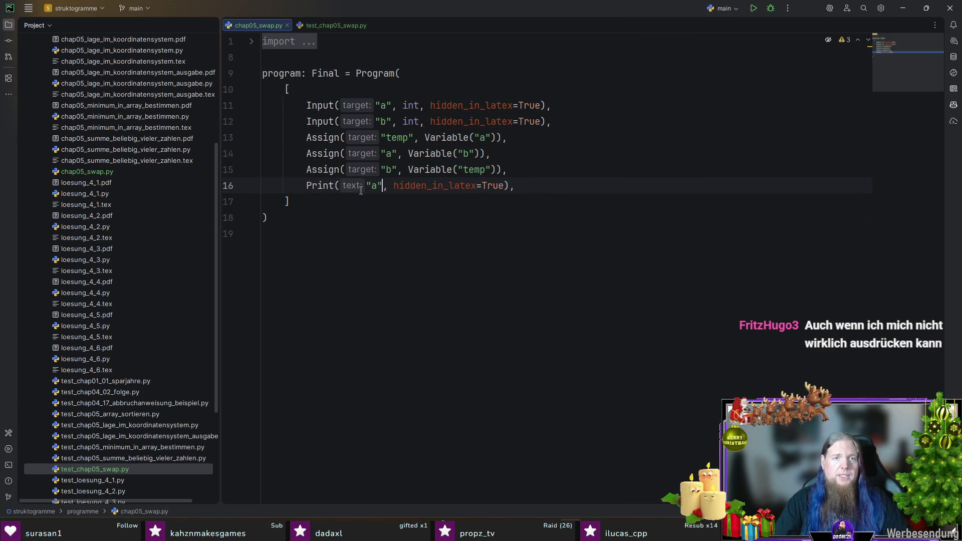
type("{a")
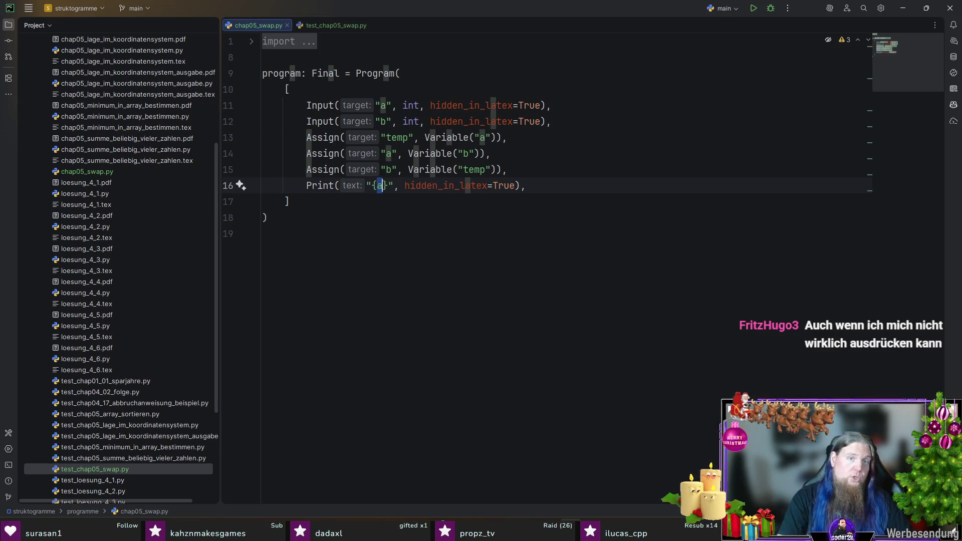
key("End")
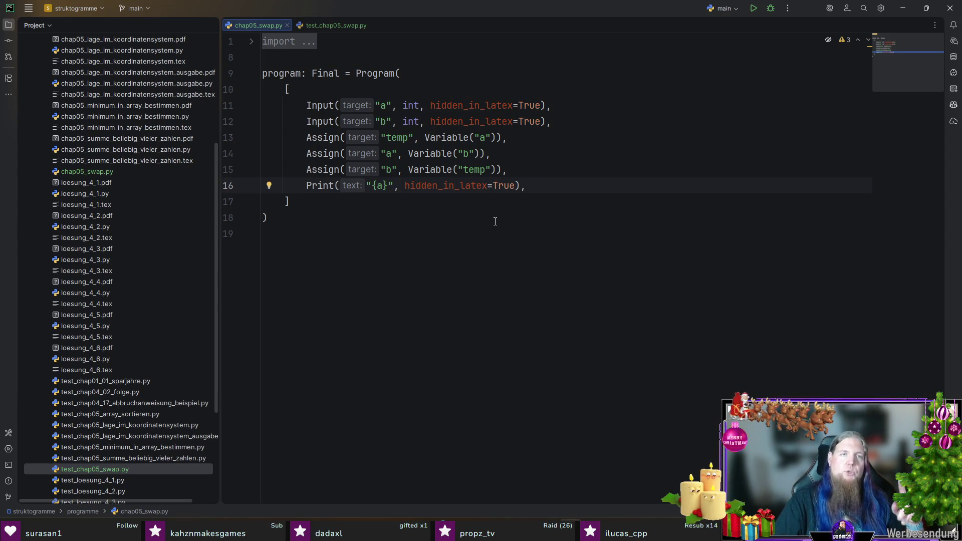
- Copy all the sum test code into the empty swap test file
scroll(183, 225, "down", 4)
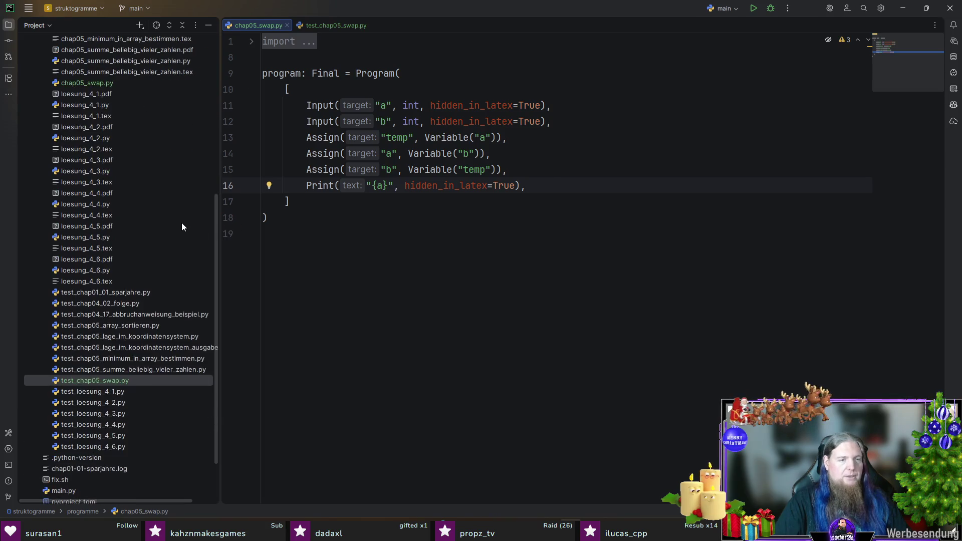
left_click(154, 368)
key("ctrl+a")
key("ctrl+c")
key("ctrl+F4")
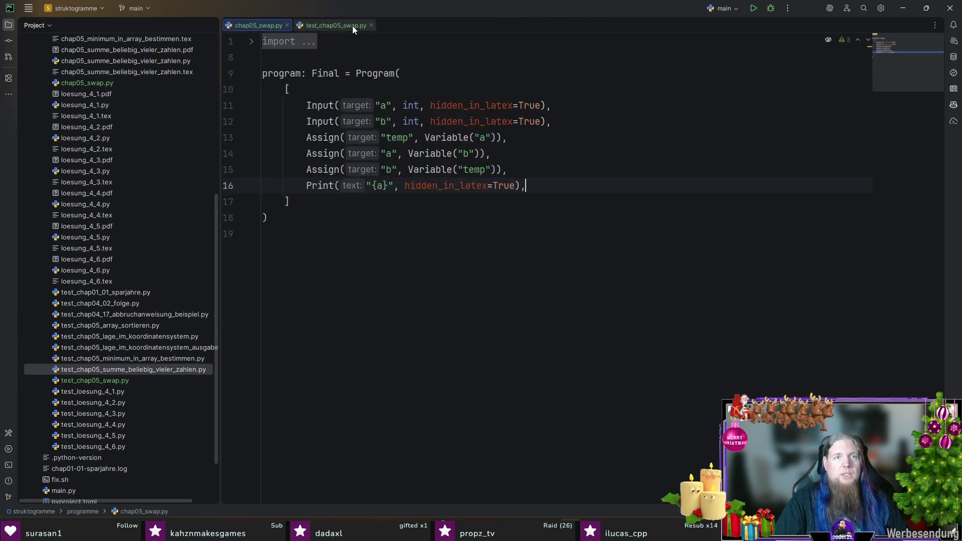
left_click(353, 26)
key("ctrl+v")
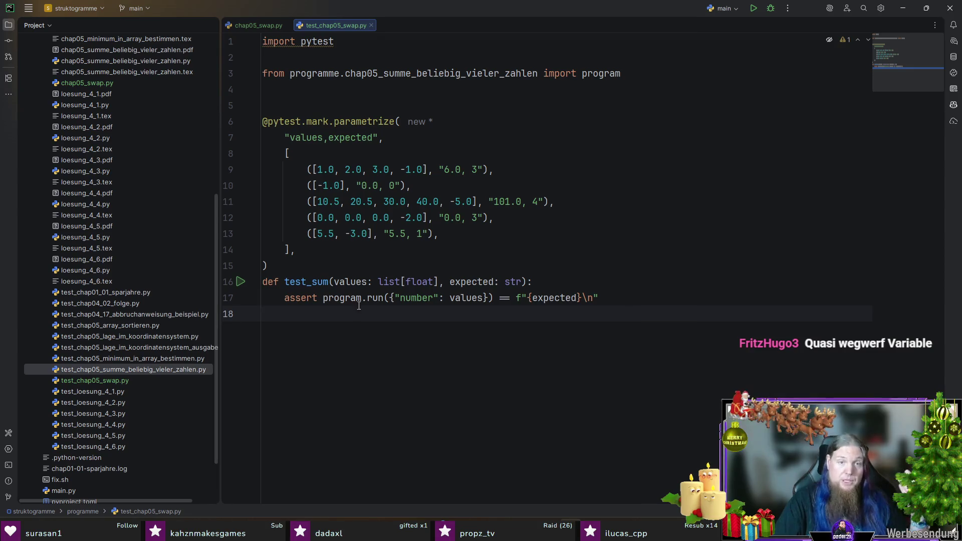
- Change the test parameters to a: int, b: int and pass a and b to the run call
left_click_drag(440, 282, 335, 282)
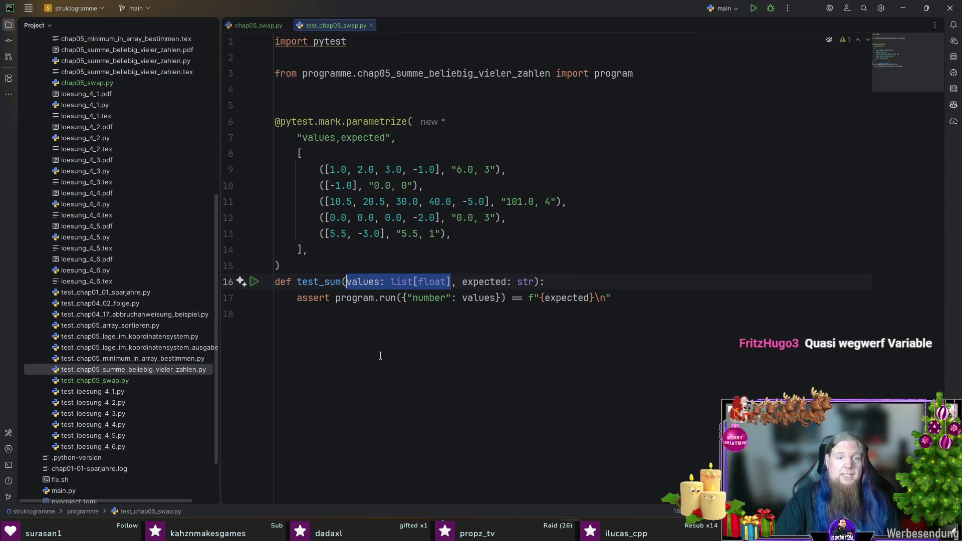
type("a: int, b:")
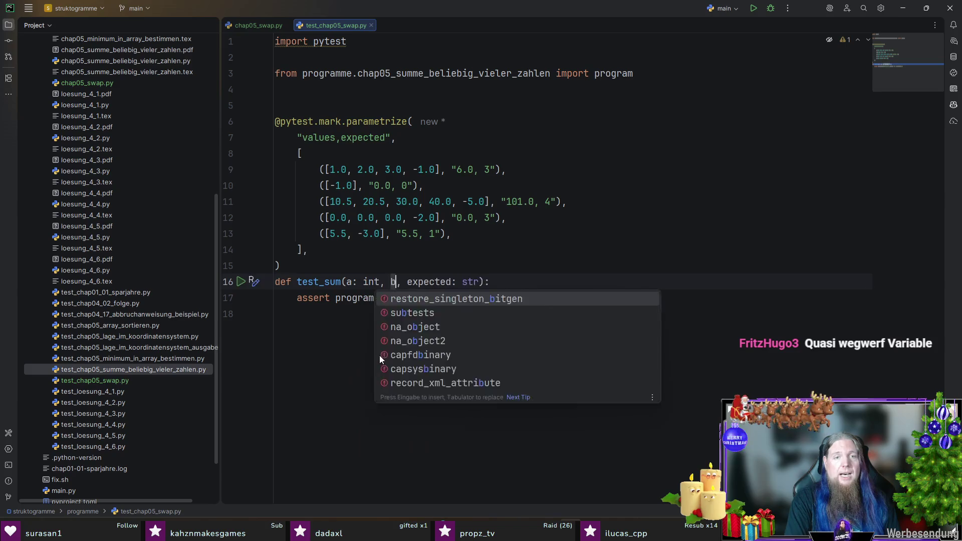
type(" int")
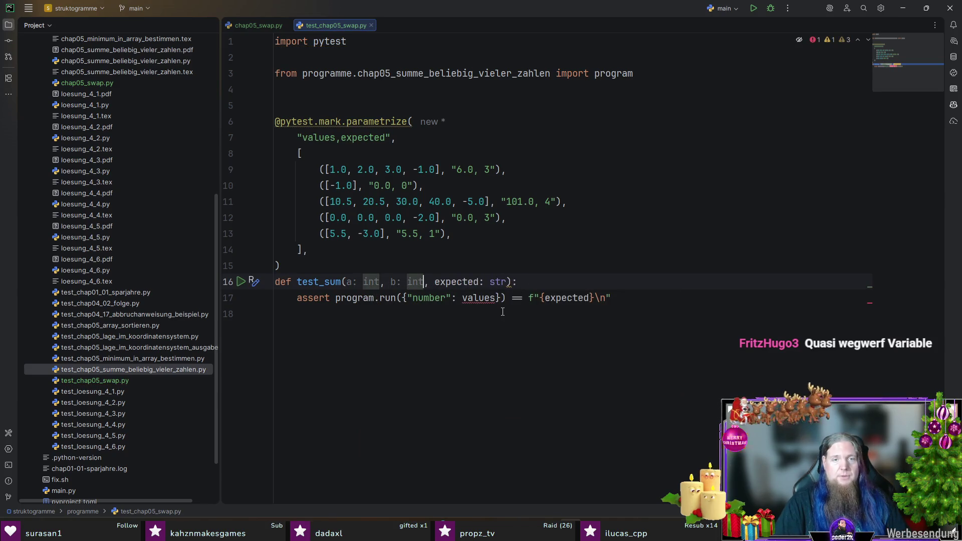
double_click(428, 297)
type("a")
double_click(450, 298)
type("a, \"b\": b")
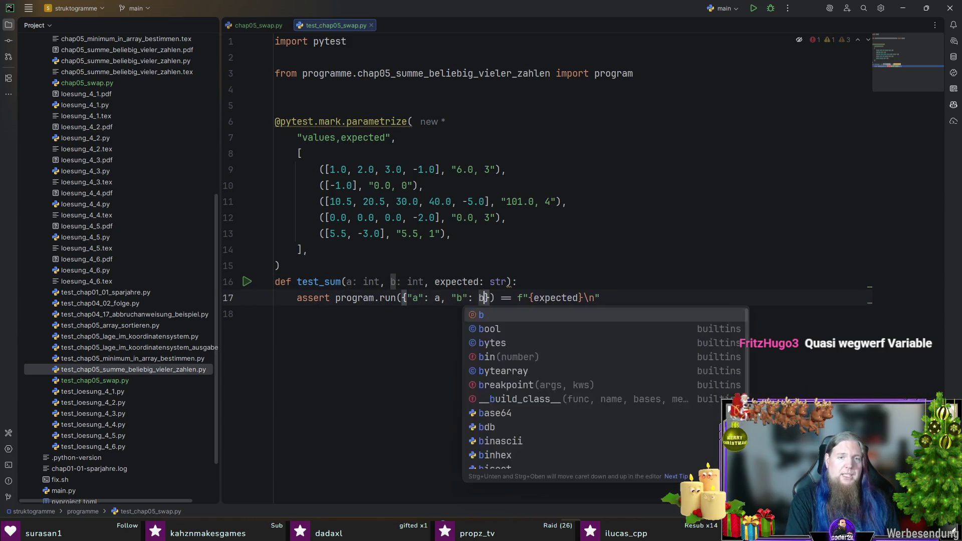
key("Escape")
- Rename test_sum to test_swap and import chap05_swap instead of the summe module
double_click(338, 283)
type("swap")
left_click(393, 74)
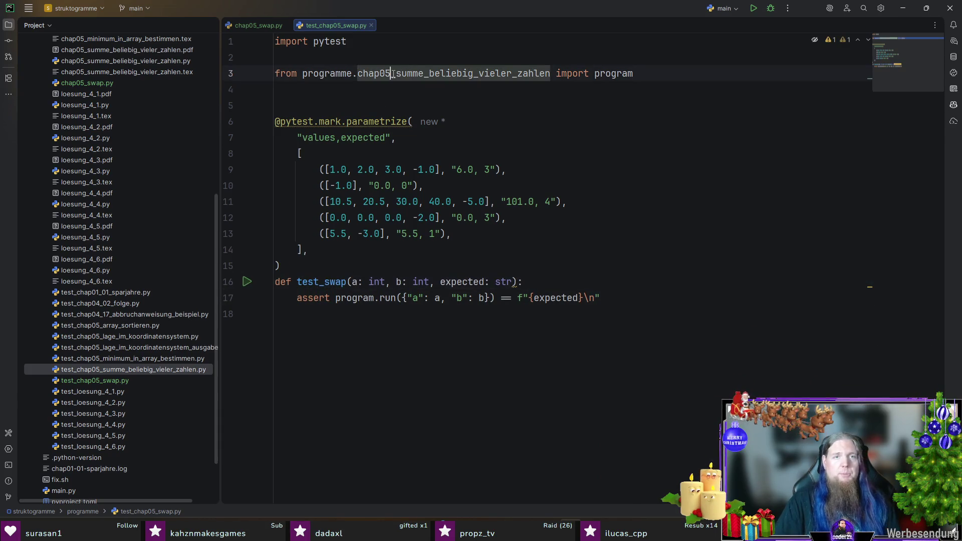
key("ctrl+Delete")
type("swap")
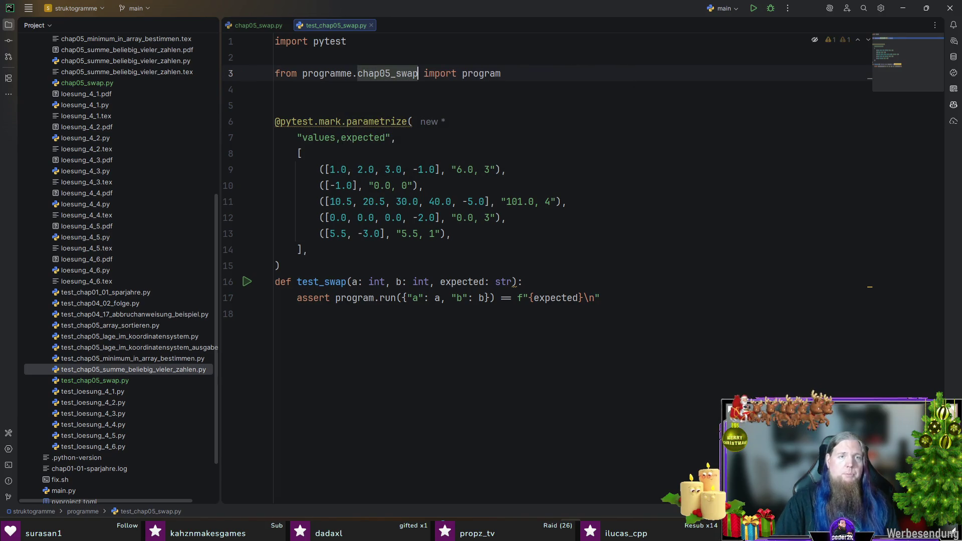
type(",")
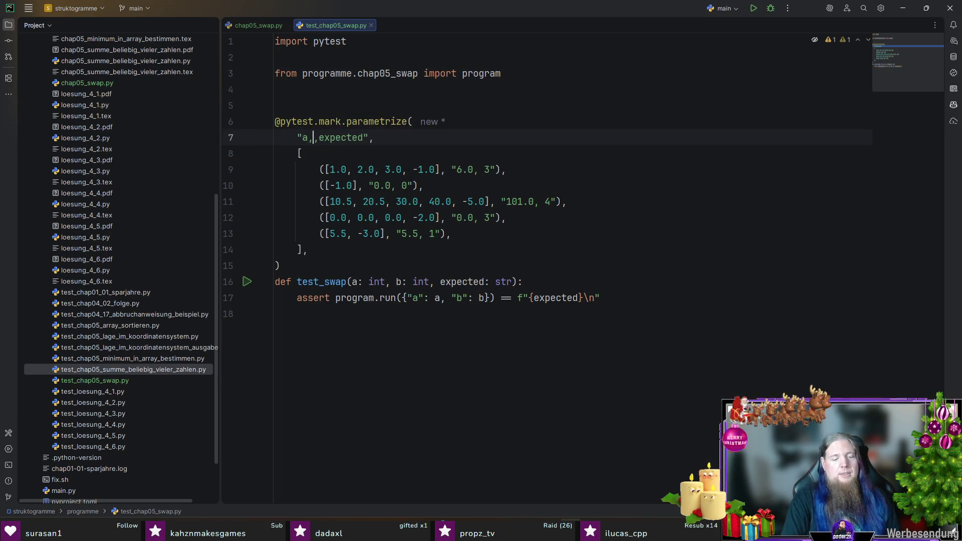
type("b")
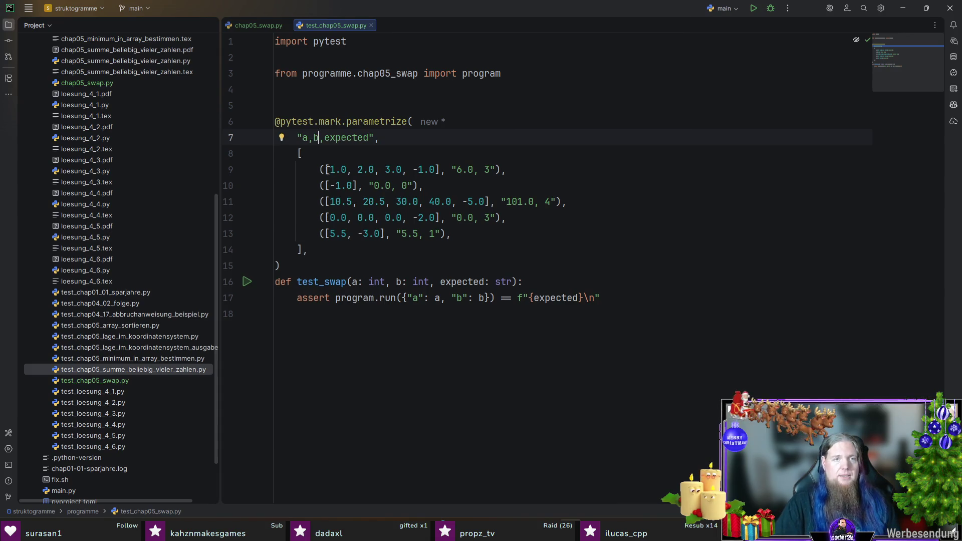
- Replace the old test cases with new (a, b, expected) tuples like (3, 5, "5")
left_click(327, 169)
key("shift+Down")
key("shift+Down")
key("shift+Down")
key("shift+End")
key("Delete")
key("ctrl+v")
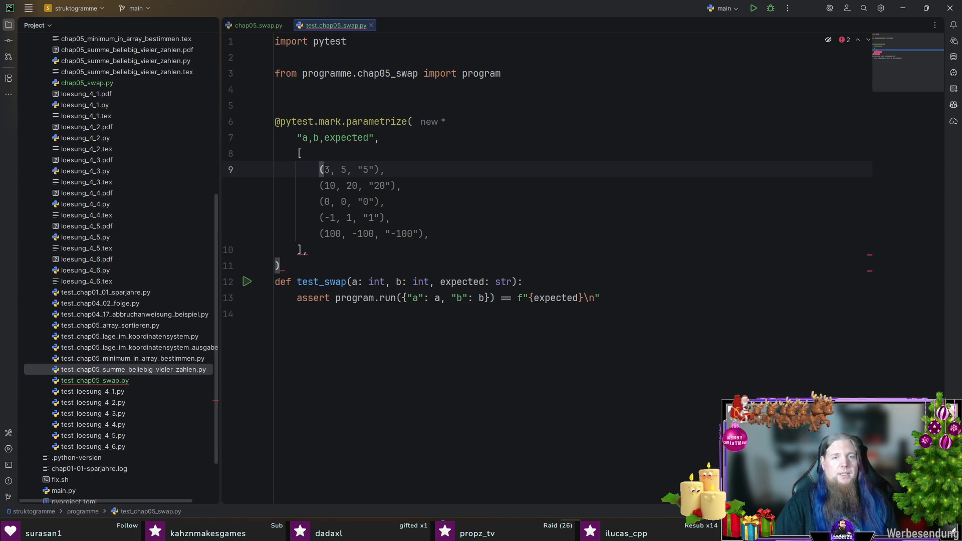
- Print "{a} {b}" and set swap cases like (3, 5, "5, 3") plus zero and negative cases
left_click(250, 26)
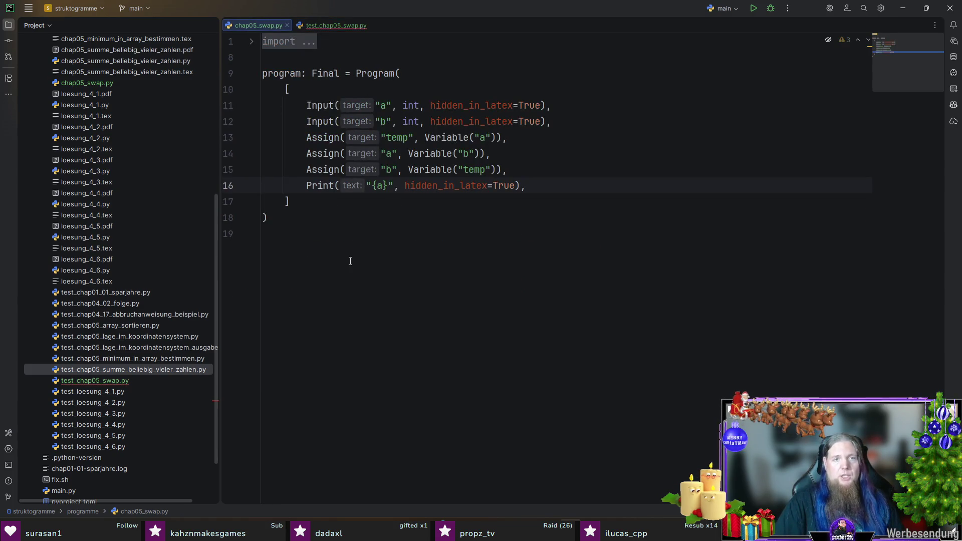
type("{b}")
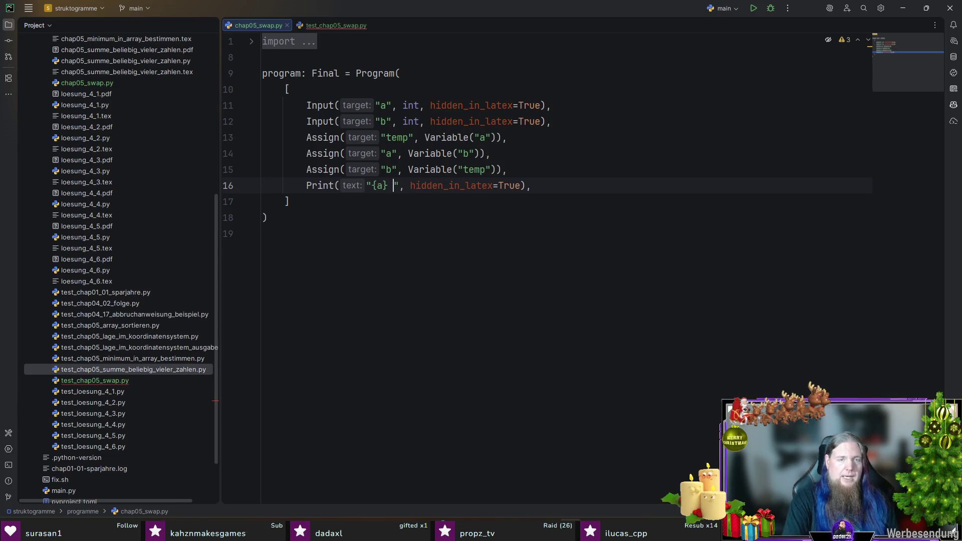
left_click(333, 23)
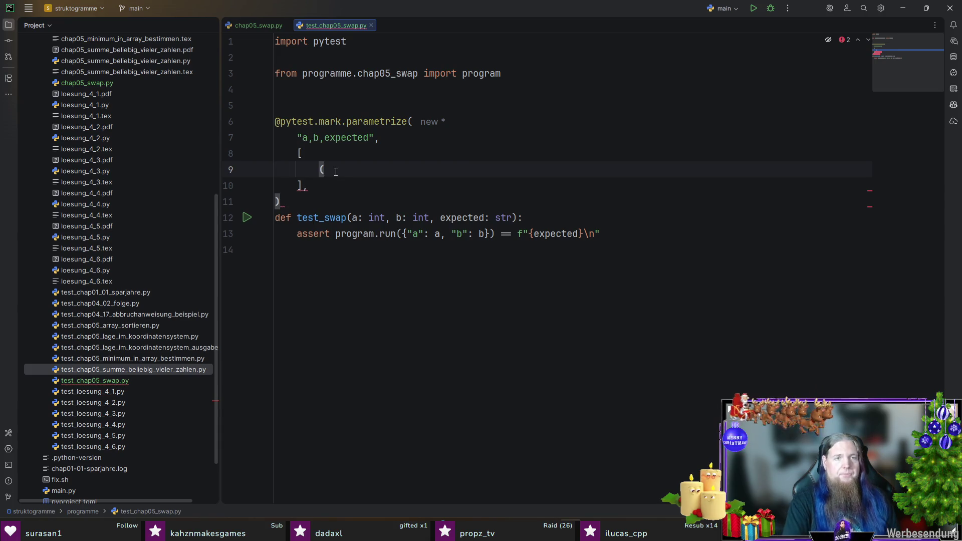
type("3, 5,")
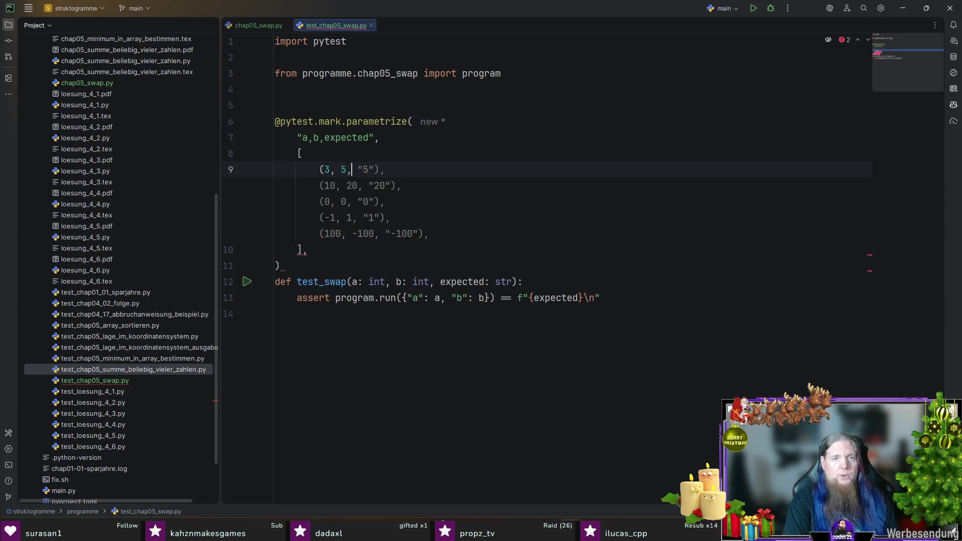
type(" \"5, 3")
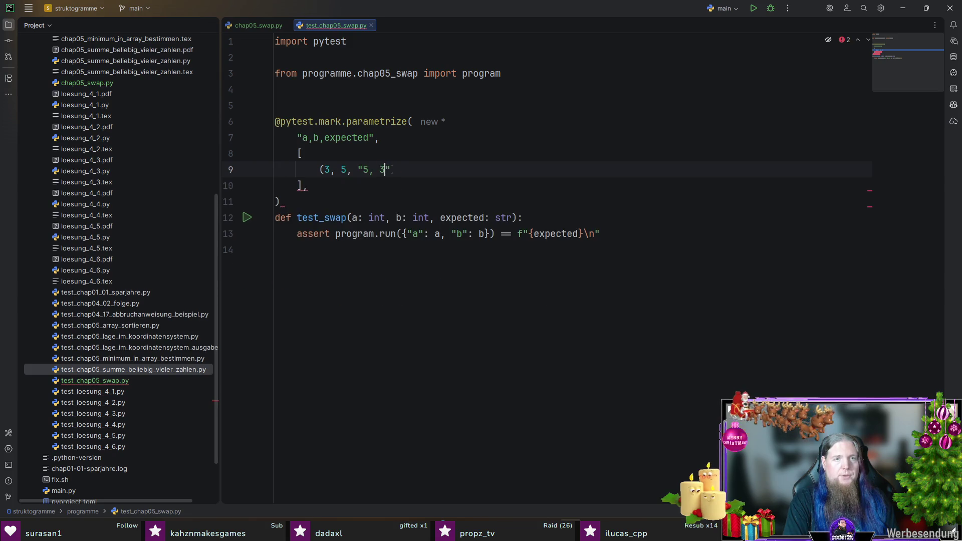
type("\"),")
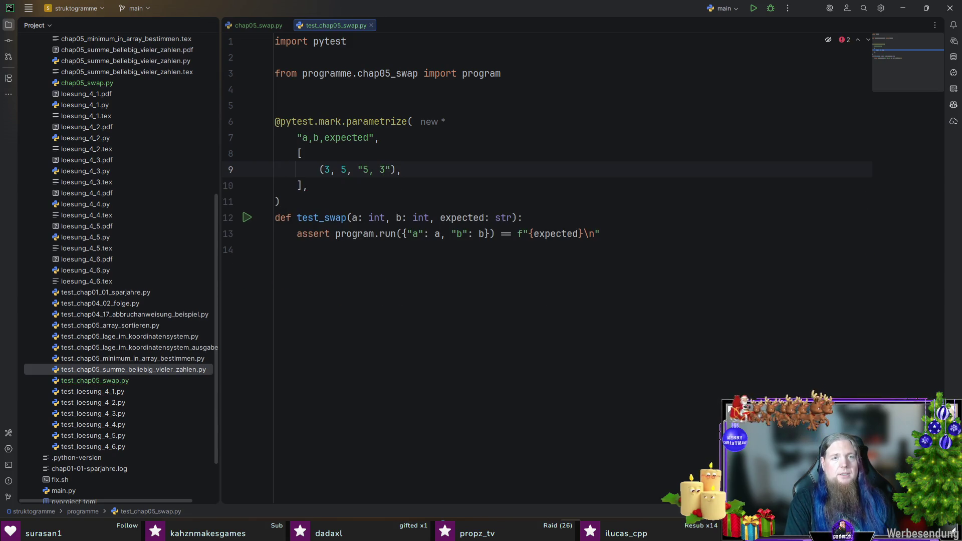
key("Return")
key("Tab")
key("Return")
key("Tab")
key("Tab")
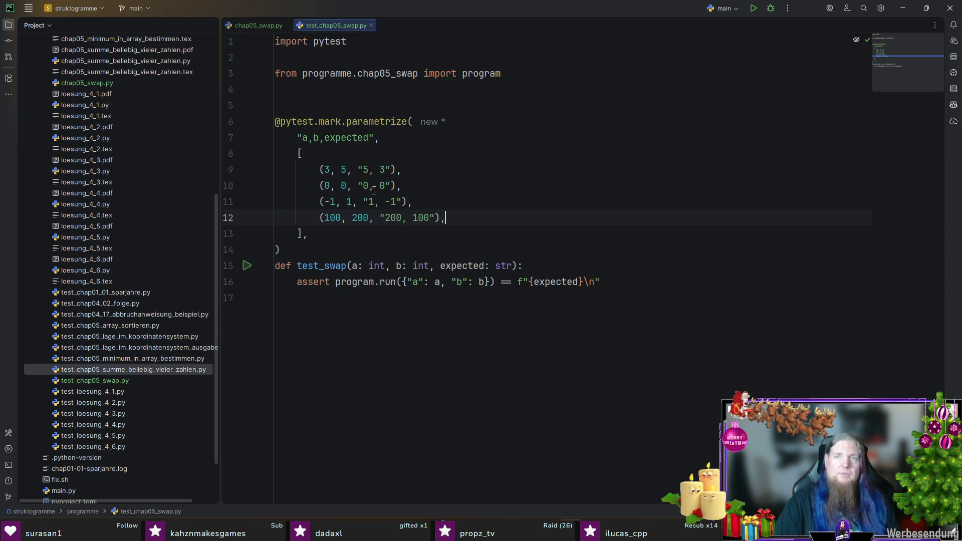
- Review the swap program and test cases, then run the swap tests
left_click(244, 24)
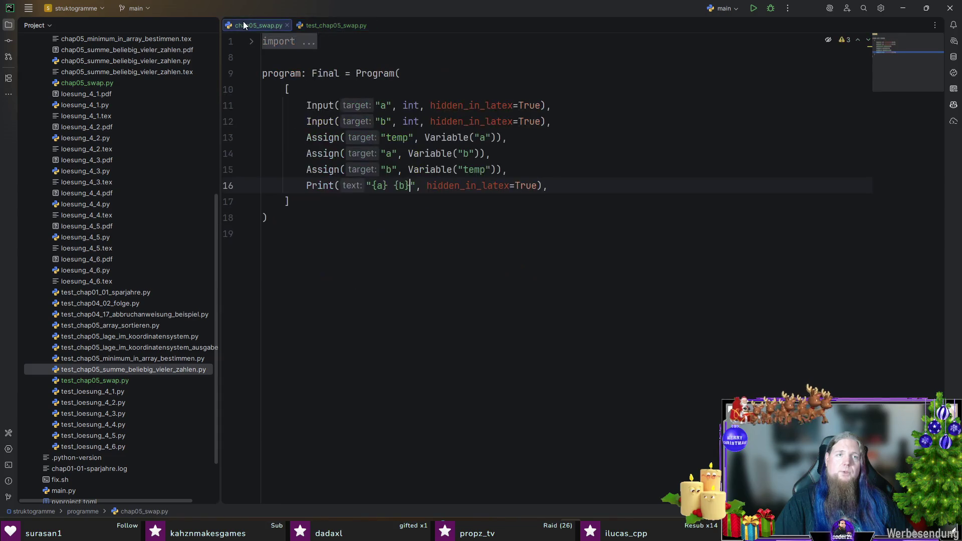
left_click(391, 217)
key("Up")
key("Down")
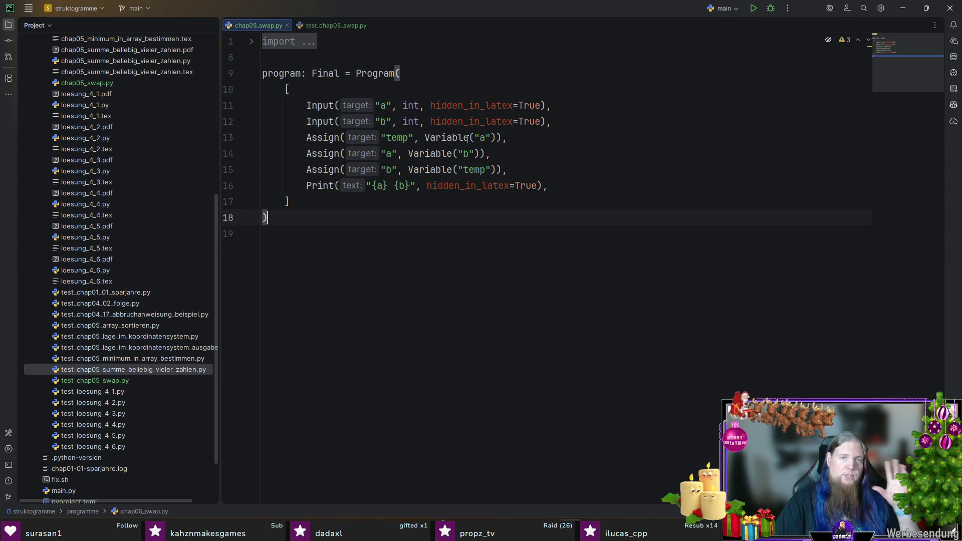
key("ctrl+a")
left_click(429, 77)
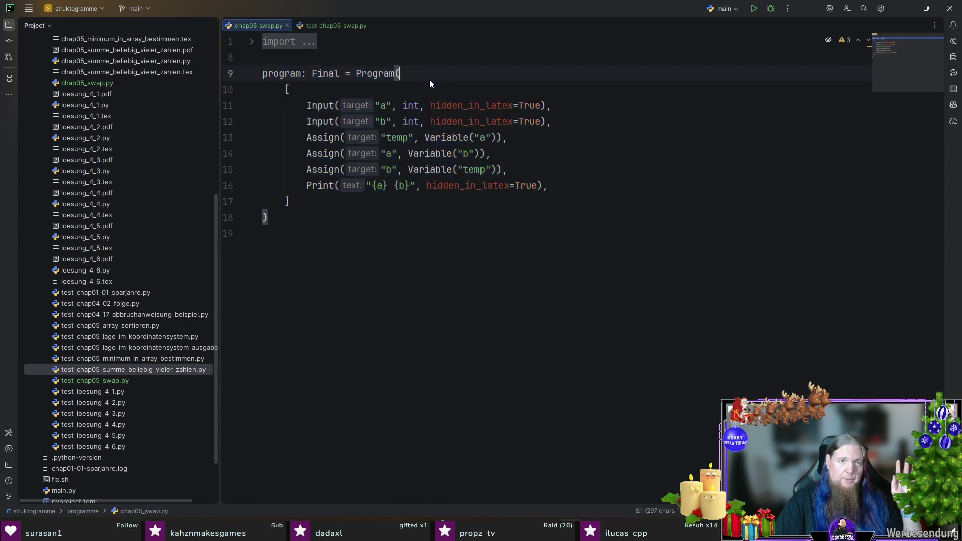
left_click(329, 25)
mouse_move(482, 222)
left_mouse_down()
mouse_move(240, 145)
mouse_move(501, 172)
left_mouse_up()
left_click(502, 172)
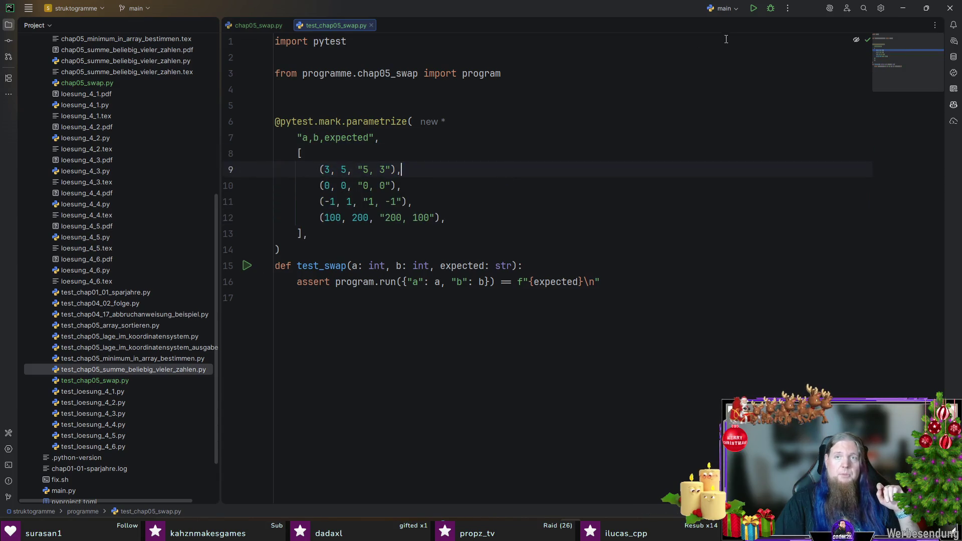
left_click(753, 10)
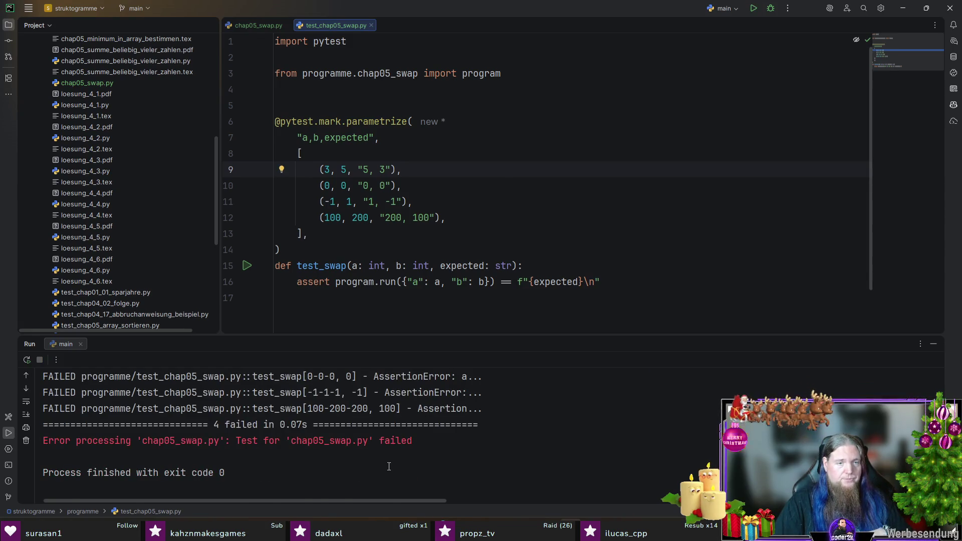
- Remove the commas from the four expected strings, e.g. "5 3" and "1 -1"
scroll(389, 467, "up", 3)
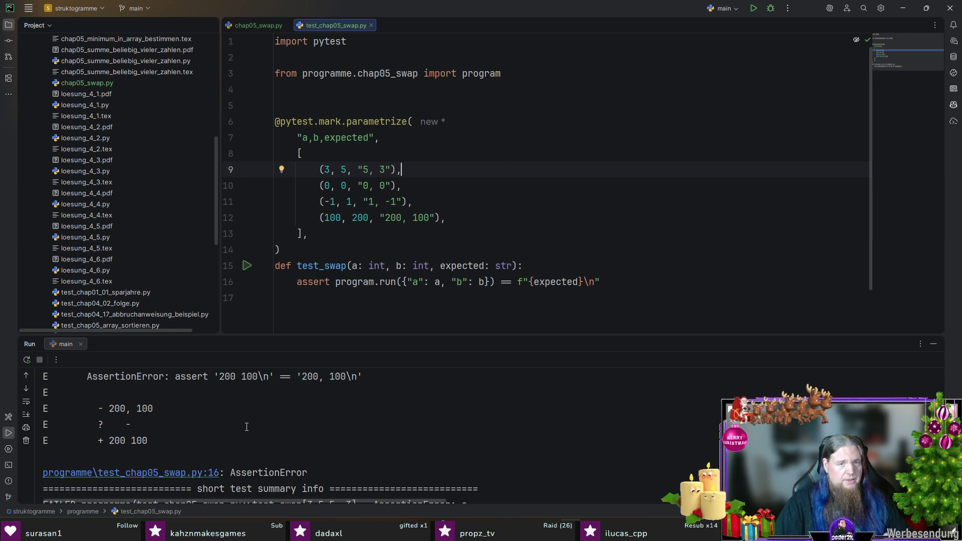
left_click(404, 218)
key("BackSpace")
left_click(372, 170)
key("BackSpace")
left_click(372, 186)
key("BackSpace")
left_click(377, 202)
key("BackSpace")
- Rerun the swap tests with Shift+F10 and return to TeXstudio
key("shift+F10")
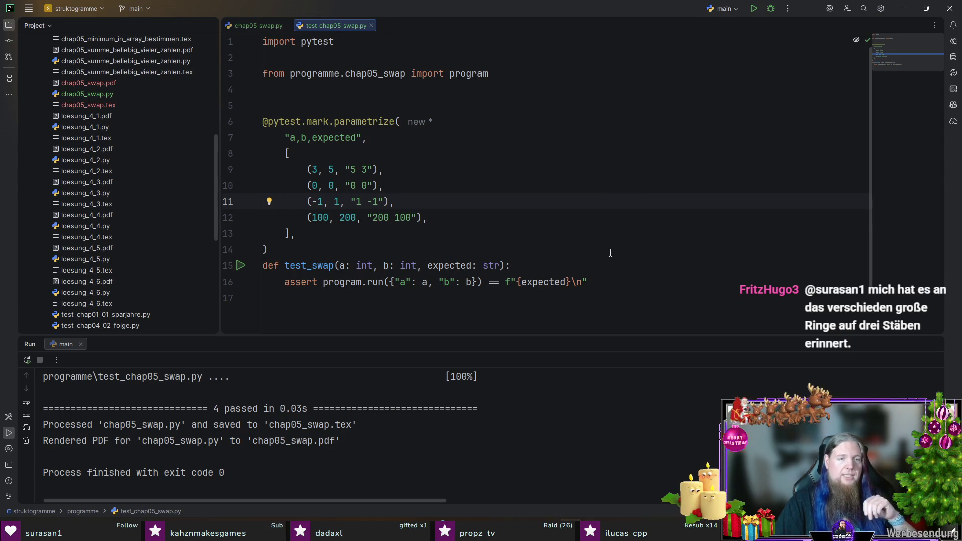
key("ctrl+w")
key("ctrl+w")
key("ctrl+w")
left_click(409, 202)
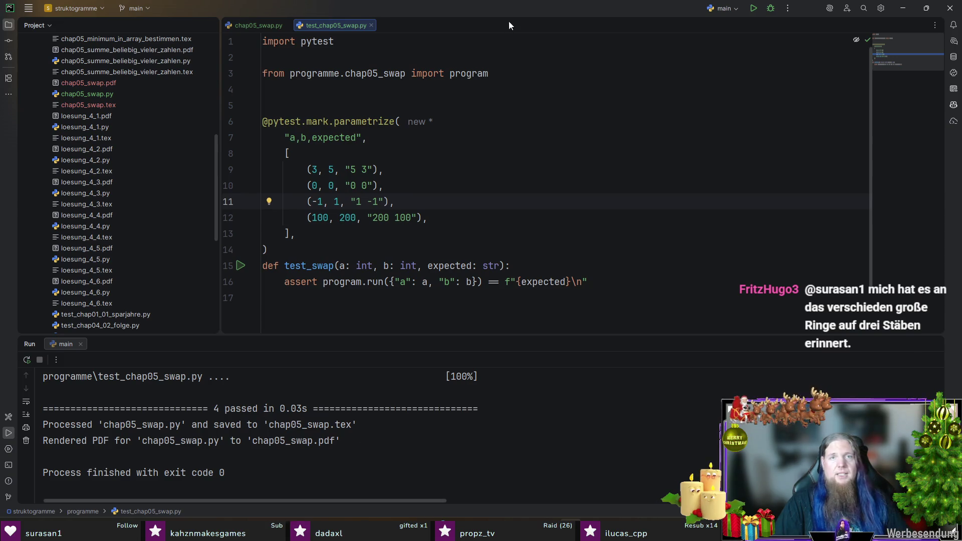
key("alt+Tab")
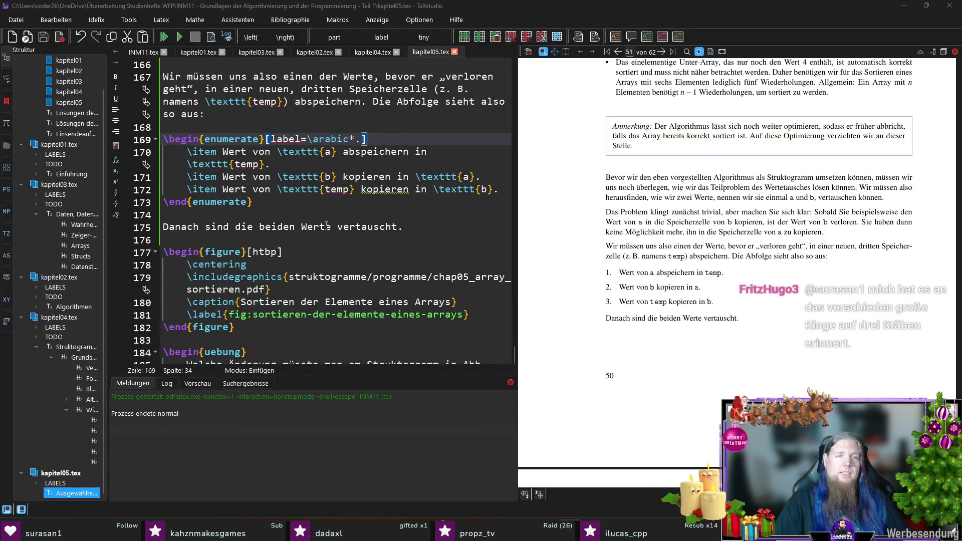
- Duplicate the sorting figure above itself and point its image to chap05_swap.pdf
scroll(293, 259, "down", 1)
left_click_drag(253, 290, 163, 214)
key("ctrl+c")
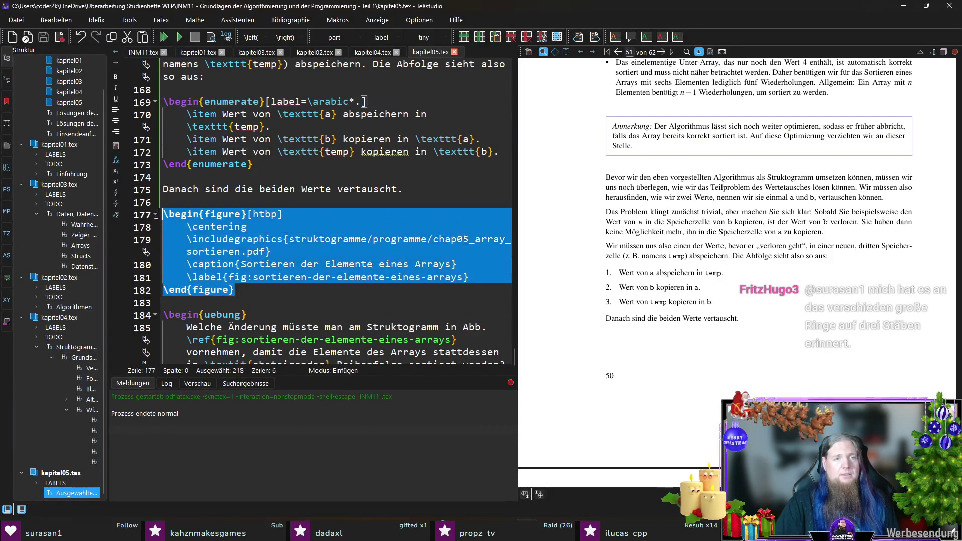
left_click(449, 194)
key("Return")
key("Return")
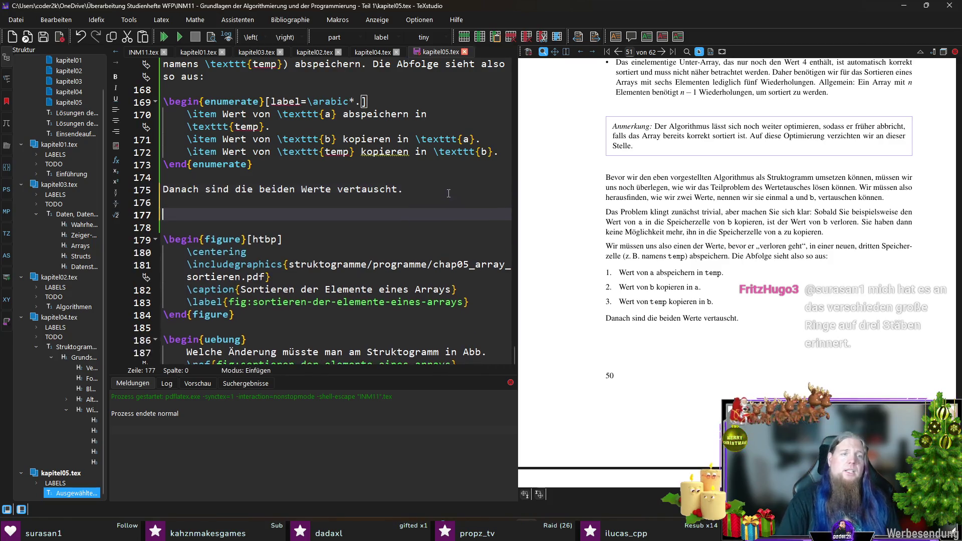
key("ctrl+v")
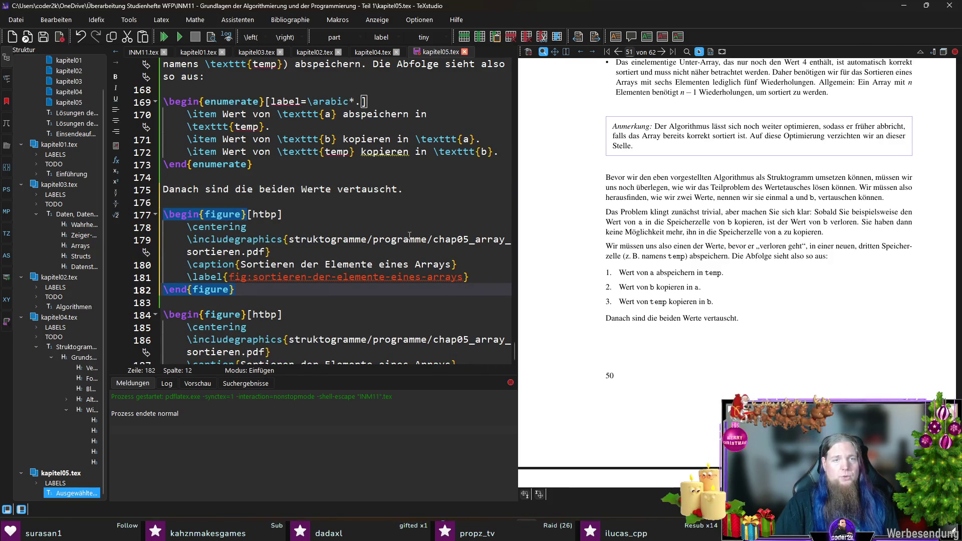
left_click(475, 240)
key("shift+Right")
key("shift+Right")
key("shift+Right")
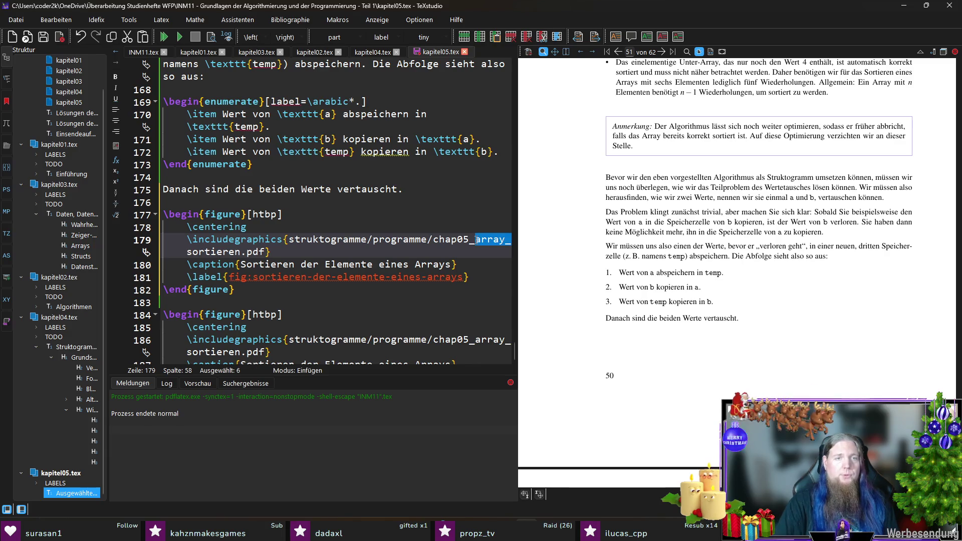
type("swap")
key("Right")
key("Right")
key("Right")
- Caption it "Vertauschen von zwei Werten", label it fig:vertauschen-von-zwei-werten, and save
key("Down")
key("End")
key("Left")
key("ctrl+shift+Left")
key("ctrl+shift+Left")
key("ctrl+shift+Left")
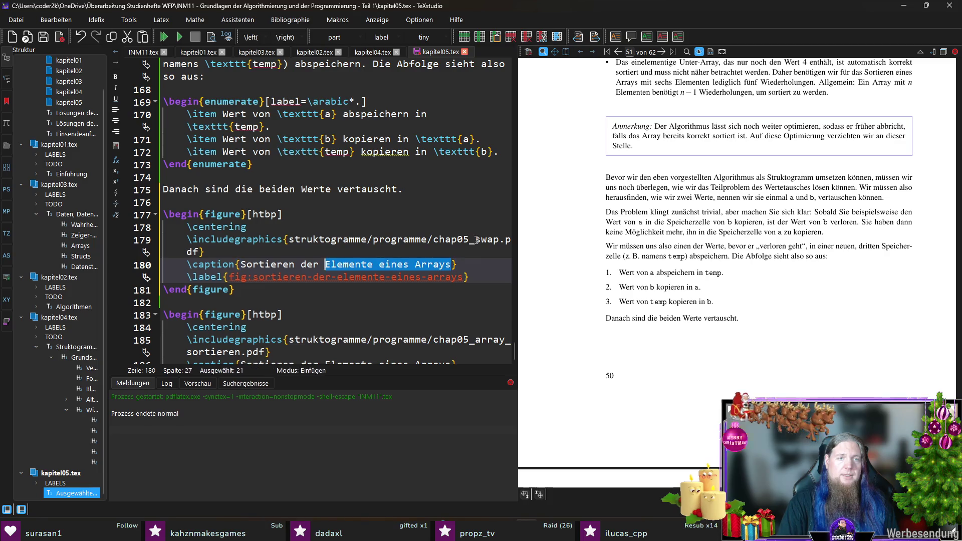
type("Vertauschen von zwei")
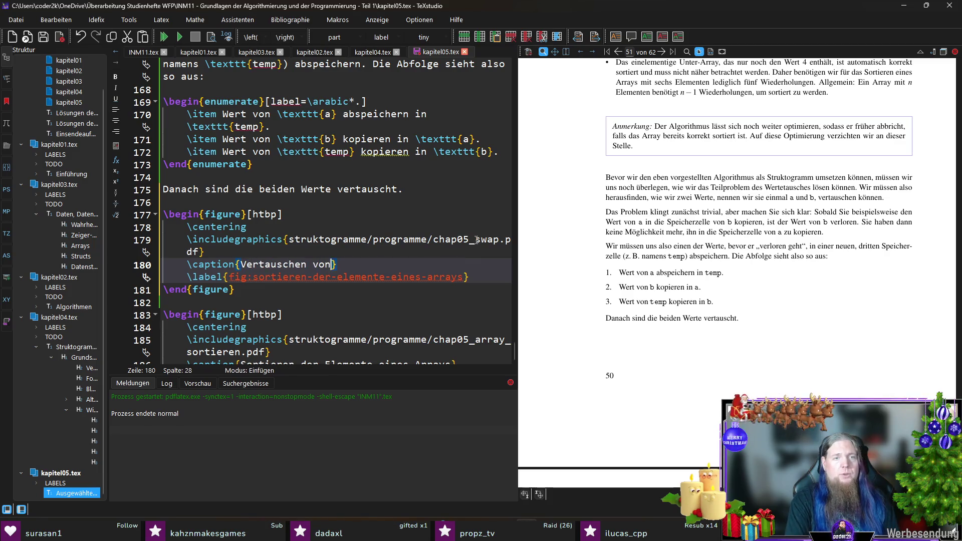
type(" Werten")
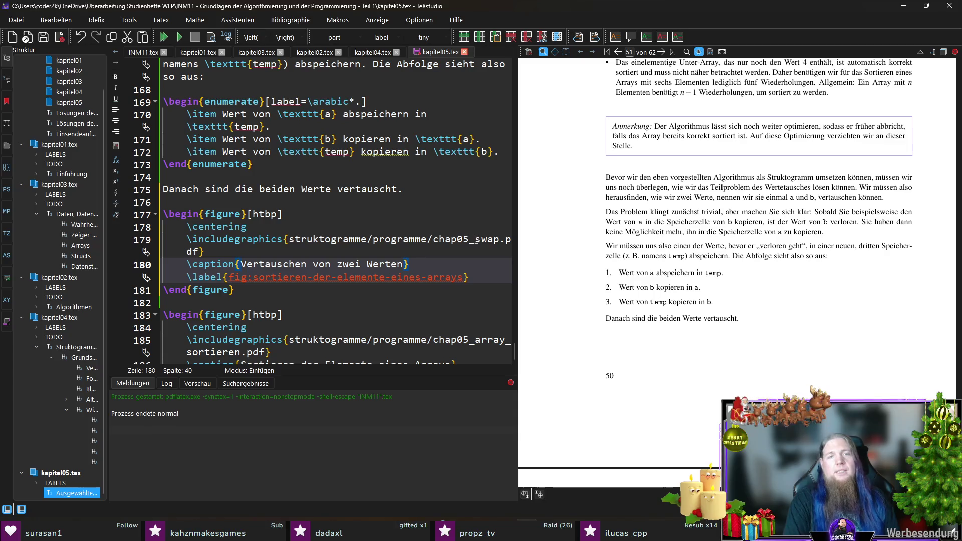
key("ctrl+Left")
key("ctrl+Left")
key("ctrl+Left")
key("ctrl+shift+Right")
key("ctrl+shift+Right")
key("ctrl+shift+Right")
type("vertauschen-v")
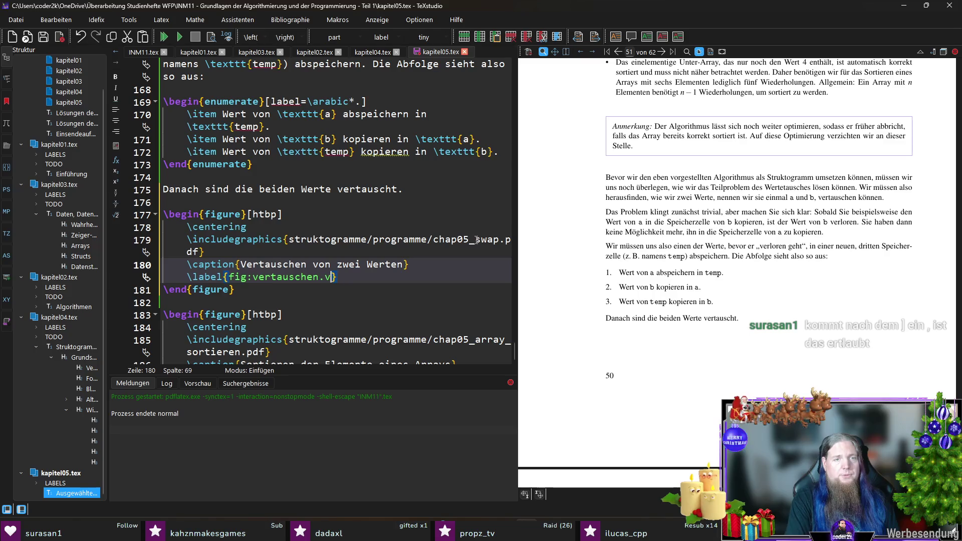
type("on-zwei-werten")
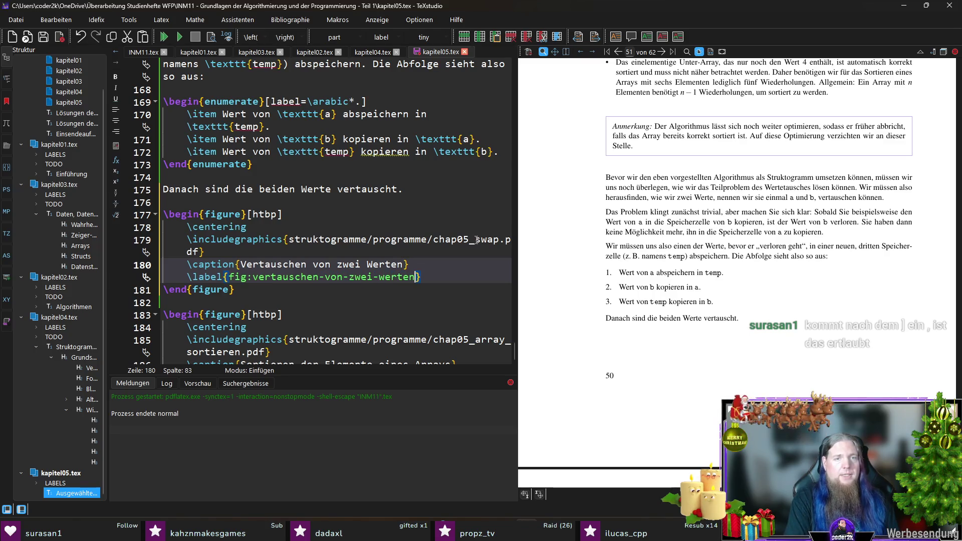
key("Down")
key("ctrl+s")
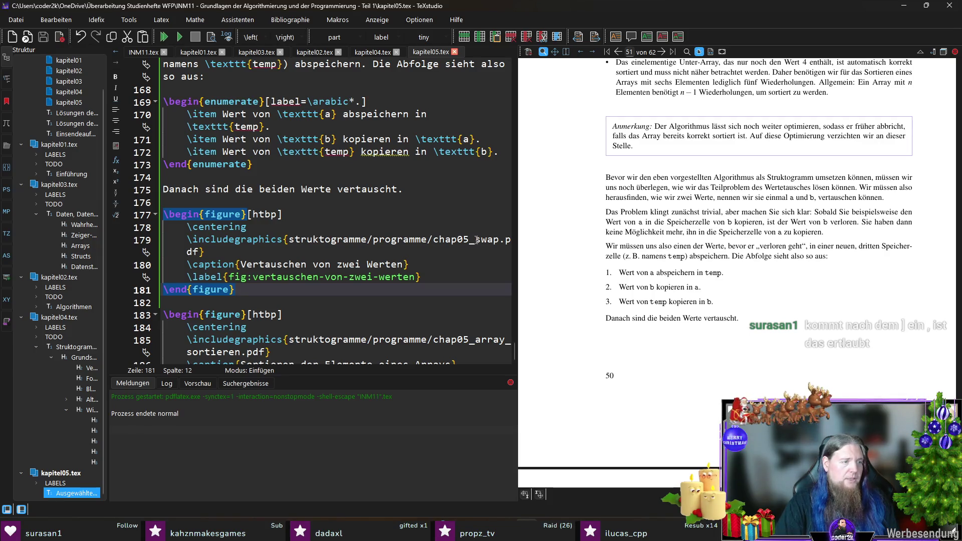
key("alt+Tab")
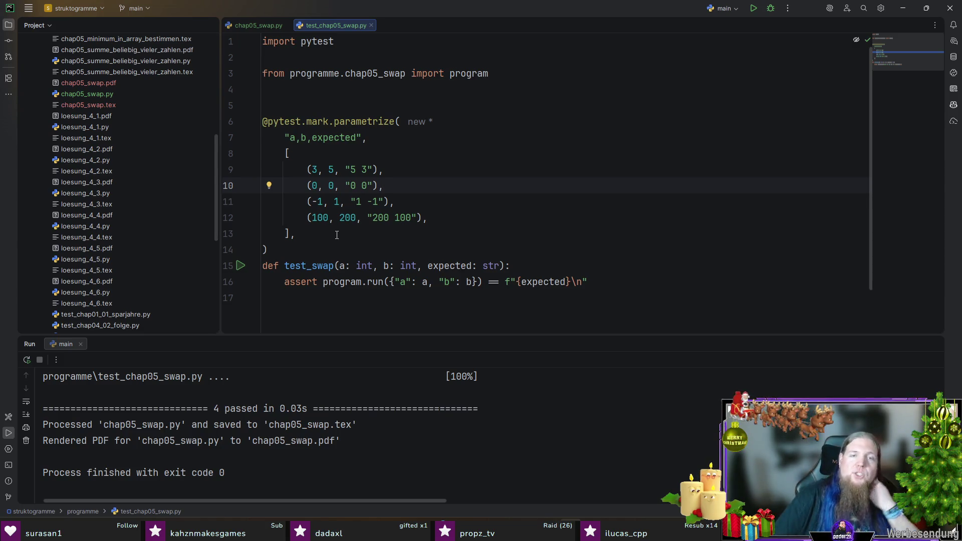
- Add a -> None return type to the test_swap signature
scroll(541, 229, "down", 1)
left_click(501, 219)
type(",")
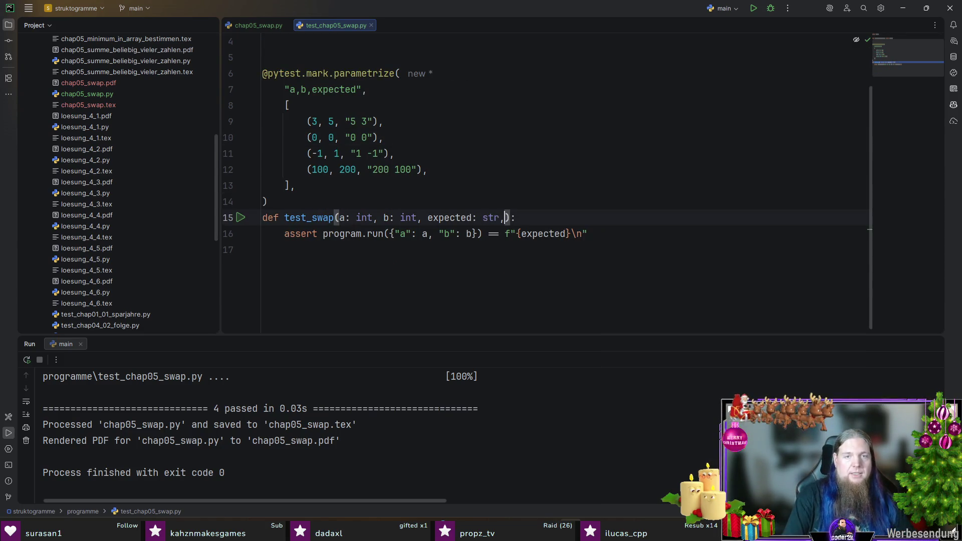
key("ctrl+alt+l")
key("shift+Left")
key("shift+Left")
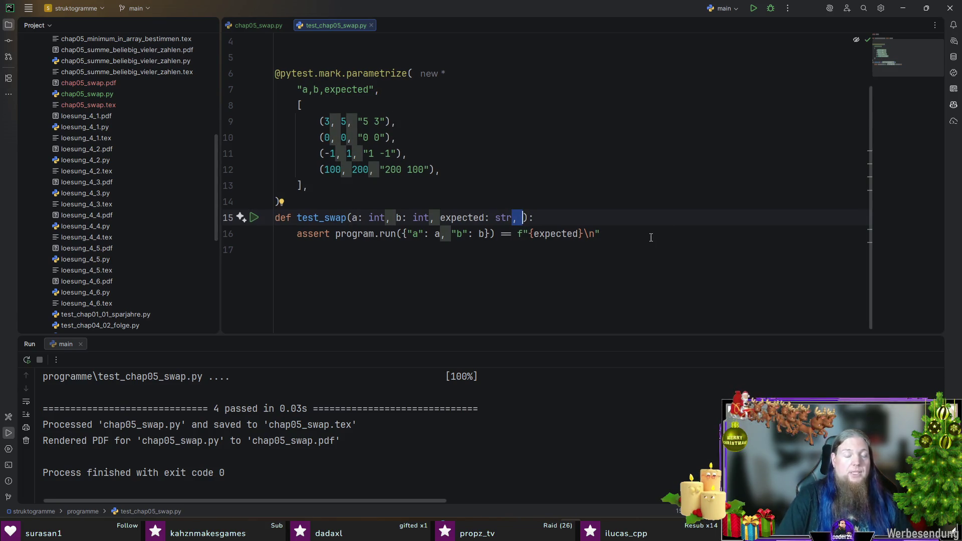
key("BackSpace")
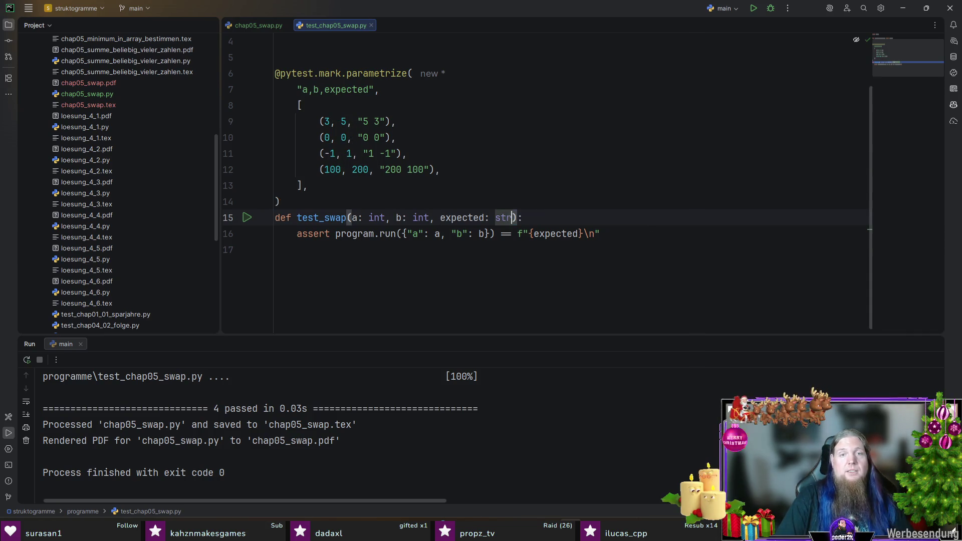
type("-> None")
left_click(585, 217)
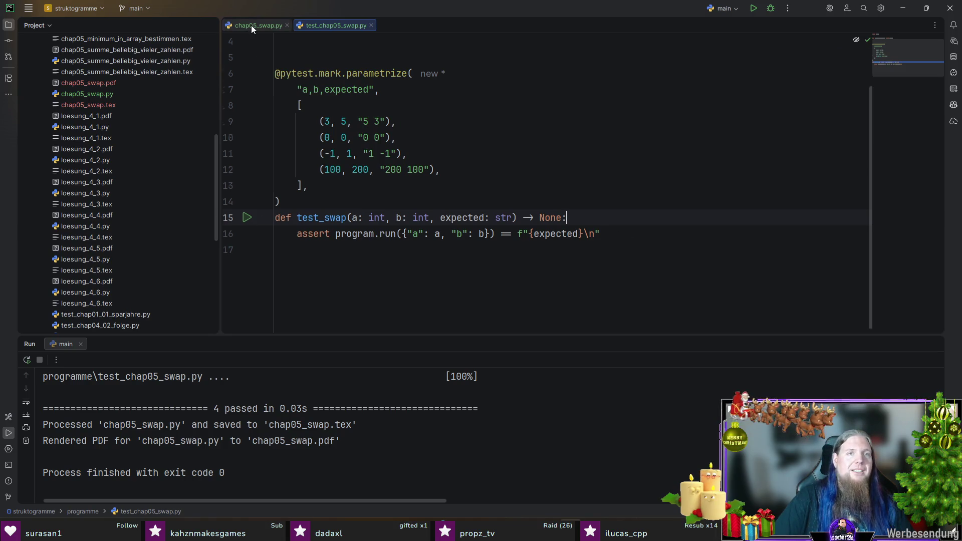
- Try trailing commas on chap05_swap.py's a and b inputs, remove them, then return to TeXstudio
left_click(251, 25)
left_click(540, 106)
left_click(541, 122, "alt+shift")
type(", int, hidden_in_latex=True, ),")
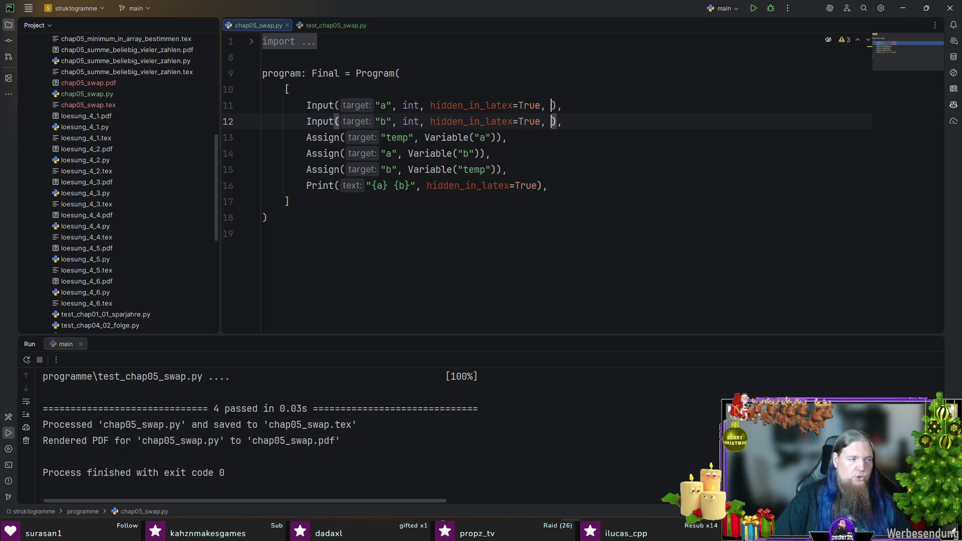
key("BackSpace")
key("BackSpace")
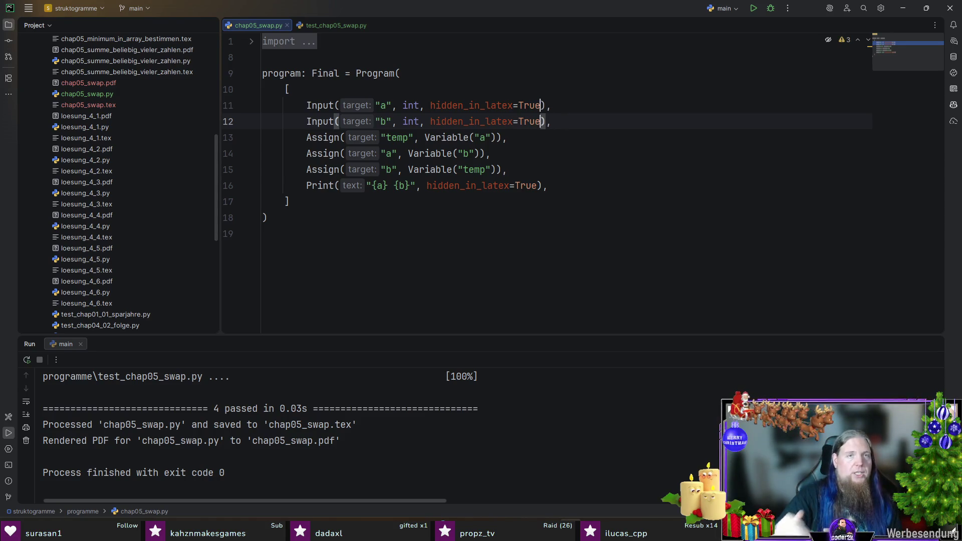
left_click(354, 245)
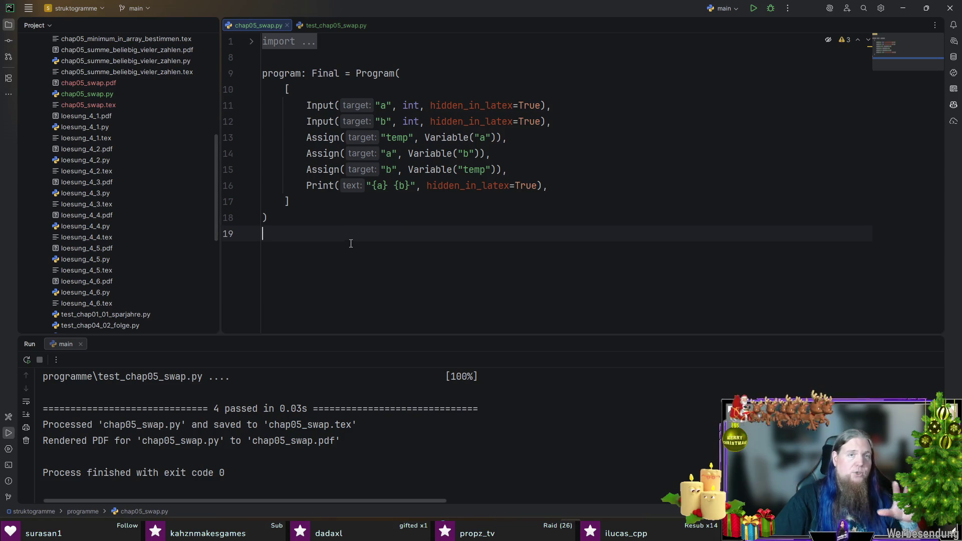
left_click(329, 26)
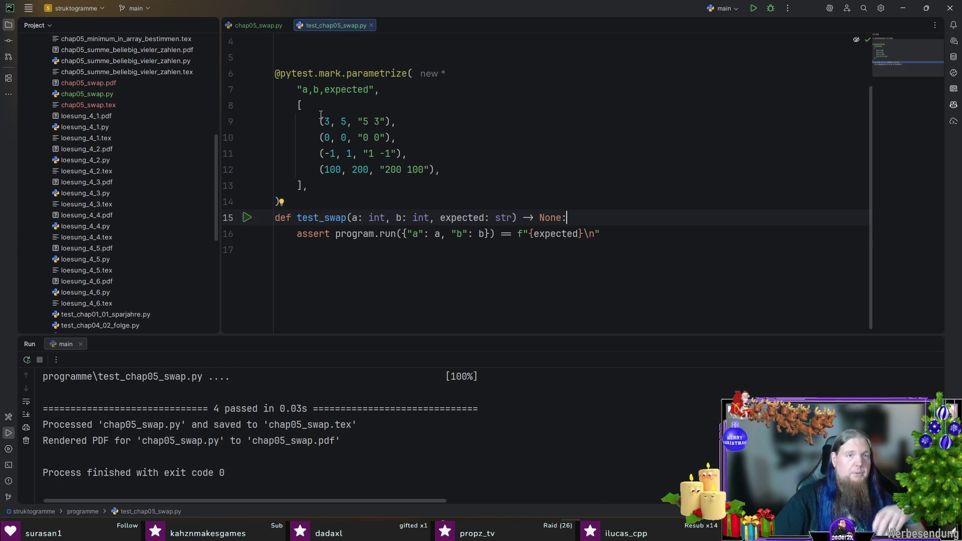
left_click(355, 186)
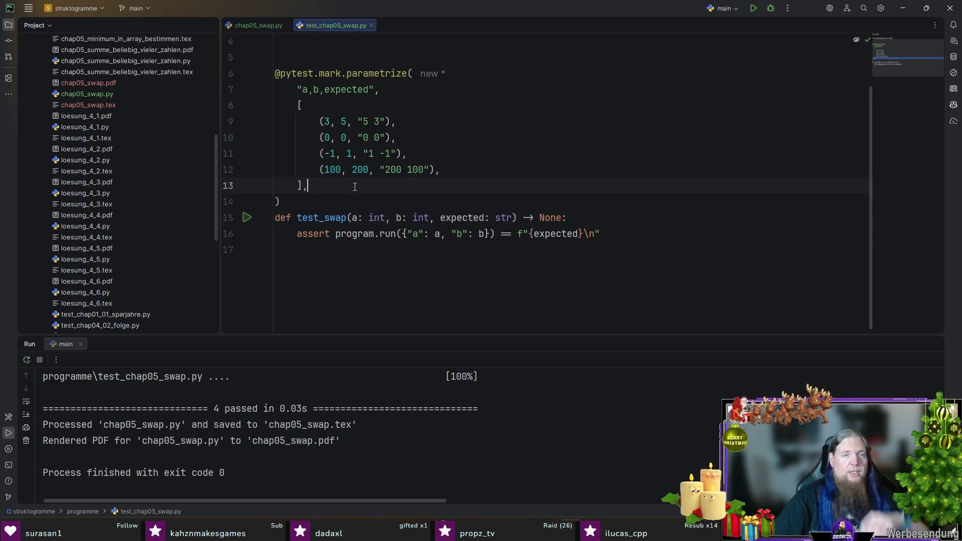
key("alt+Tab")
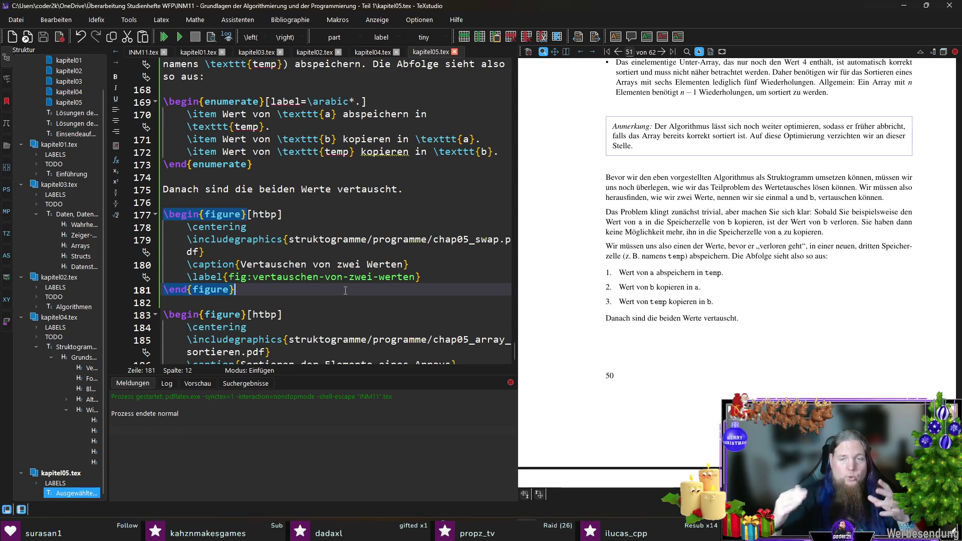
- Add 'Das Struktogramm in Abb. \ref{fig:vertauschen-von-zwei-werten} zeigt dieses Vorgehen.' and compile twice so the reference resolves
left_click(331, 206)
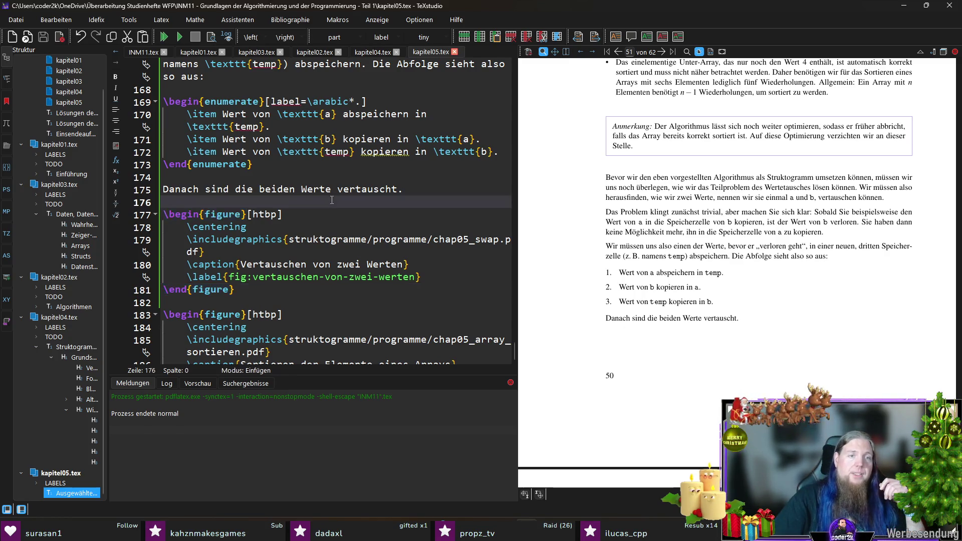
key("Left")
type("Das Struktogramm in Abb.")
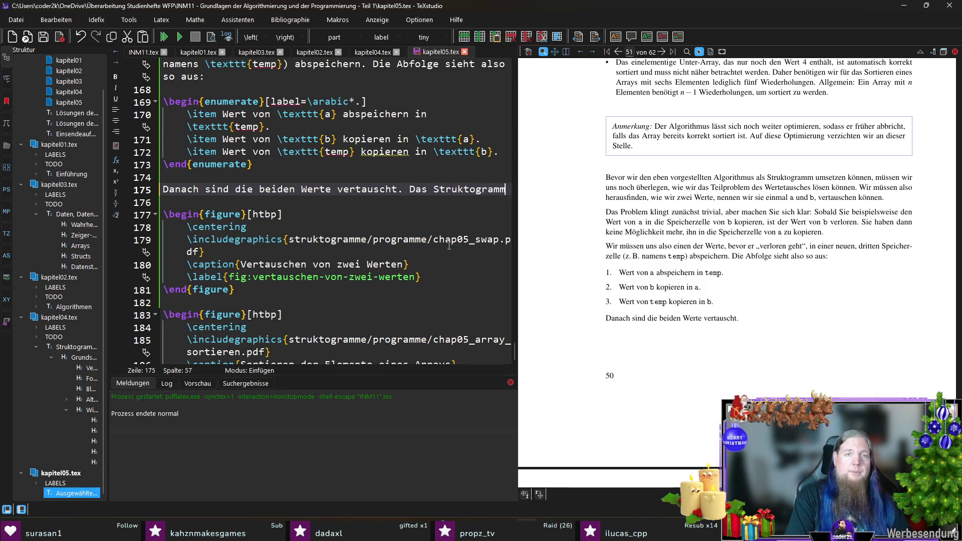
type(" \re")
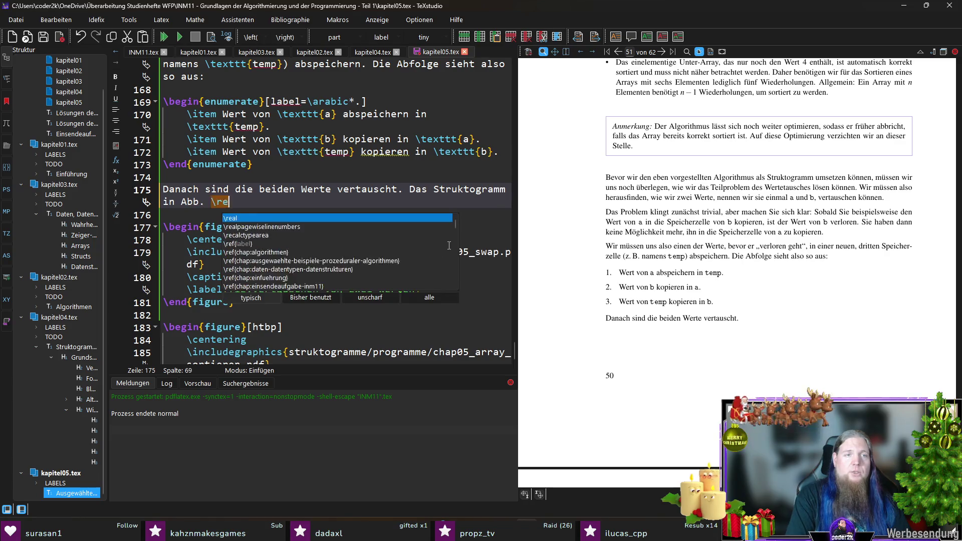
type("f{fig:vert")
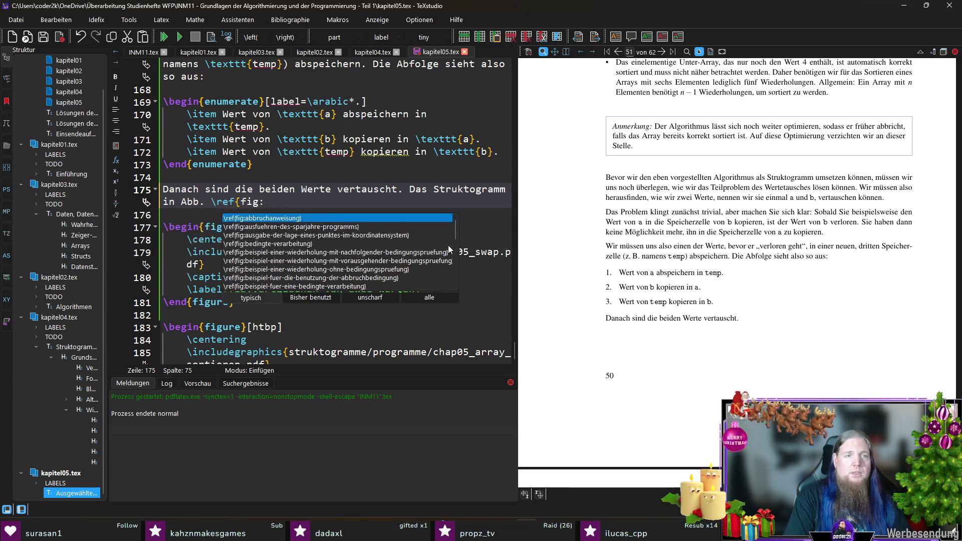
key("Return")
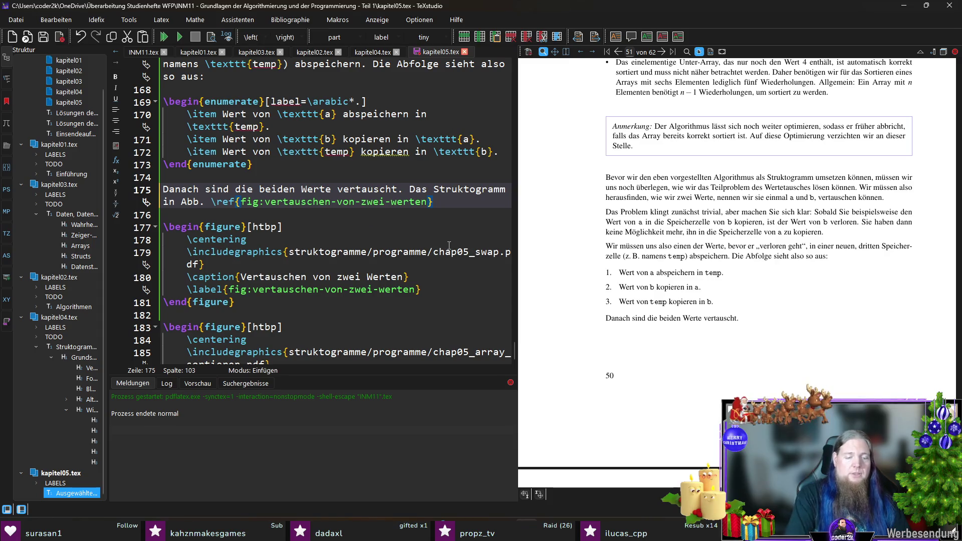
type(" zeigt")
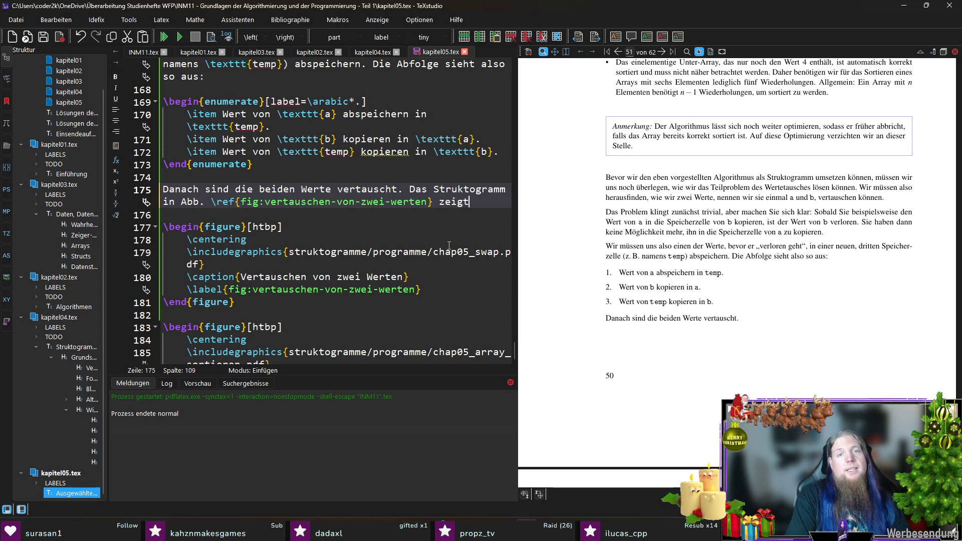
type(" dieses Vorgehen.")
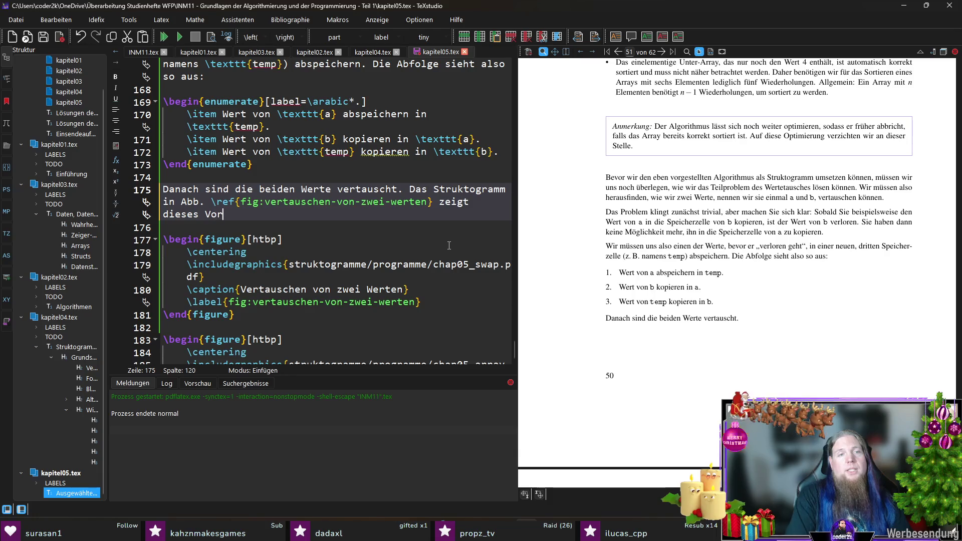
key("F5")
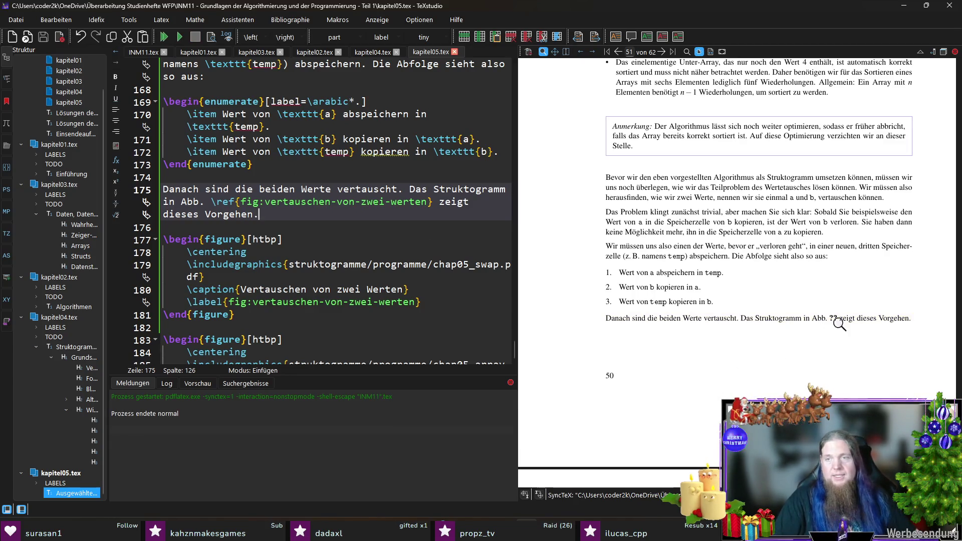
key("F5")
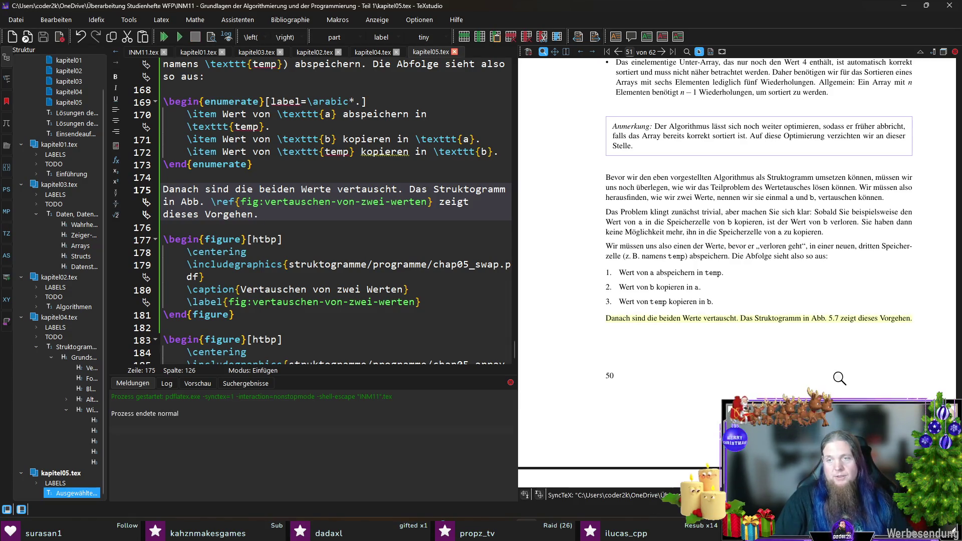
- Scroll the PDF preview to Abb. 5.7 and magnify the swap Struktogramm to inspect it
scroll(823, 316, "down", 3)
scroll(811, 305, "down", 1)
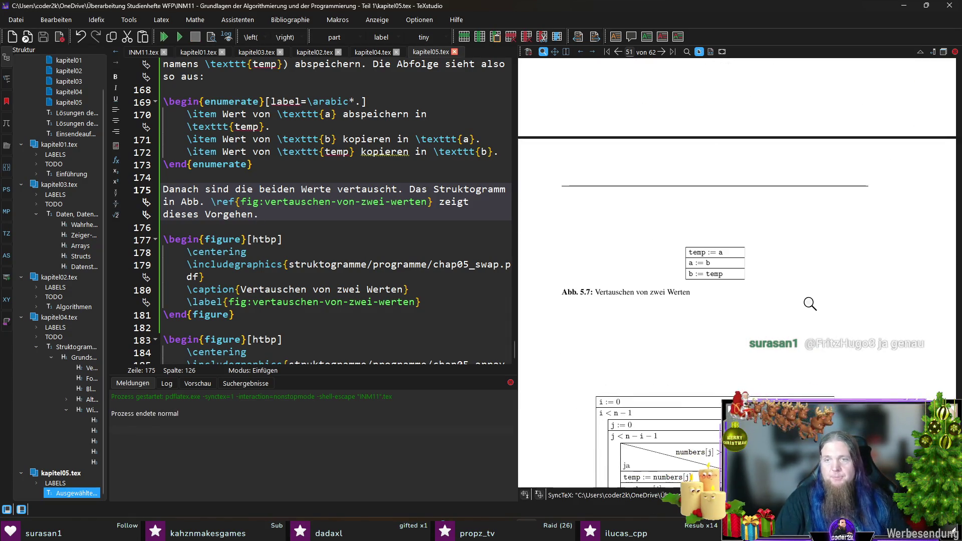
left_click(737, 254)
scroll(735, 275, "up", 5)
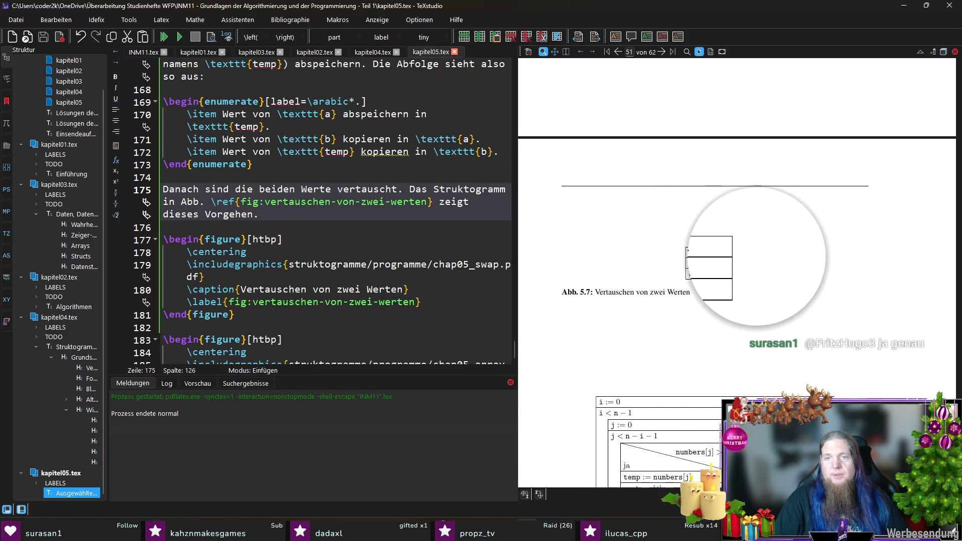
scroll(735, 275, "up", 3)
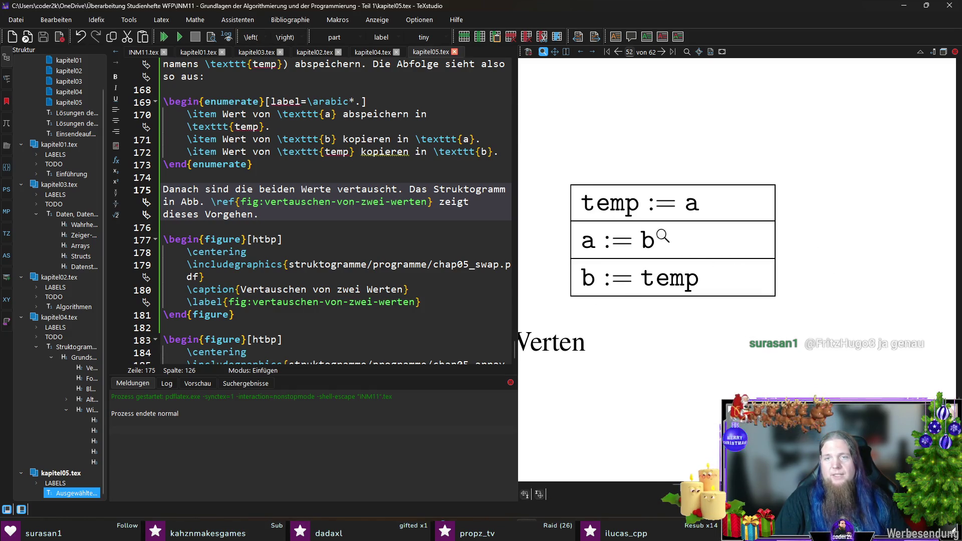
scroll(788, 246, "down", 4)
scroll(757, 245, "down", 3)
scroll(726, 245, "up", 2)
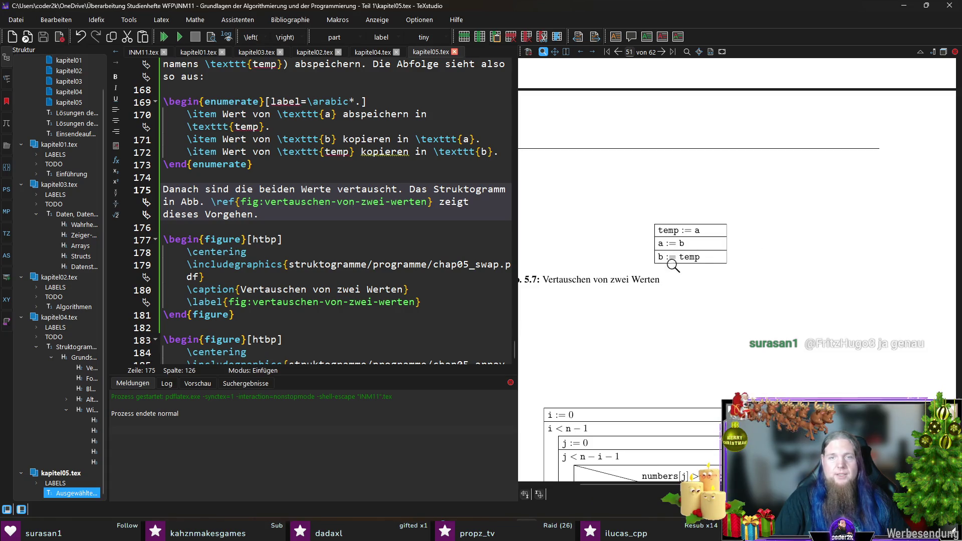
scroll(773, 271, "down", 1)
scroll(672, 258, "up", 1)
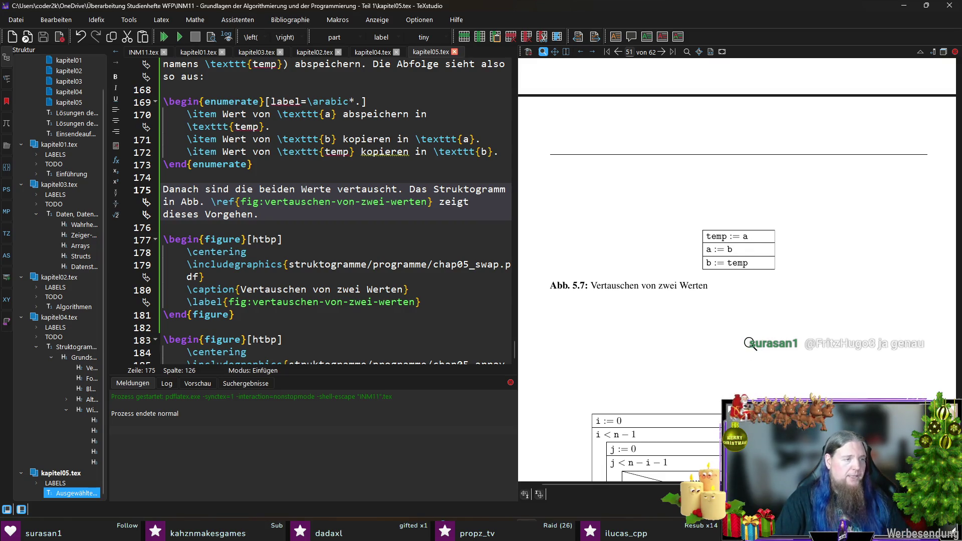
scroll(775, 307, "up", 1)
scroll(780, 308, "down", 2)
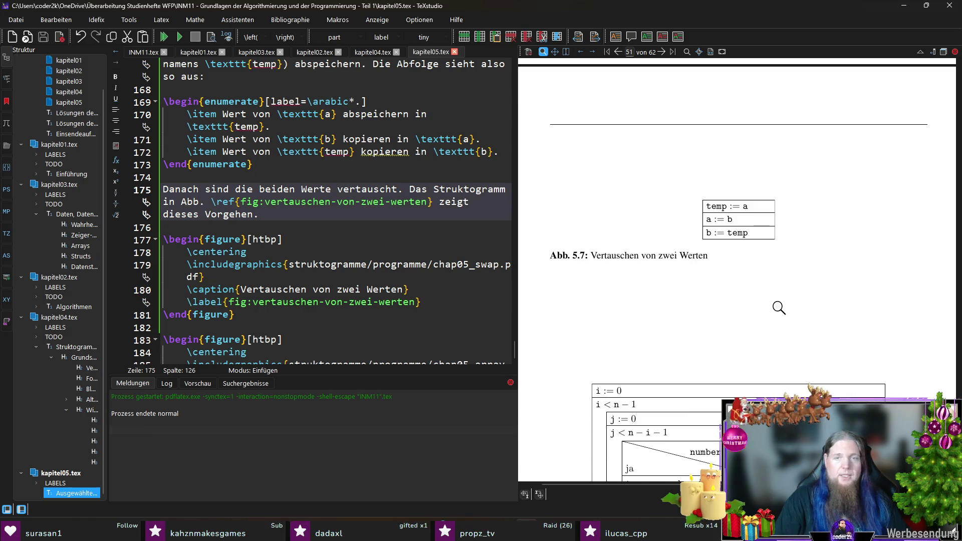
scroll(760, 281, "up", 1)
scroll(762, 280, "down", 2)
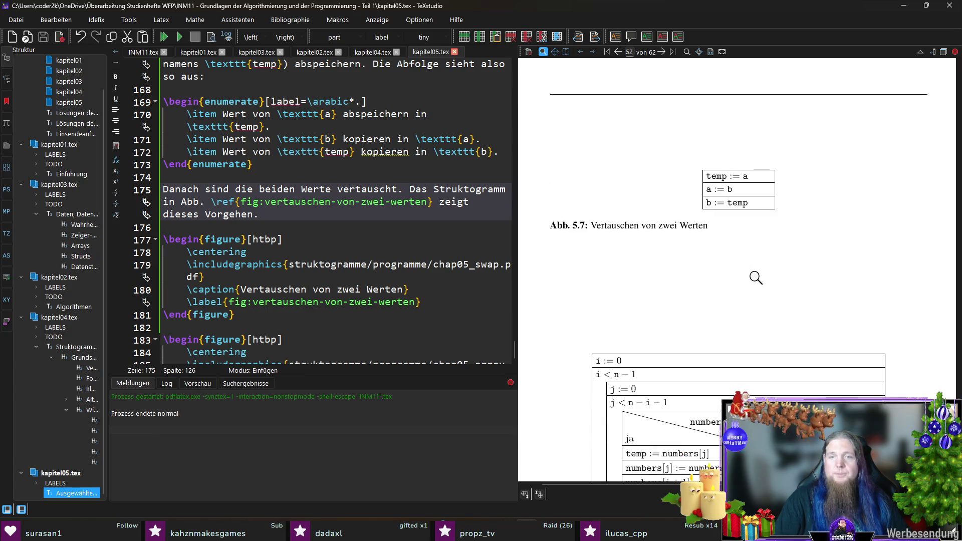
scroll(775, 282, "up", 1)
scroll(327, 229, "down", 2)
- Below the swap figure, write 'Nun kennen wir alle notwendigen Bestandteile…', referencing the sorting figure's result
left_click(399, 253)
key("Return")
key("Return")
key("Up")
type("Nun ")
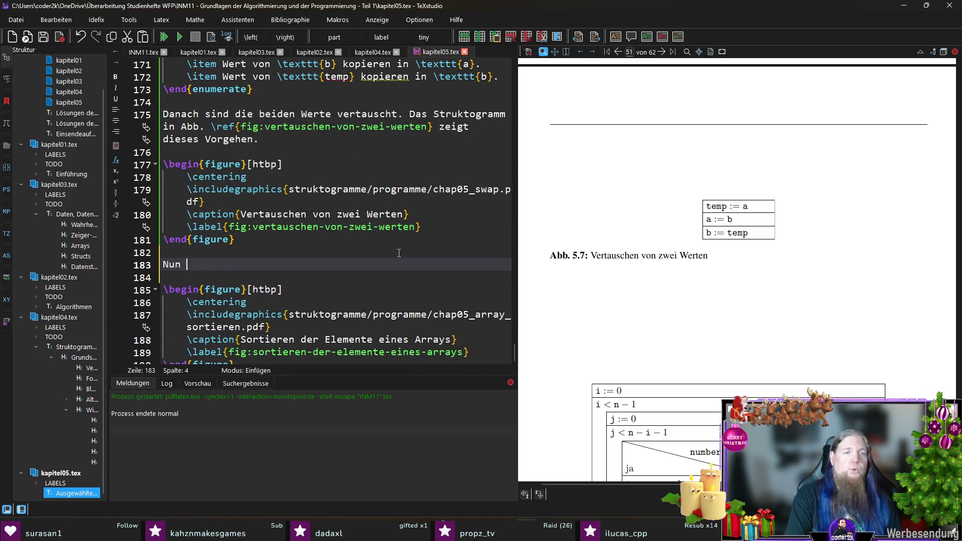
type("kennen wir alle notwendigen Bestandteile, um unseren")
type("lgorithmus als Struktogramm umsetzen zu können. B")
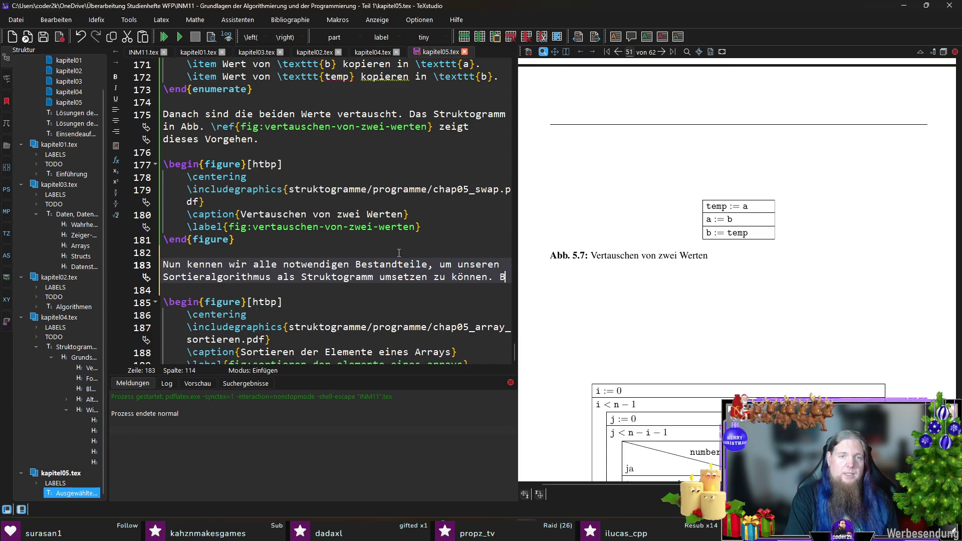
type("etarachten Sie da")
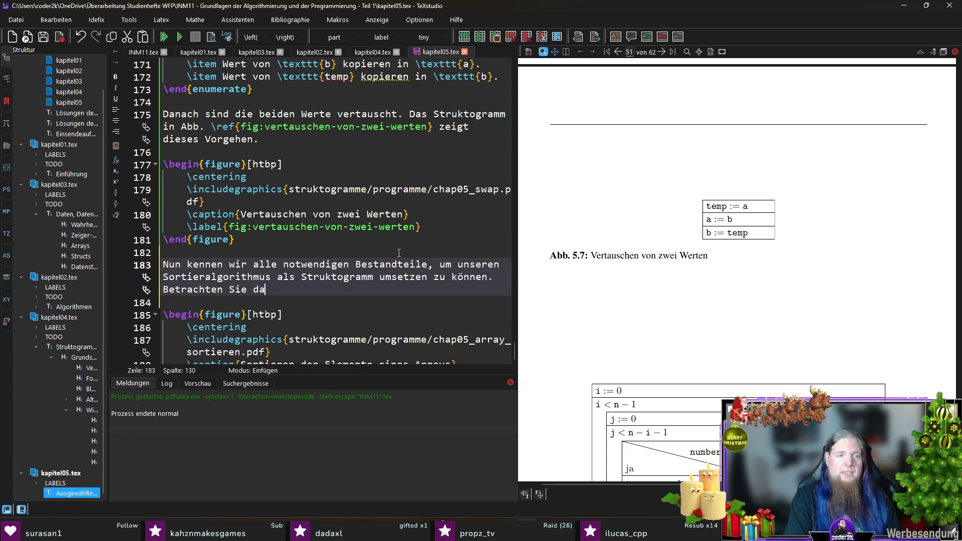
type("s Endergebnis in ")
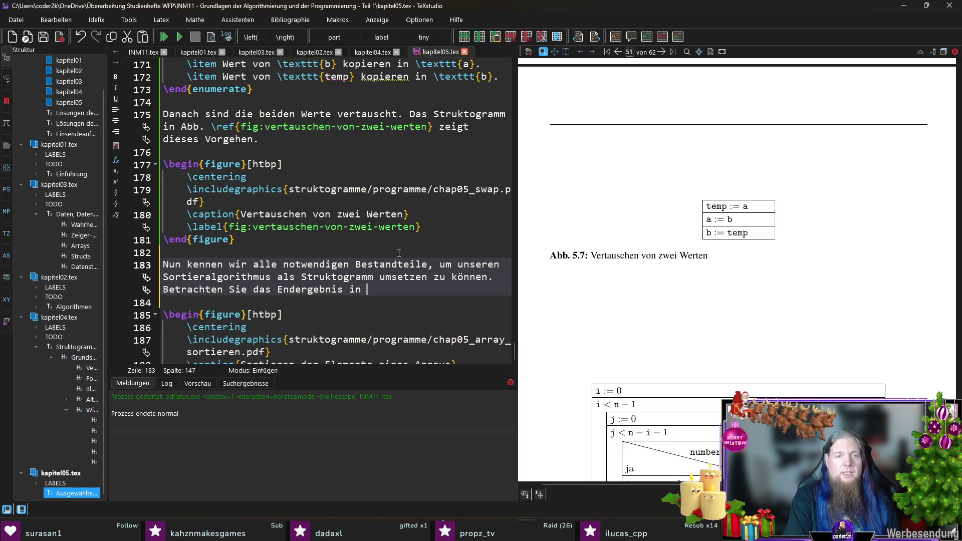
type("Abb.")
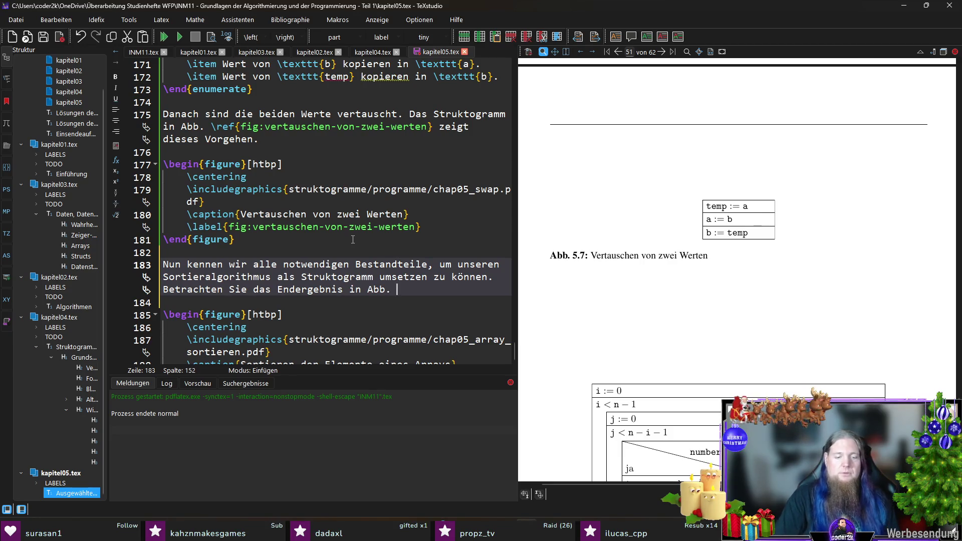
type("ref{fig:sort")
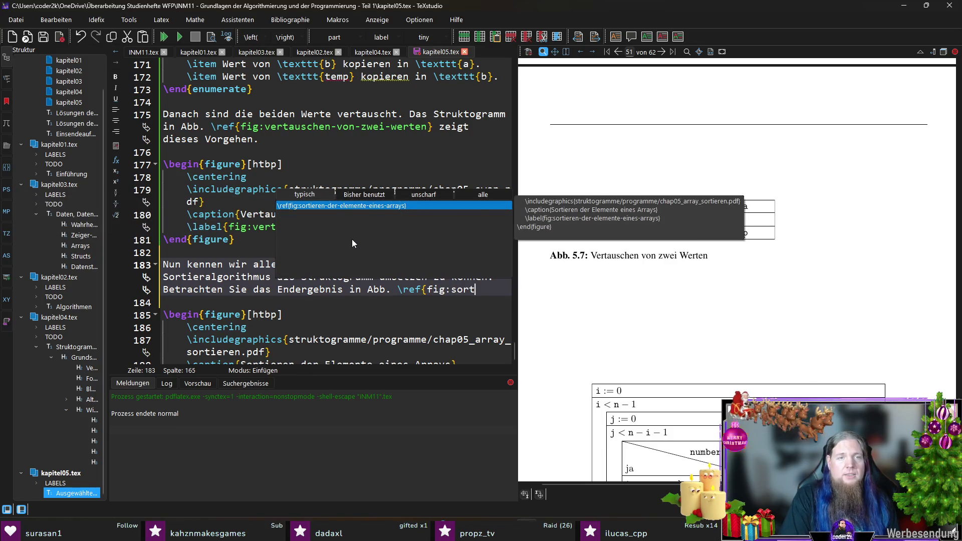
key("Return")
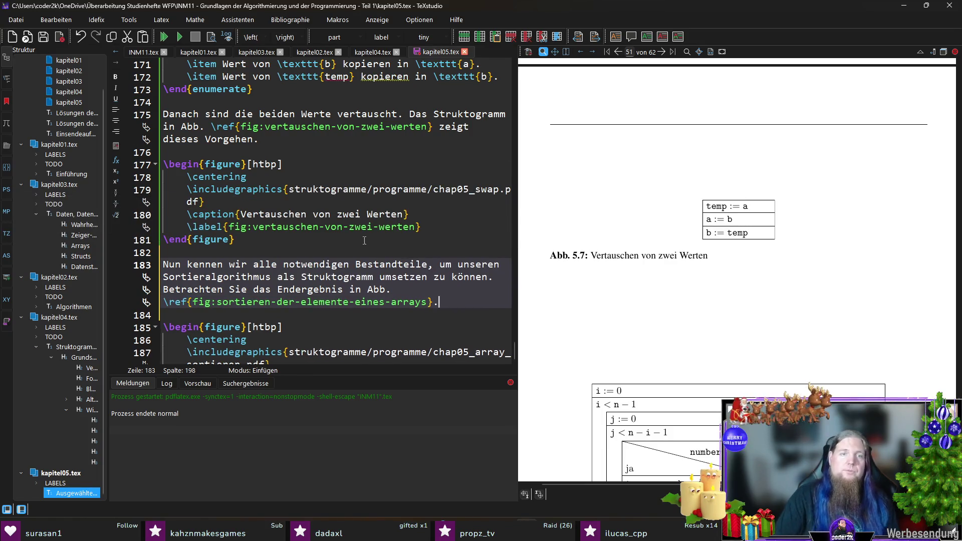
- Continue with 'In leicht veränderter Form finden Sie dort auch den in Abb. \ref{}' pointing to the swap figure
scroll(391, 325, "down", 2)
scroll(615, 227, "down", 3)
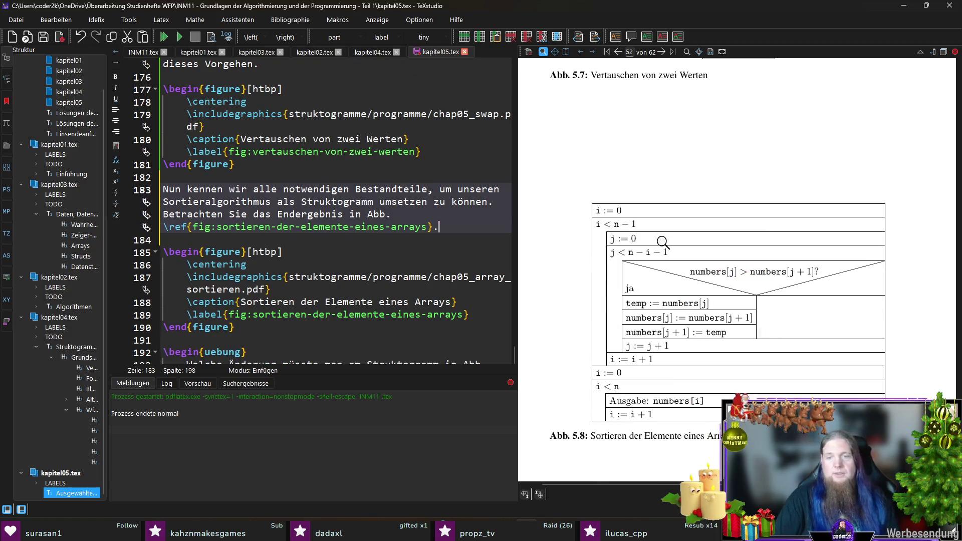
scroll(698, 274, "up", 1)
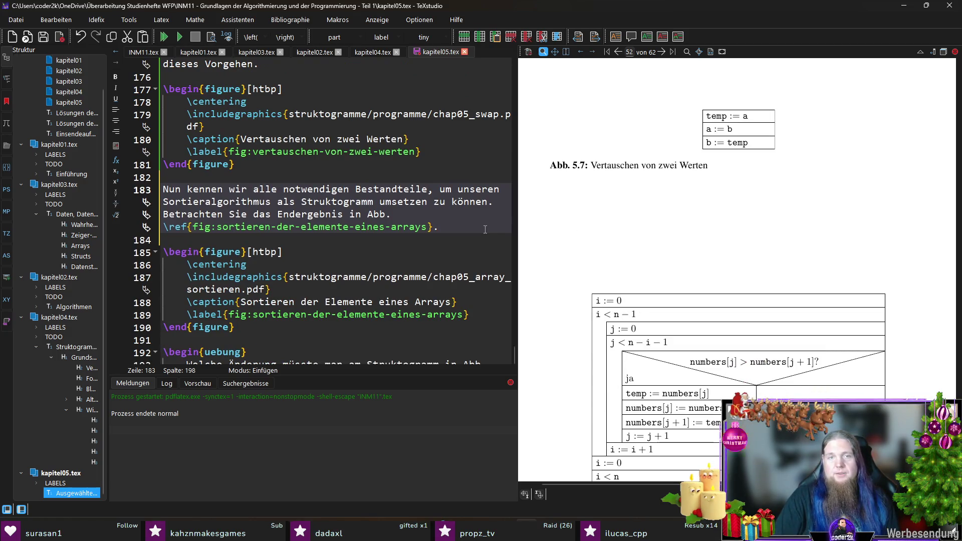
type(" In leicht verän")
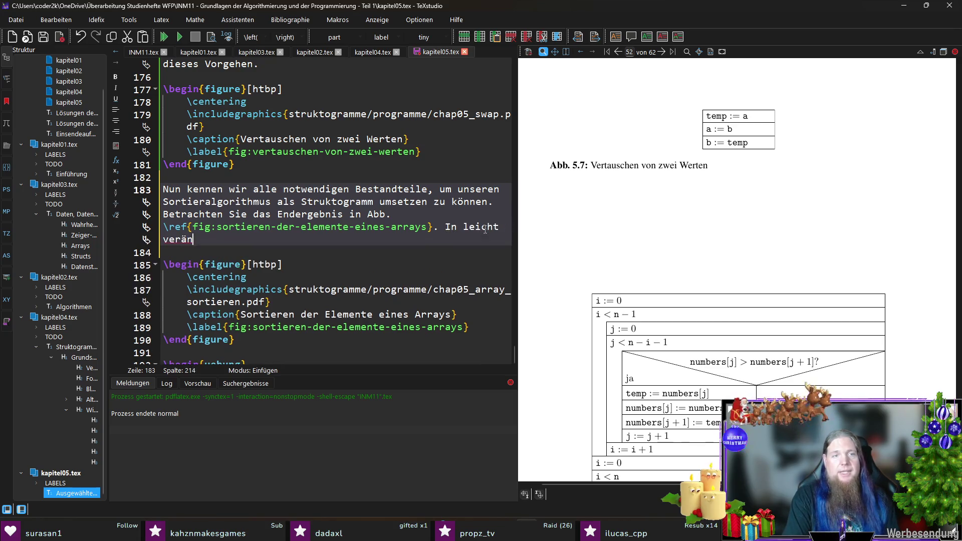
type("derter Form finden Si")
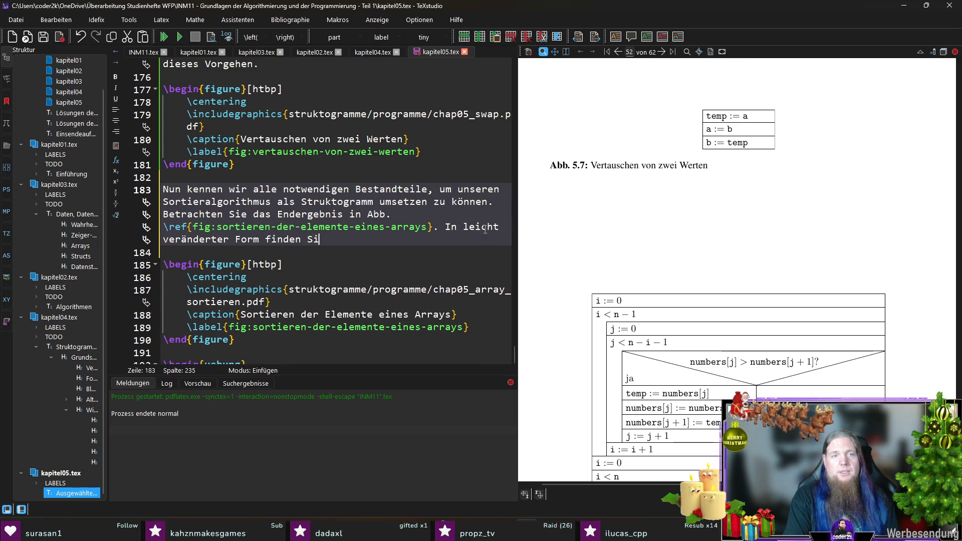
type("e dort auch ")
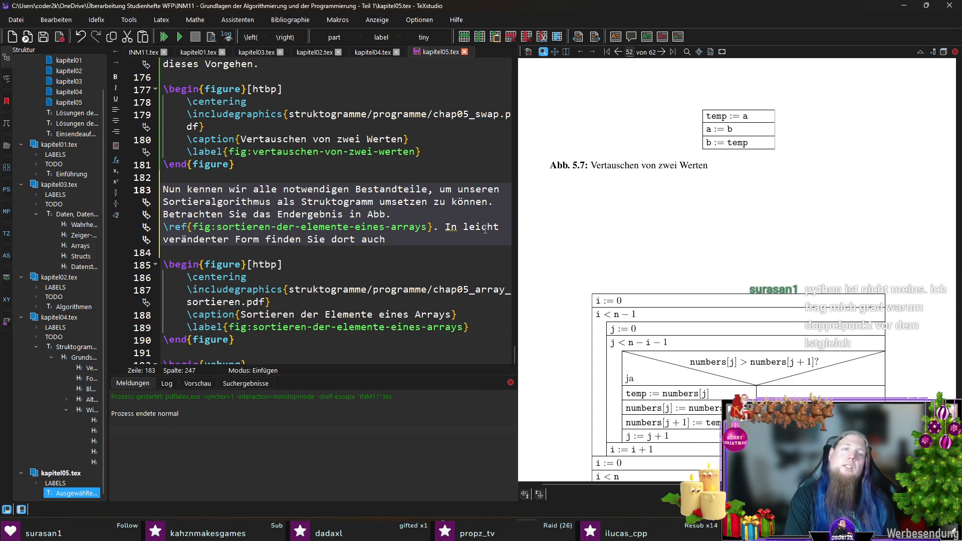
type("den in")
key("BackSpace")
type("Abb")
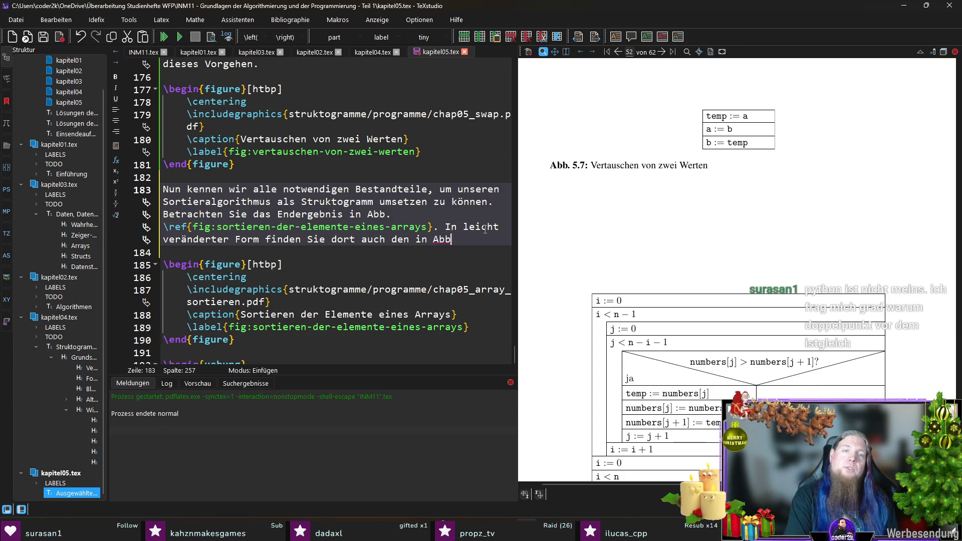
type(". \reffig:ver")
key("Return")
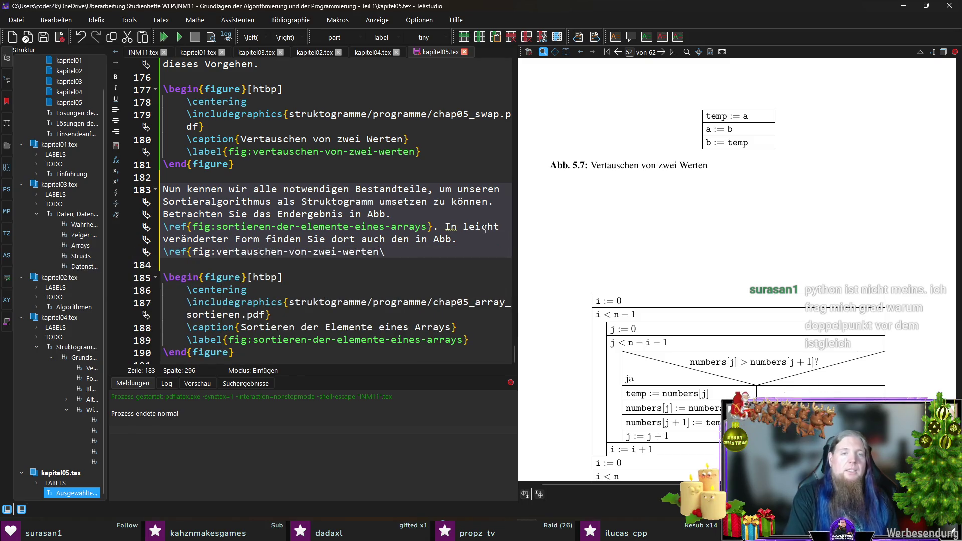
- Finish with 'gezeigten Algorithmus zum Vertauschen zweiter Variablen wieder.' and save kapitel05.tex
type("gezeigte")
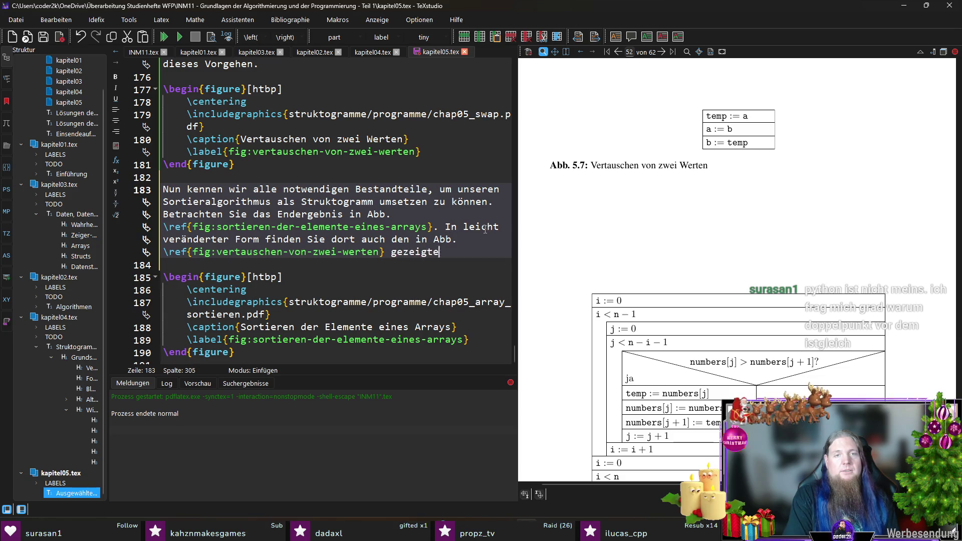
type("n Algorithmus zum Tauschen")
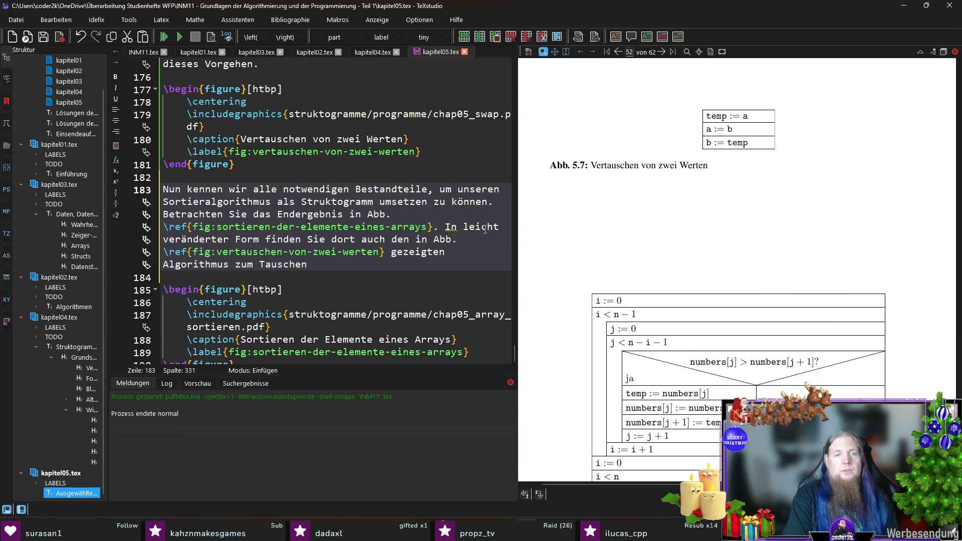
key("ctrl+shift+Left")
type("Vertauschen zweite")
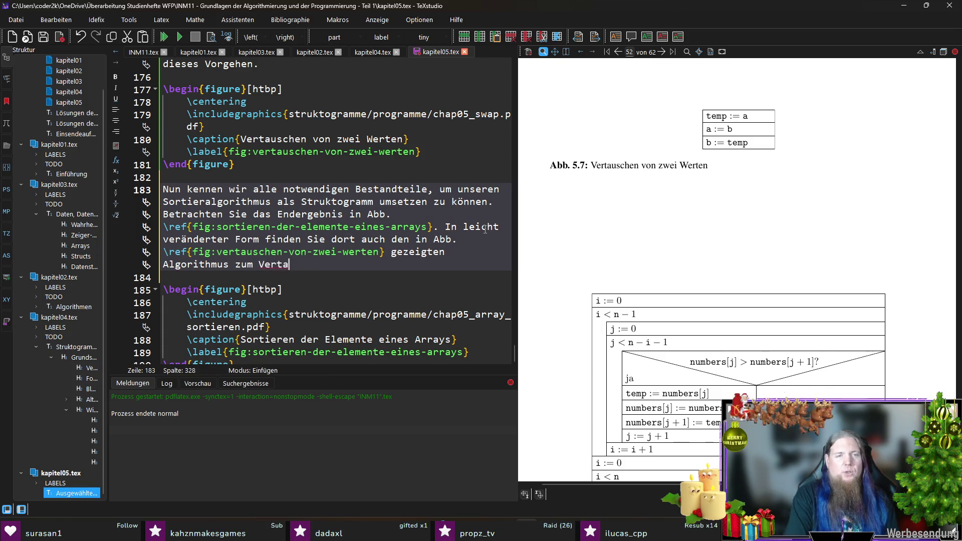
type("r Variablen wiee")
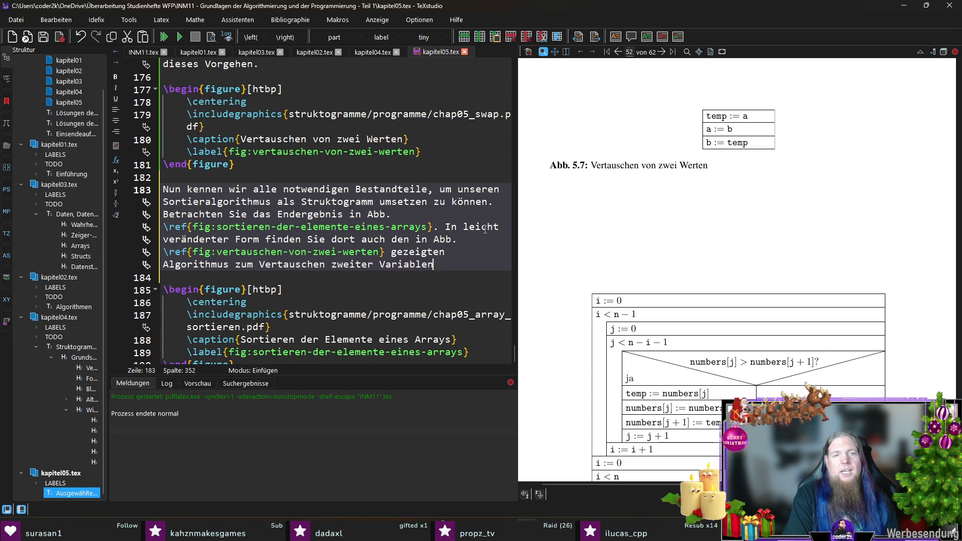
key("BackSpace")
type("der.")
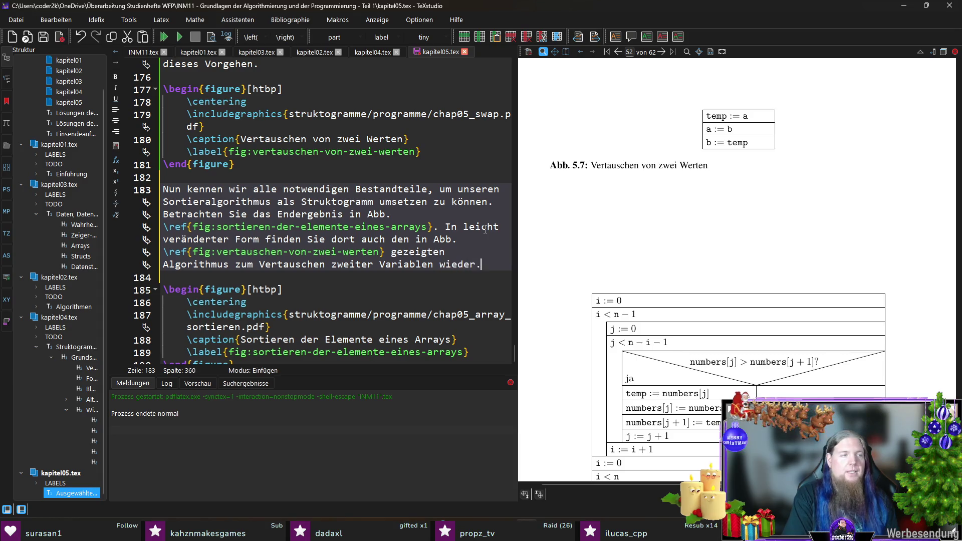
key("ctrl+s")
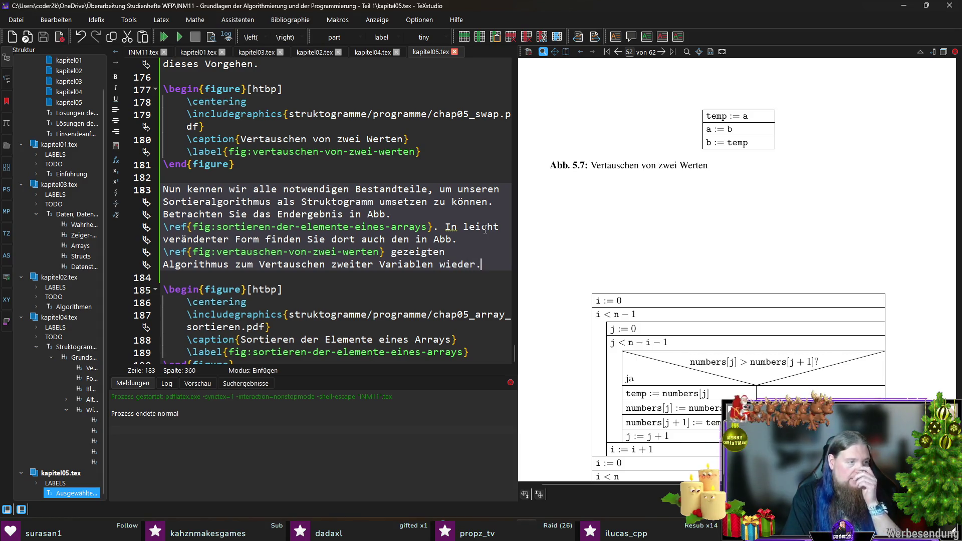
- Switch to PyCharm and select the argument dictionary passed to run in the swap test
key("alt+Tab")
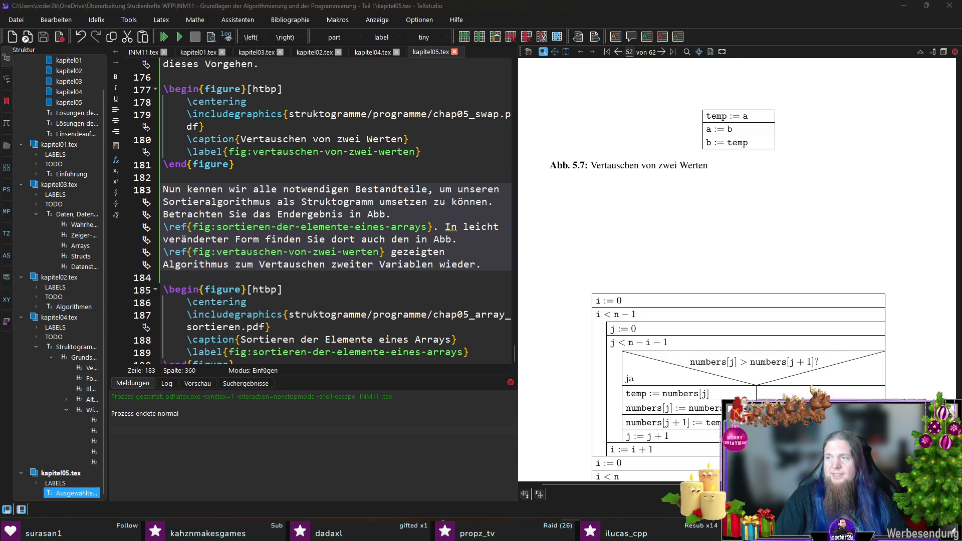
left_click_drag(404, 234, 490, 233)
left_click_drag(407, 234, 451, 234)
- Look over the swap test's argument dictionary in test_chap05_swap.py, then return to TeXstudio
left_click(452, 261)
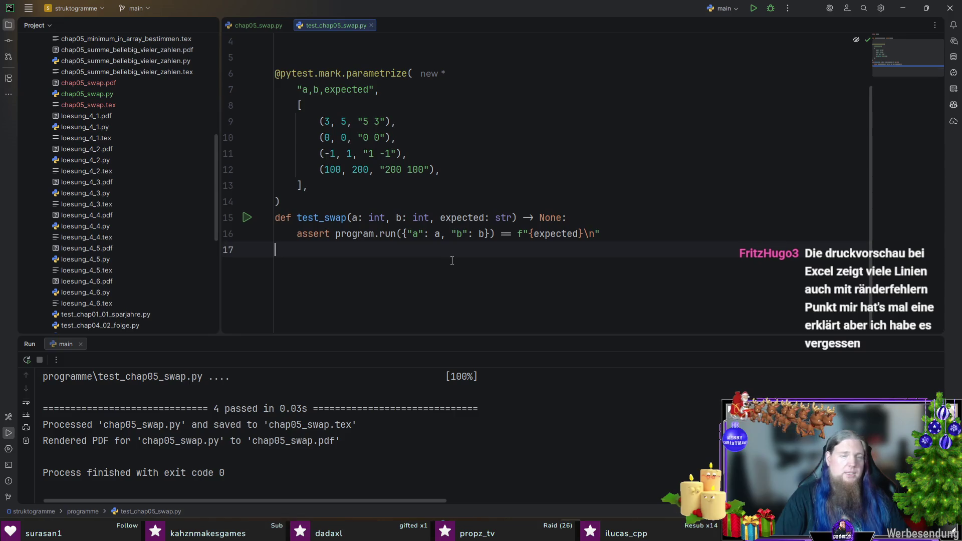
left_click(403, 233)
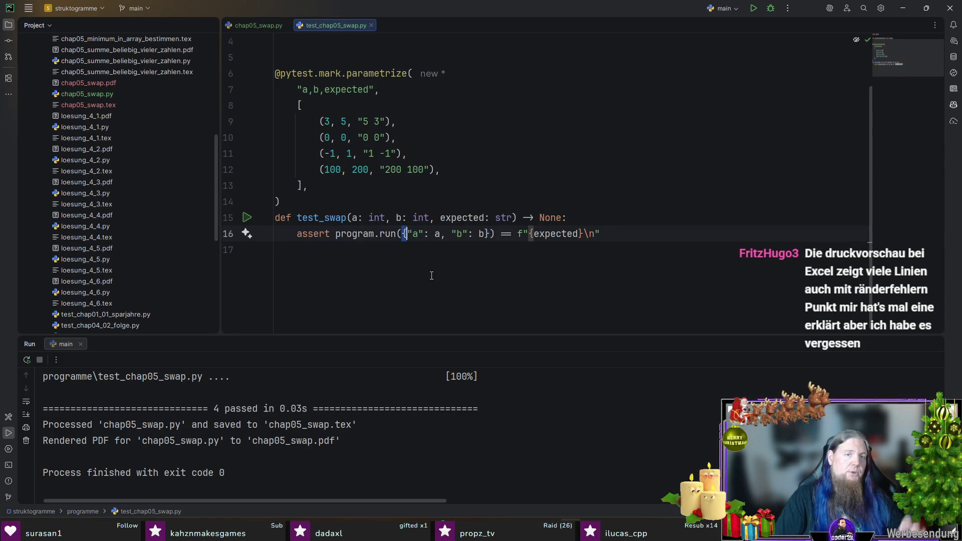
left_click(470, 263)
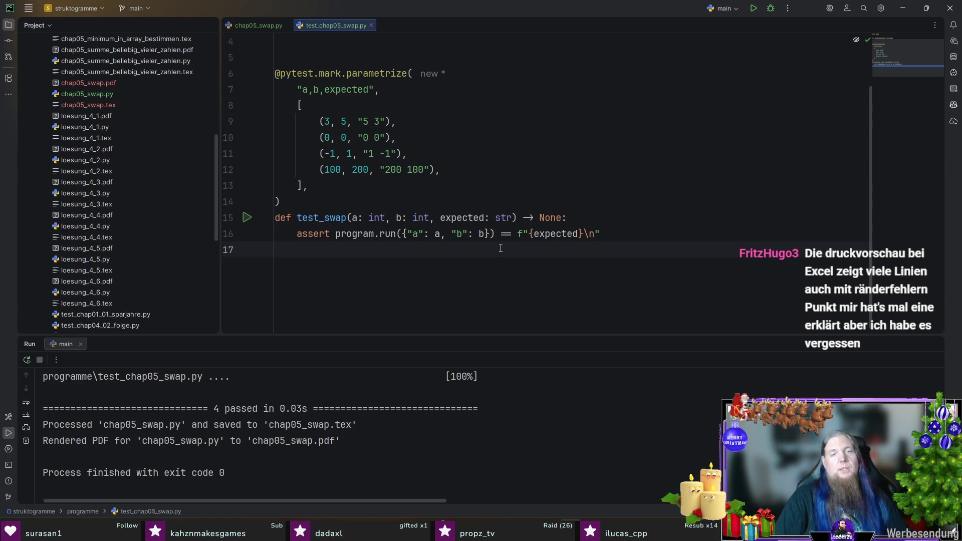
key("alt+Tab")
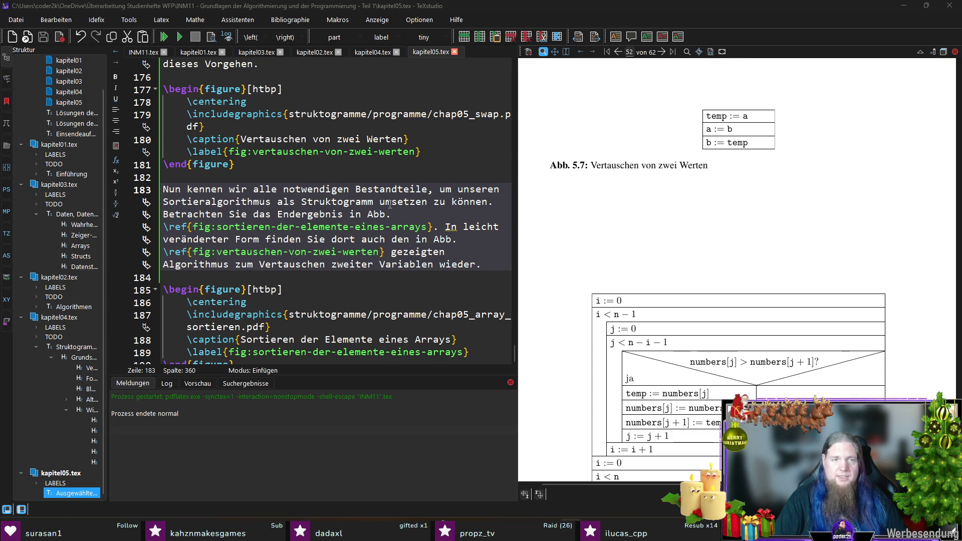
- Fit the preview to page width, fix 'zweiter' to 'zweier', save and recompile
scroll(427, 221, "down", 3)
scroll(427, 221, "up", 1)
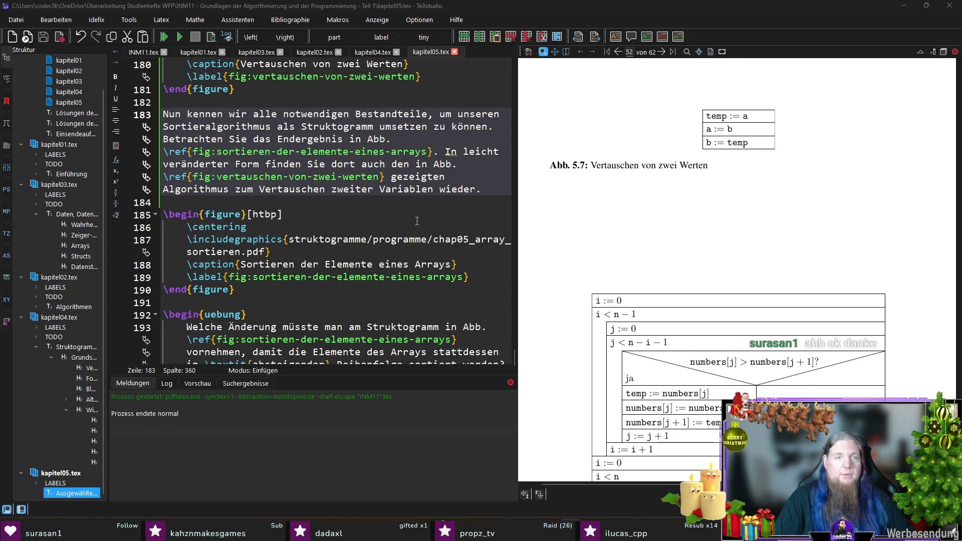
scroll(436, 253, "down", 1)
scroll(436, 252, "up", 1)
scroll(718, 259, "down", 1)
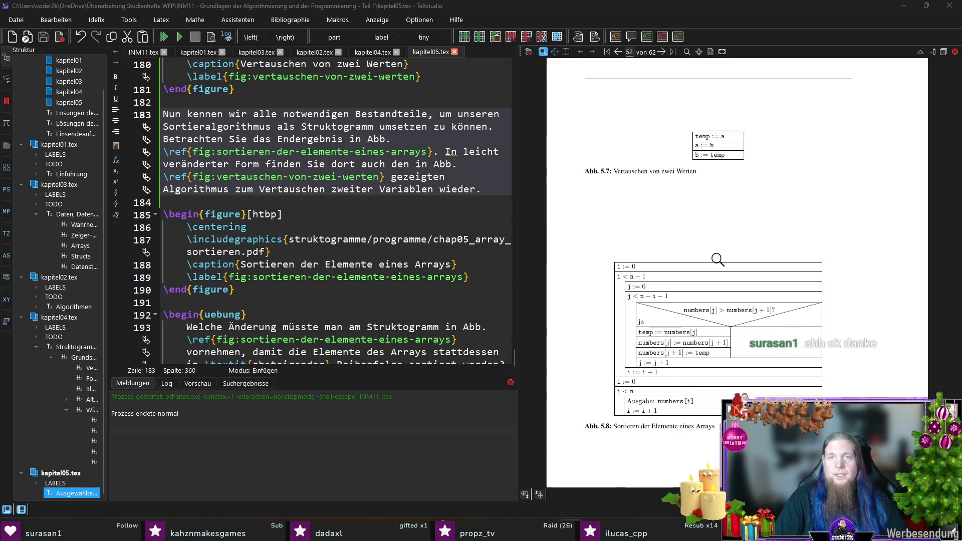
scroll(752, 343, "up", 1)
scroll(752, 343, "down", 1)
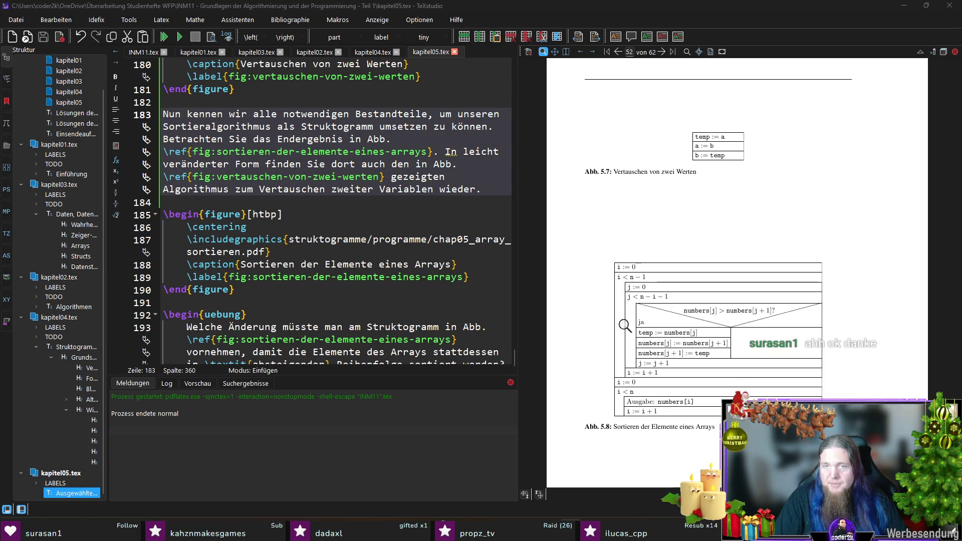
left_click(711, 51)
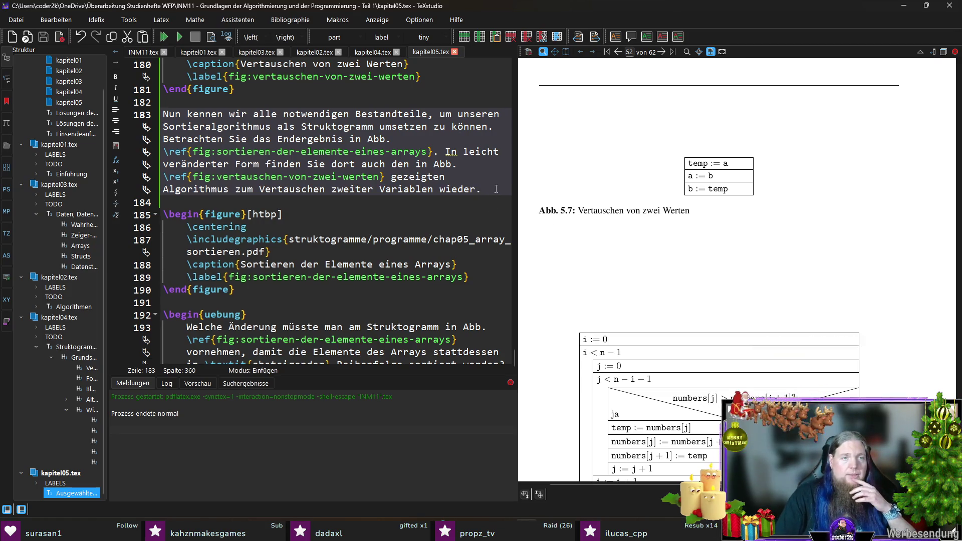
left_click(356, 188)
key("Delete")
key("ctrl+s")
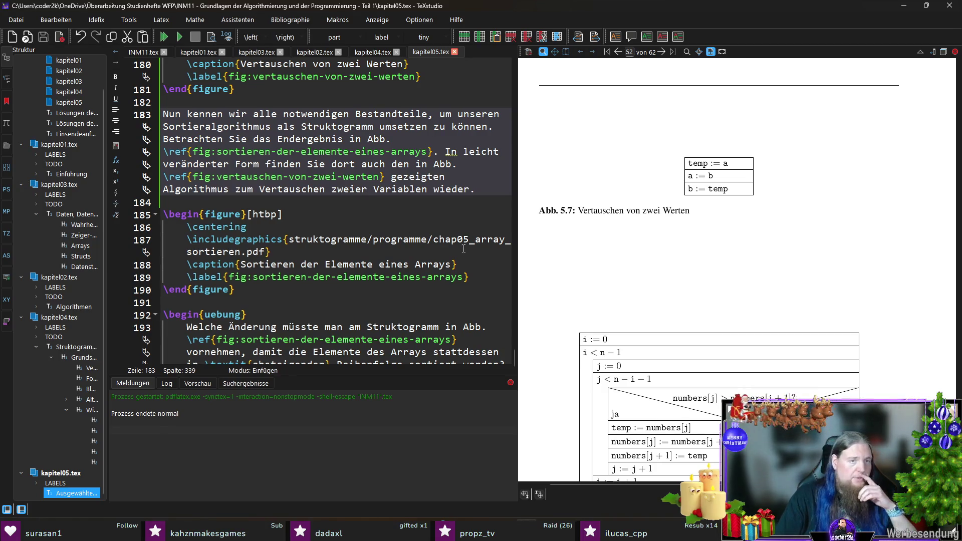
scroll(394, 227, "down", 1)
key("F5")
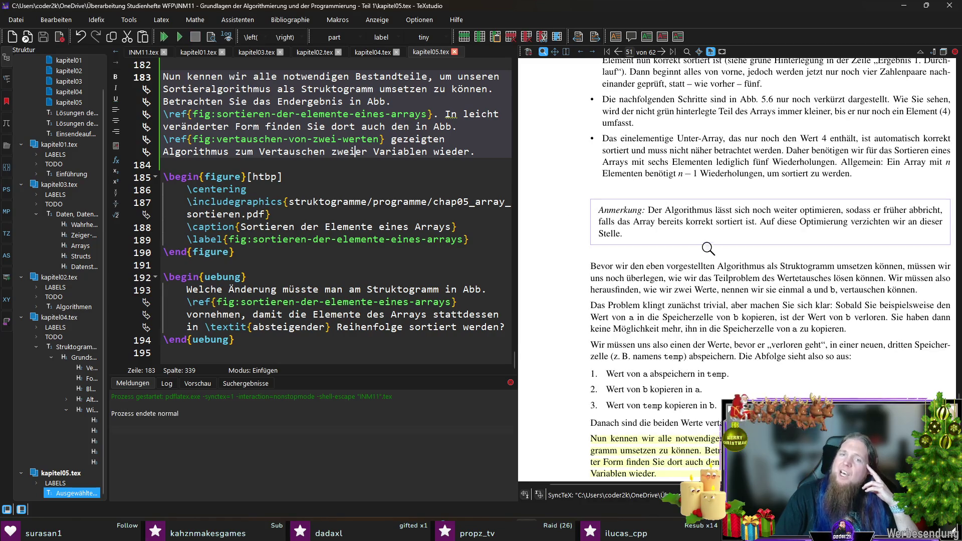
- Adjust the preview layout and zoom to inspect Abb. 5.7 and the swap steps in Abb. 5.8
scroll(717, 251, "down", 3)
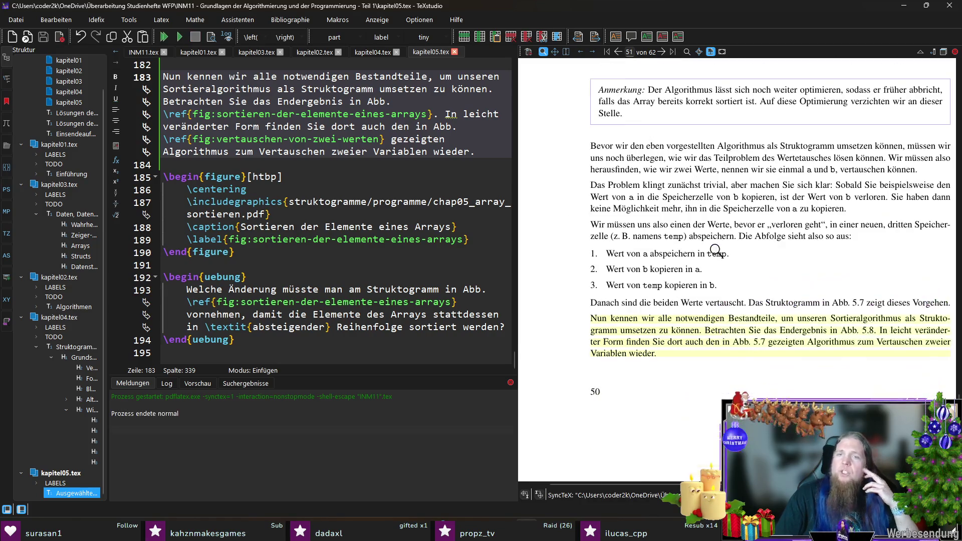
left_click(722, 52)
left_click(711, 53)
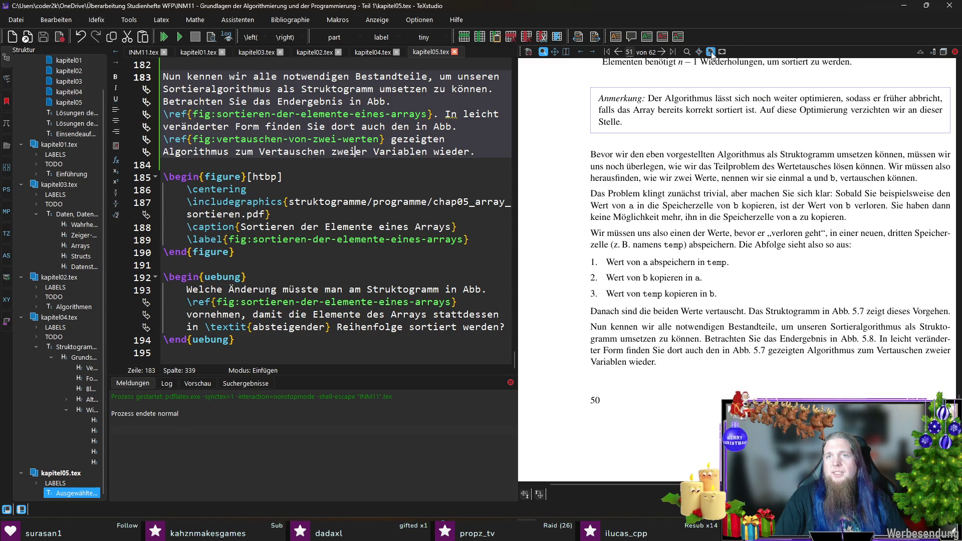
left_click(700, 52)
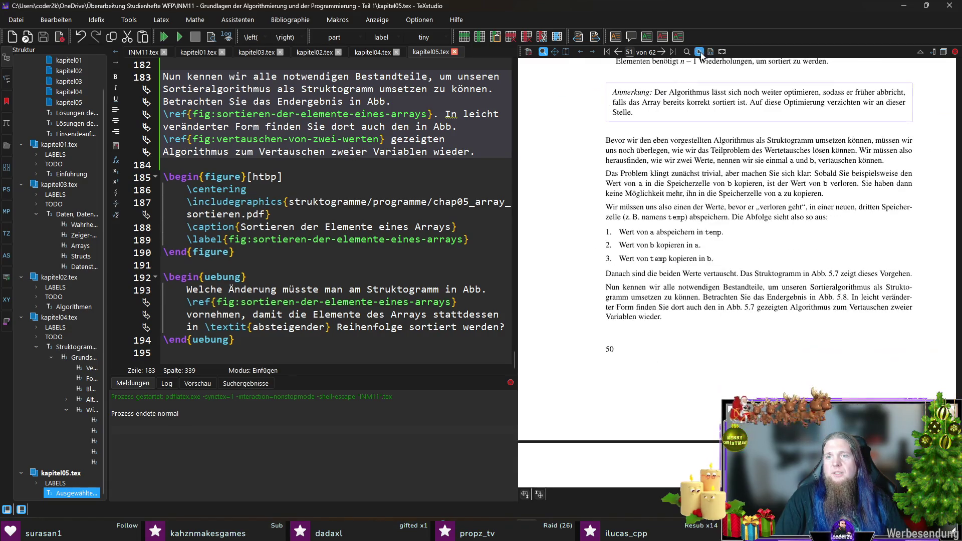
left_click(728, 203)
scroll(749, 215, "up", 5)
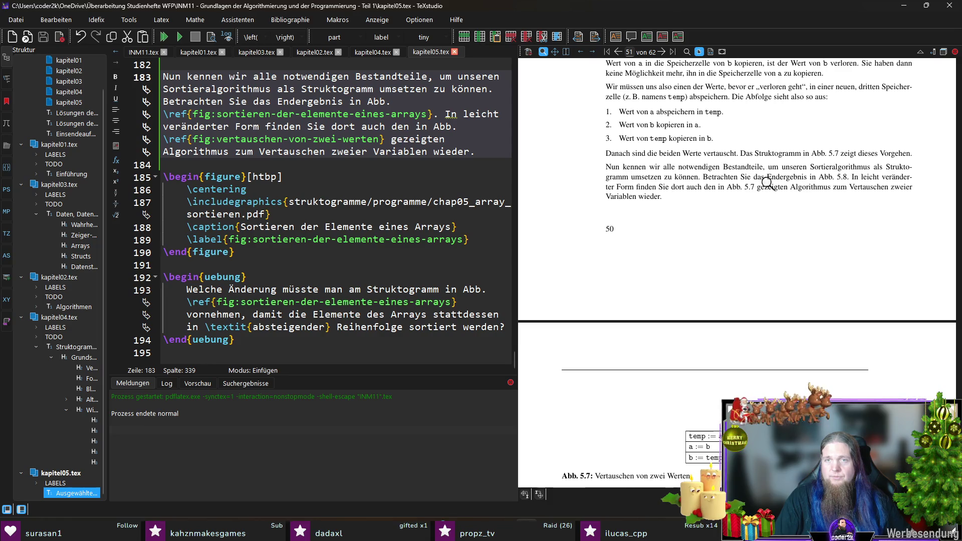
scroll(727, 191, "down", 5)
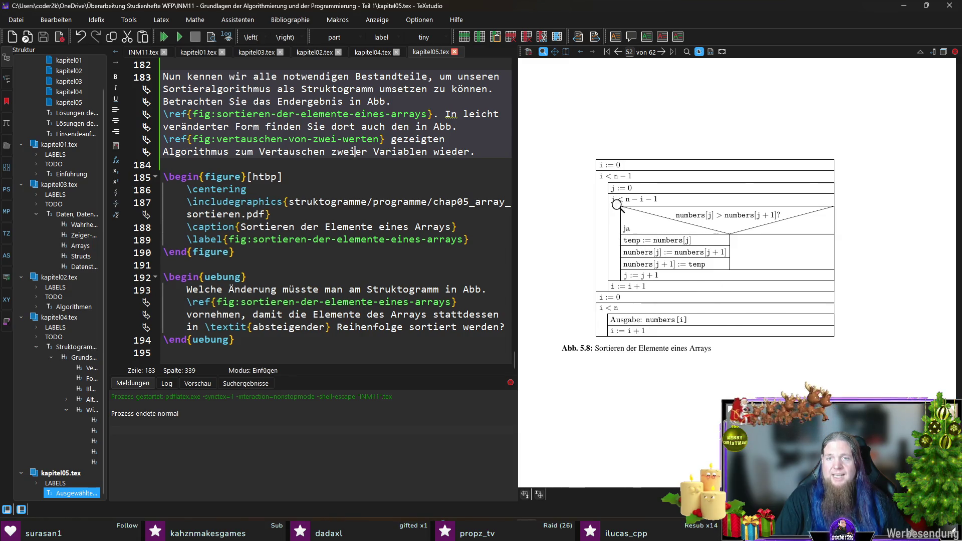
mouse_move(648, 242)
left_mouse_down()
mouse_move(702, 248)
mouse_move(656, 253)
left_mouse_up()
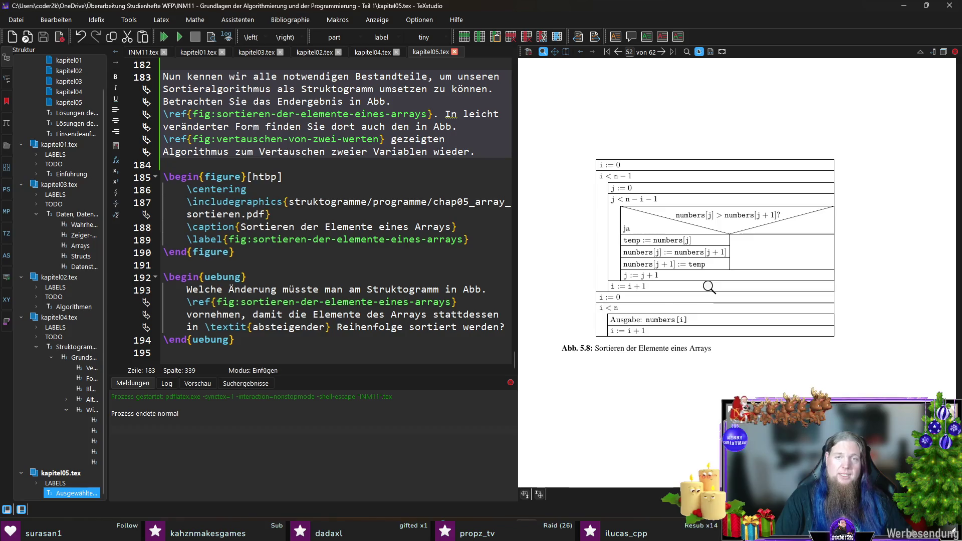
scroll(651, 257, "up", 3)
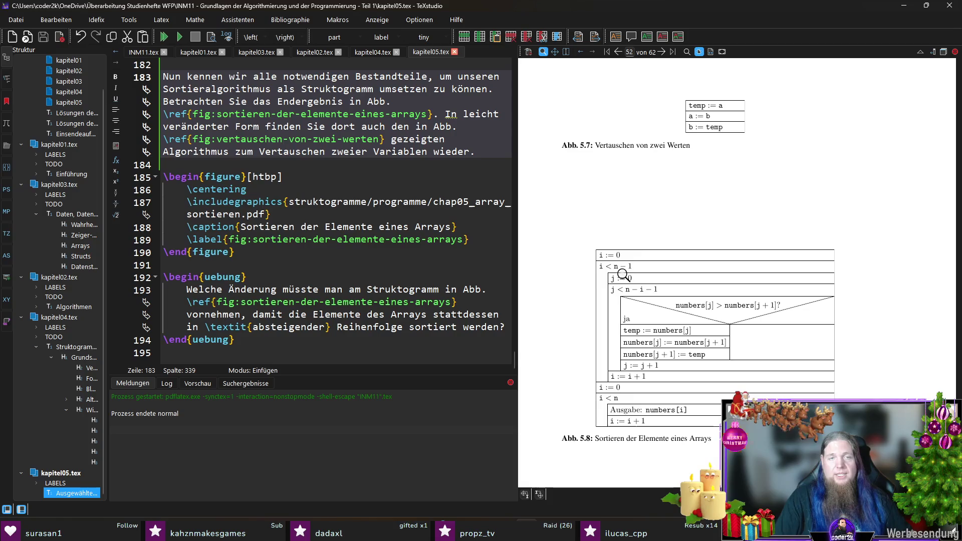
left_click(286, 265)
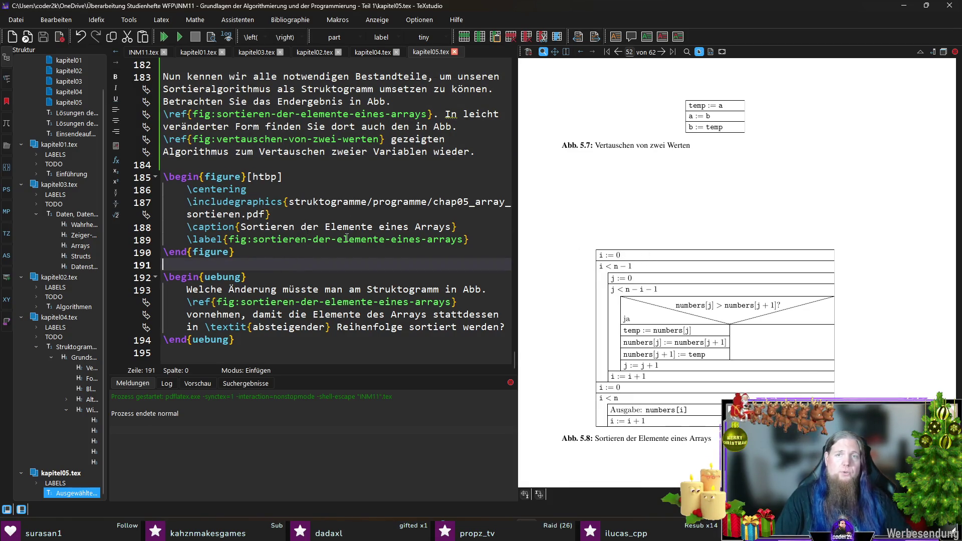
- Begin a paragraph after Abb. 5.8: 'Gehen Sie das gezeigte Struktogramm Schritt für Schritt durch…' introducing \texttt{i}
key("Return")
key("Return")
key("Up")
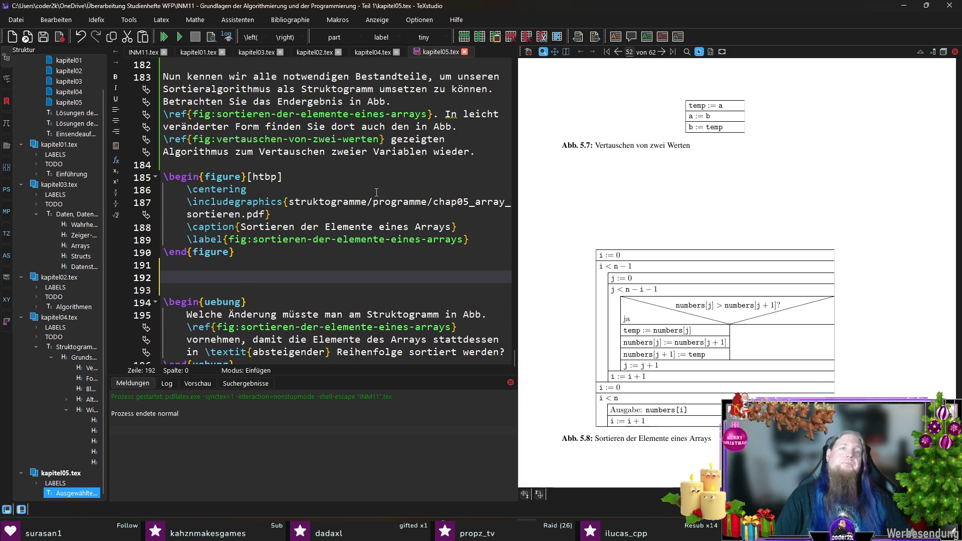
scroll(337, 240, "up", 2)
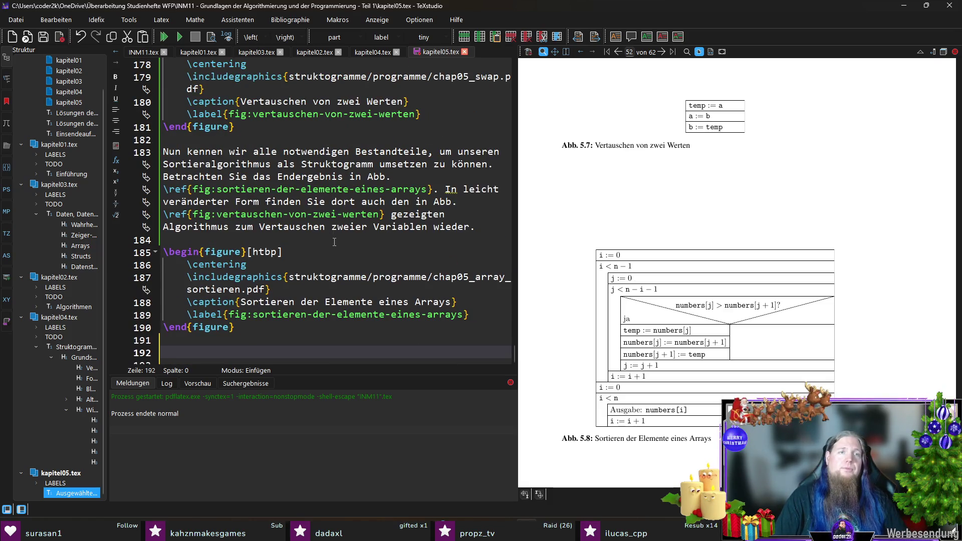
scroll(324, 296, "down", 1)
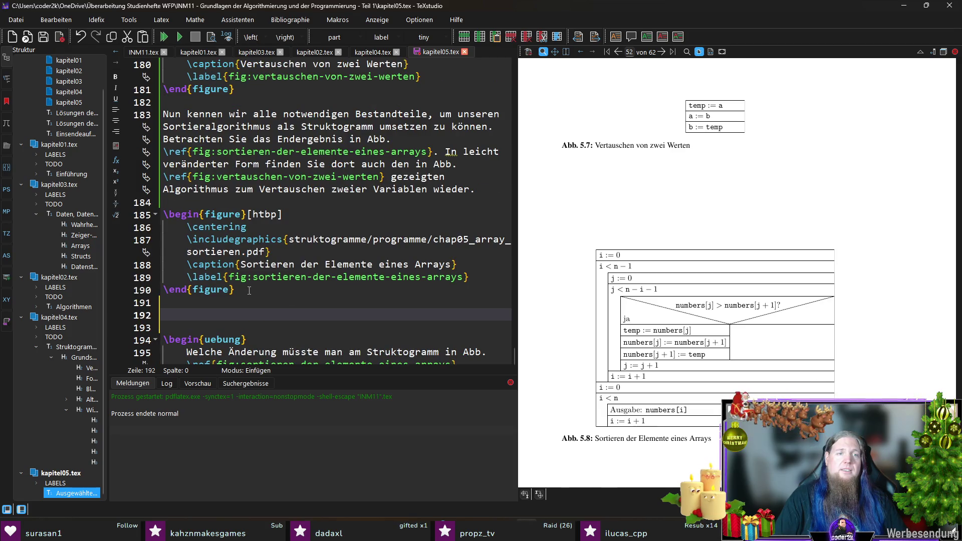
scroll(275, 225, "down", 2)
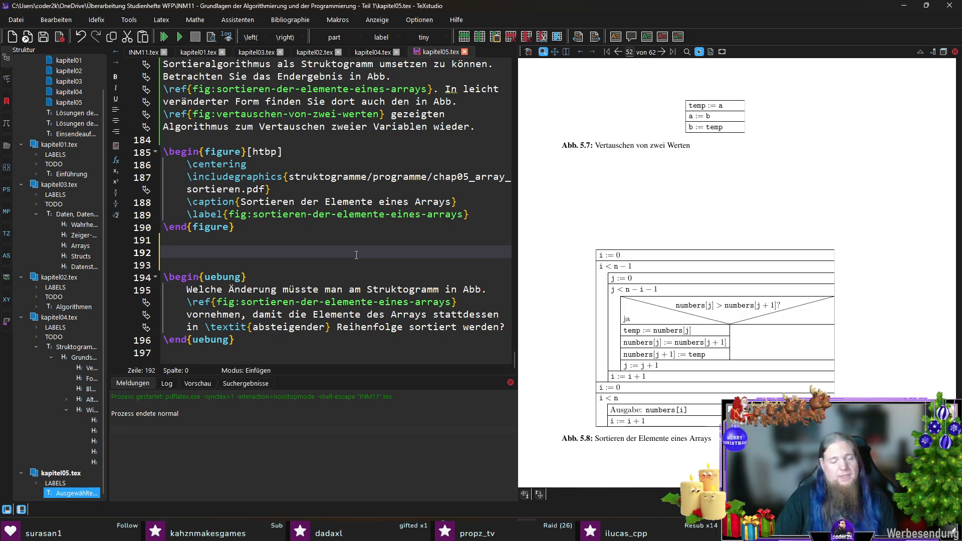
type("Gehen Sie das gez")
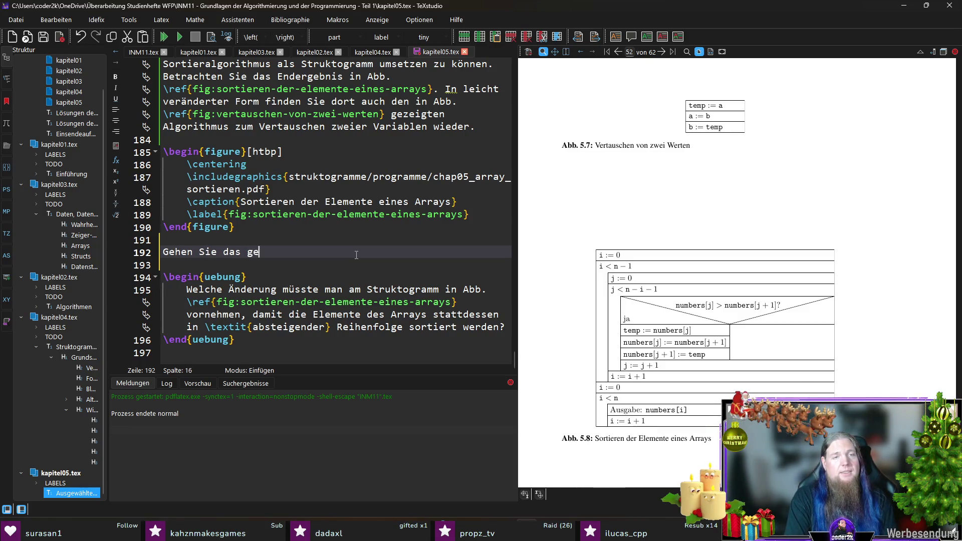
type("eigte Stru")
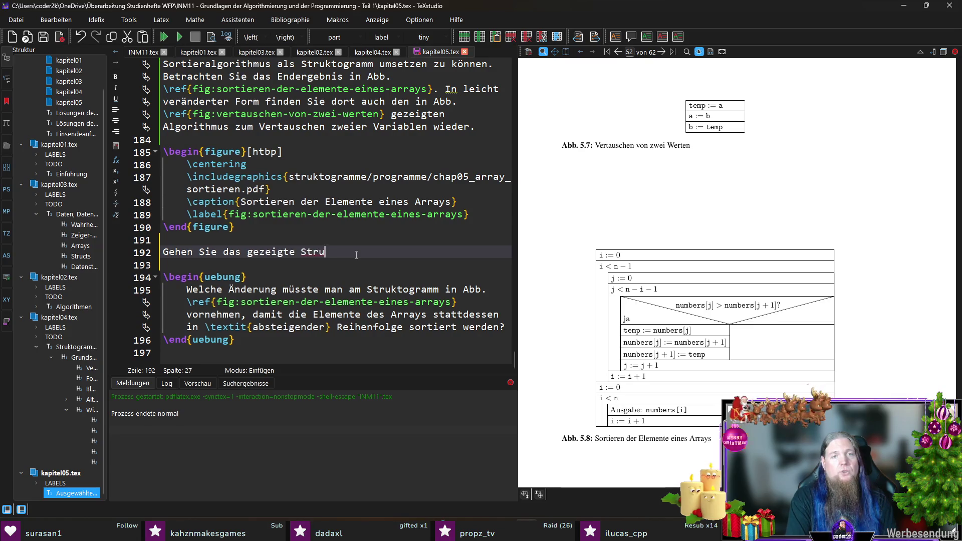
type("ktogramm s")
type("Schri")
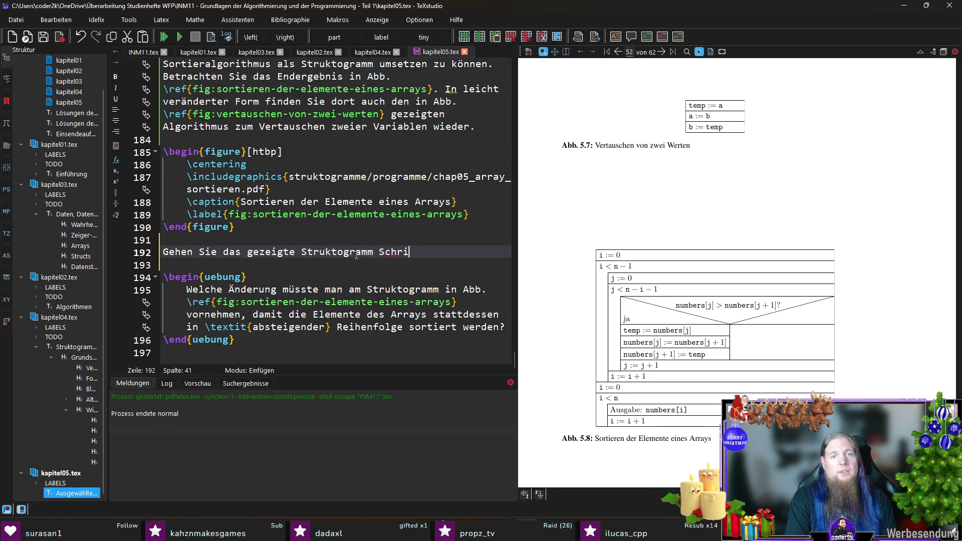
type("tt für Schritt durch")
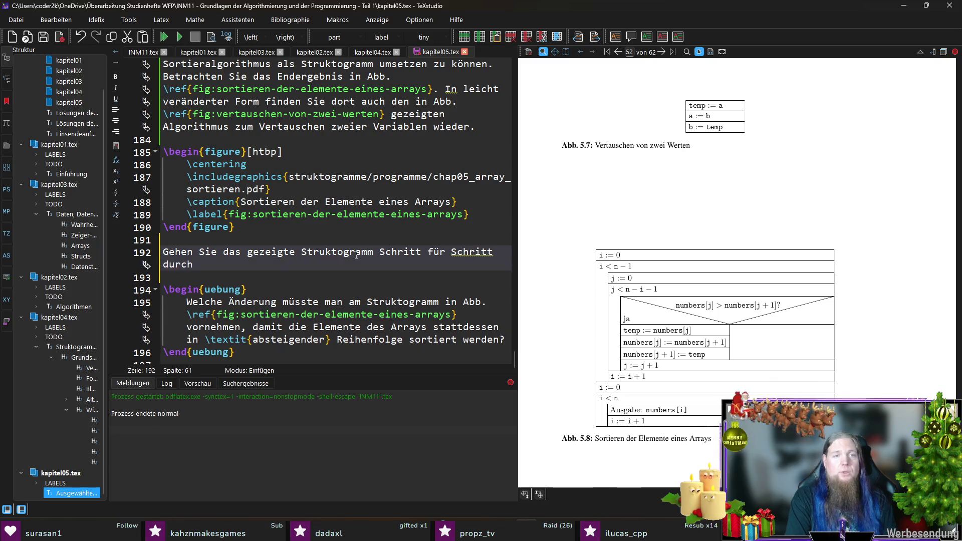
type(". Machen Sie sic")
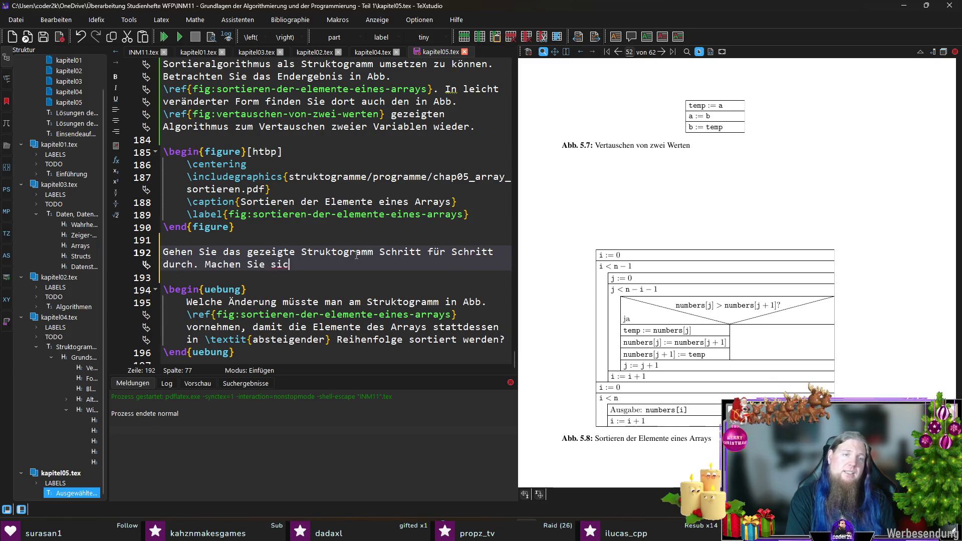
type("h genau kl")
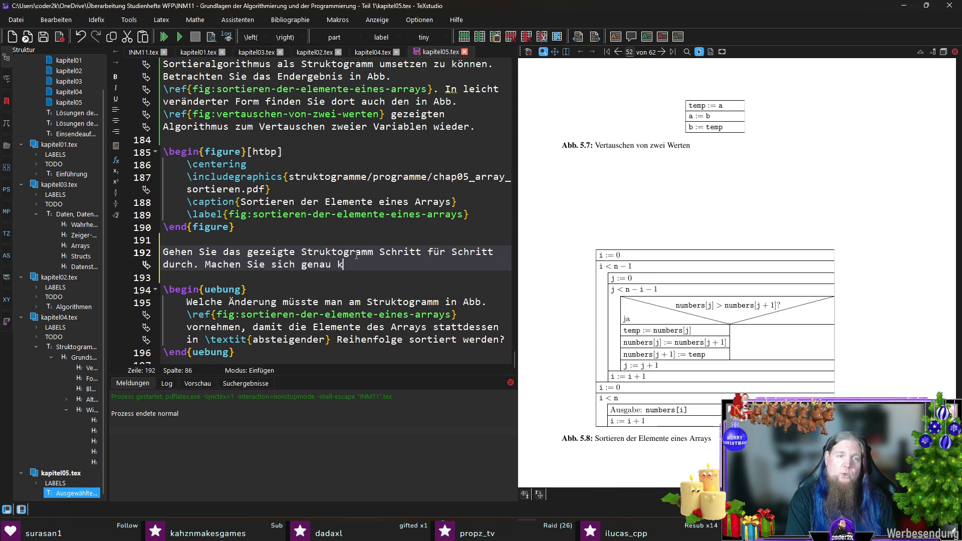
key("BackSpace")
key("BackSpace")
key("BackSpace")
type("klar")
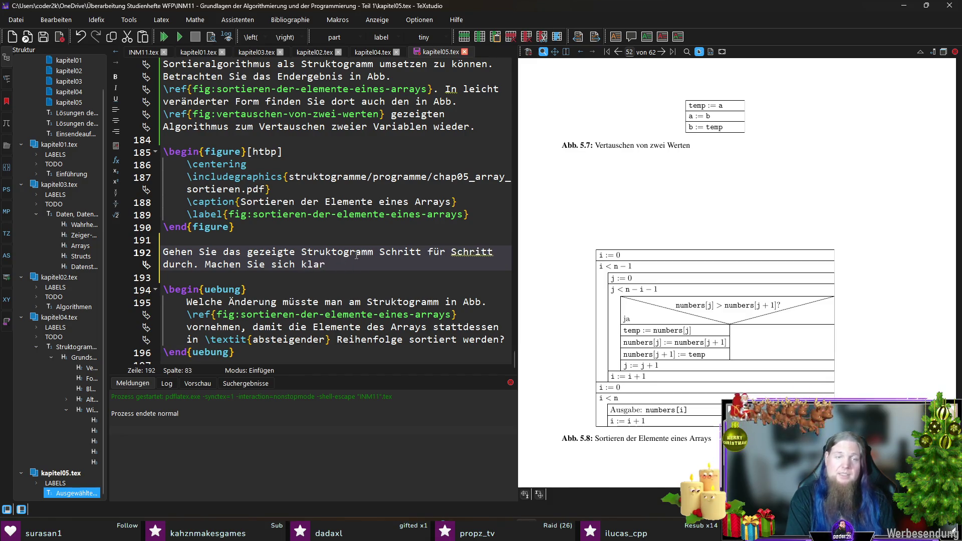
type(", dass die ")
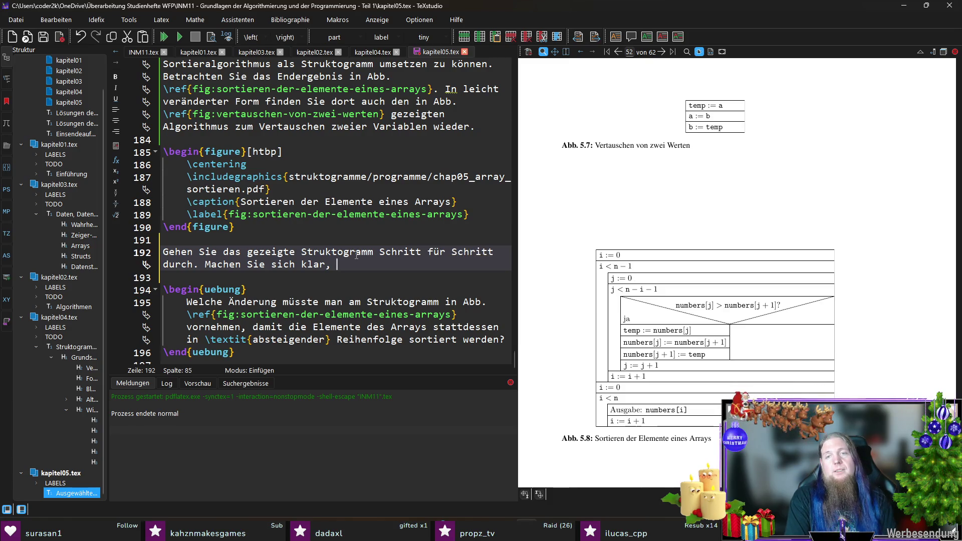
type("Varia")
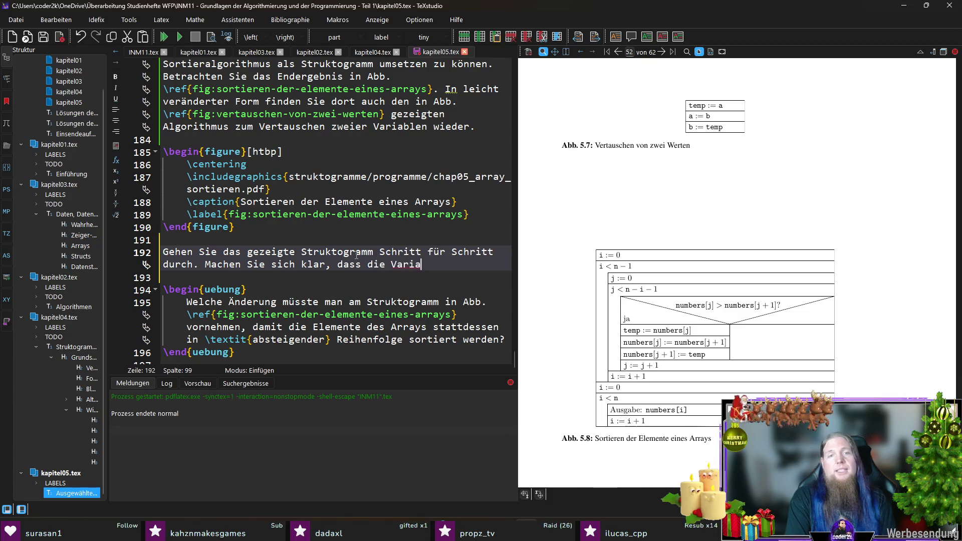
type("ble \texttt{i}")
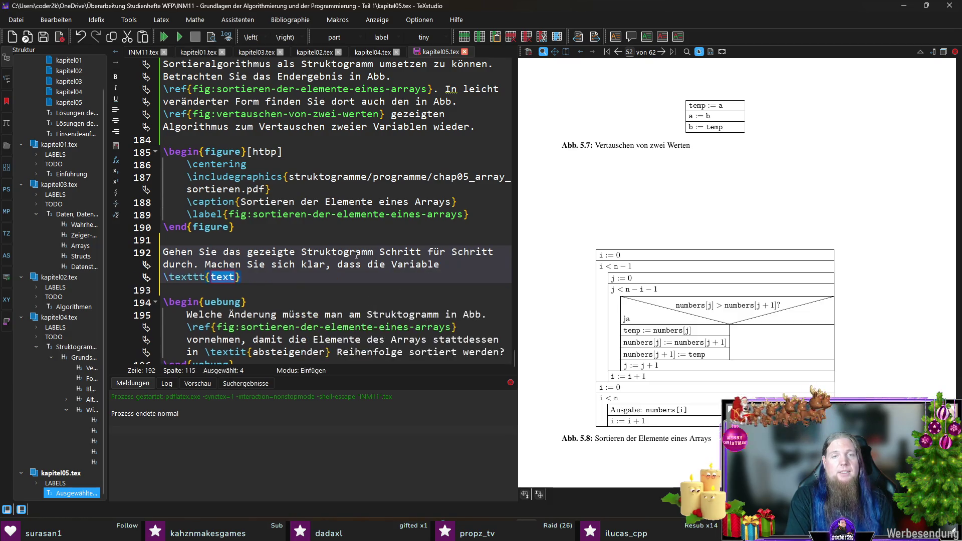
type(" ko")
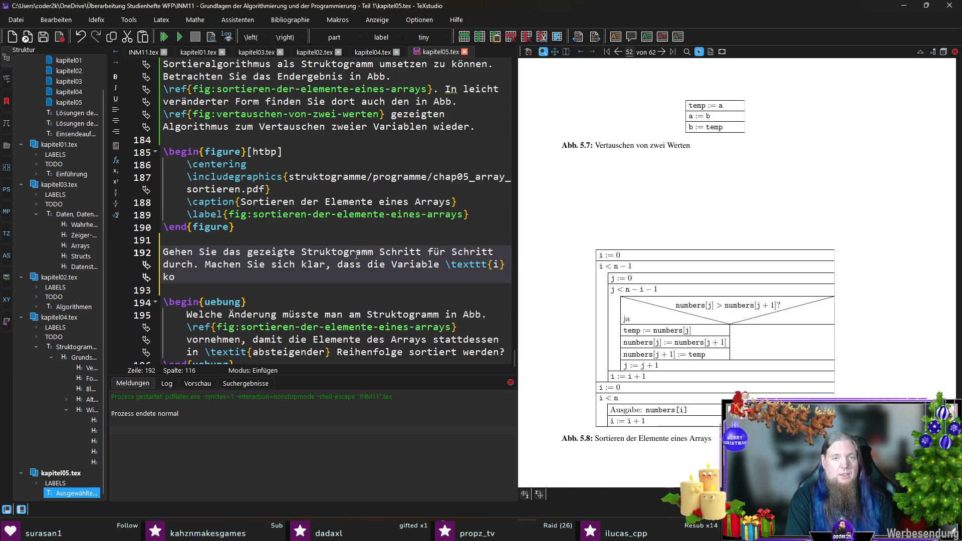
type("ntrolliert, wie hä")
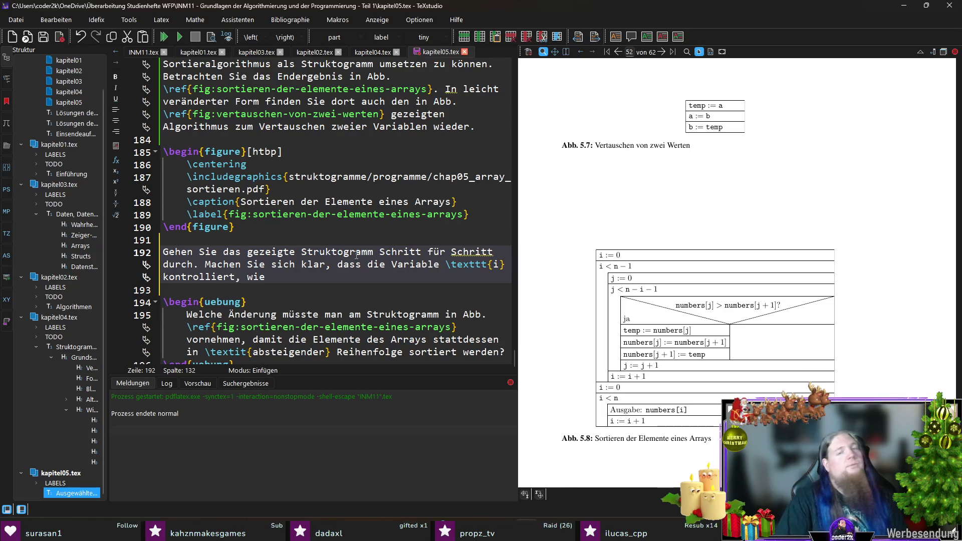
- State that i controls the Gesamtdurchläufe and \texttt{j} the index of the current number pair, then compile
key("ctrl+shift+Left")
key("ctrl+shift+Left")
key("ctrl+shift+Left")
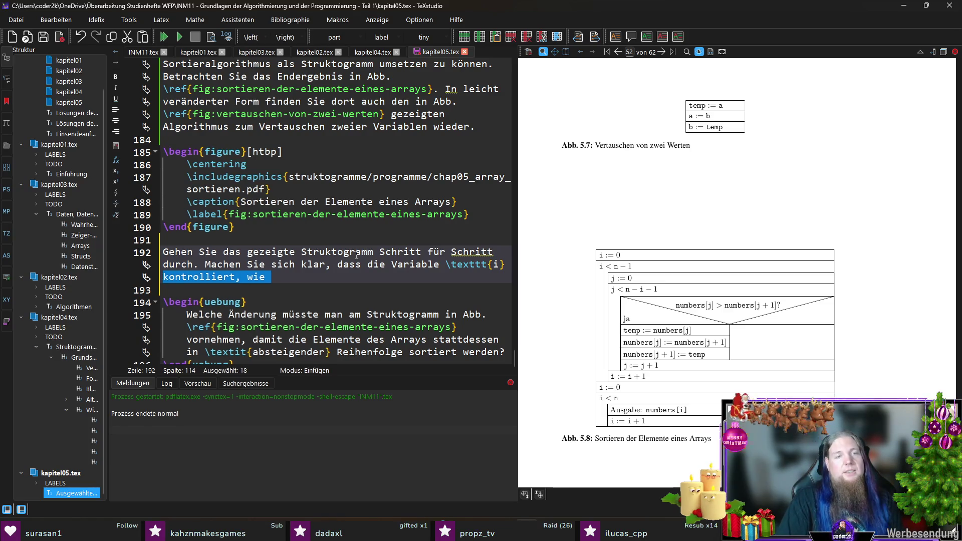
type("die")
key("BackSpace")
key("BackSpace")
type("Gesamtdurchlä")
type("ufge ")
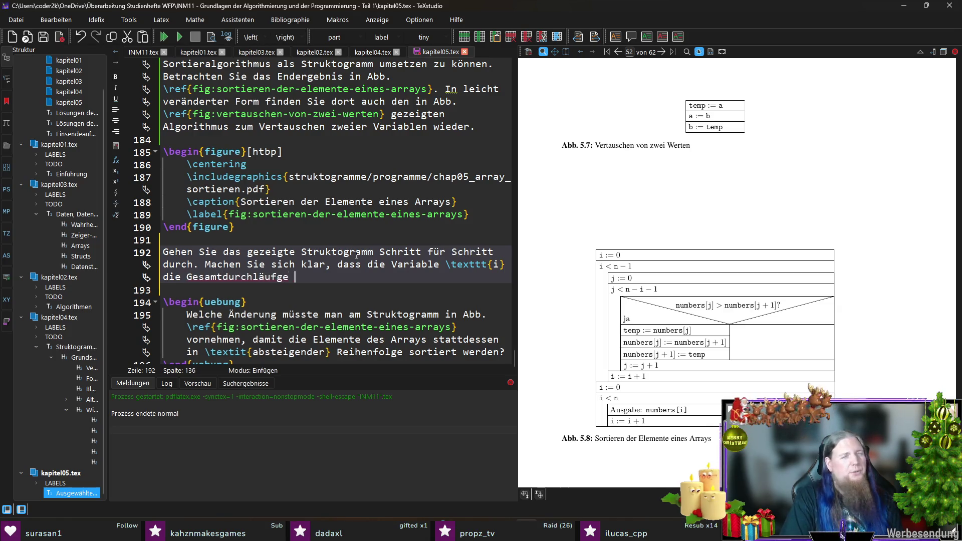
key("BackSpace")
key("BackSpace")
key("BackSpace")
type("e kontroll")
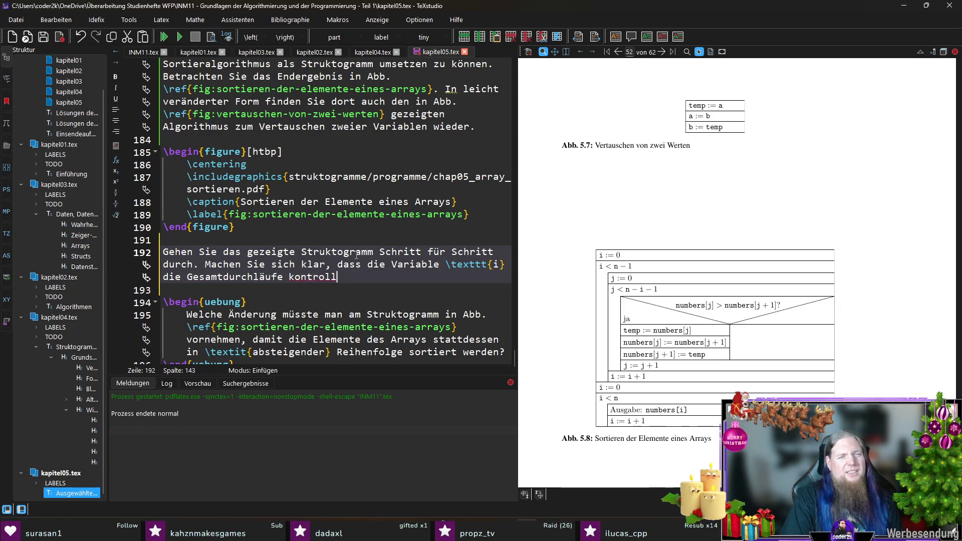
type("iert, während die")
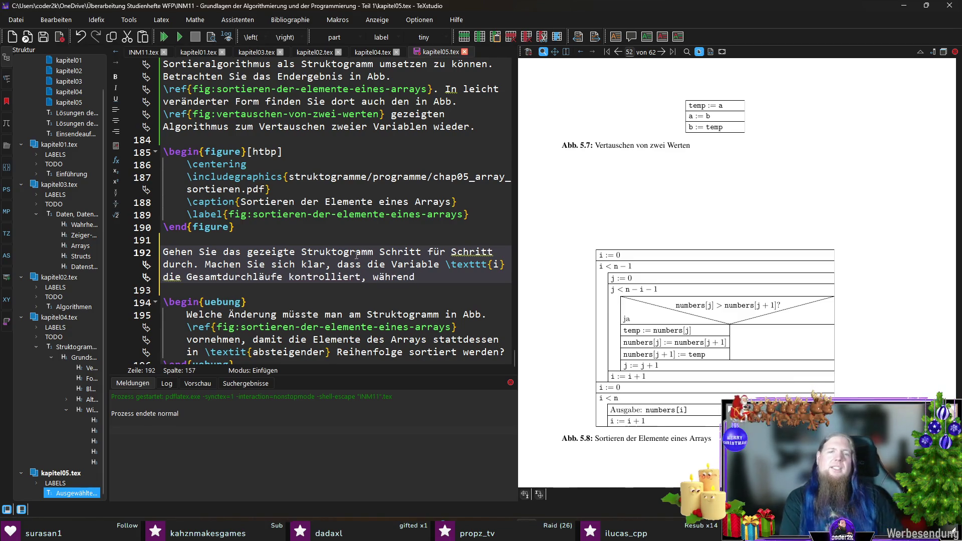
type(" Varibale")
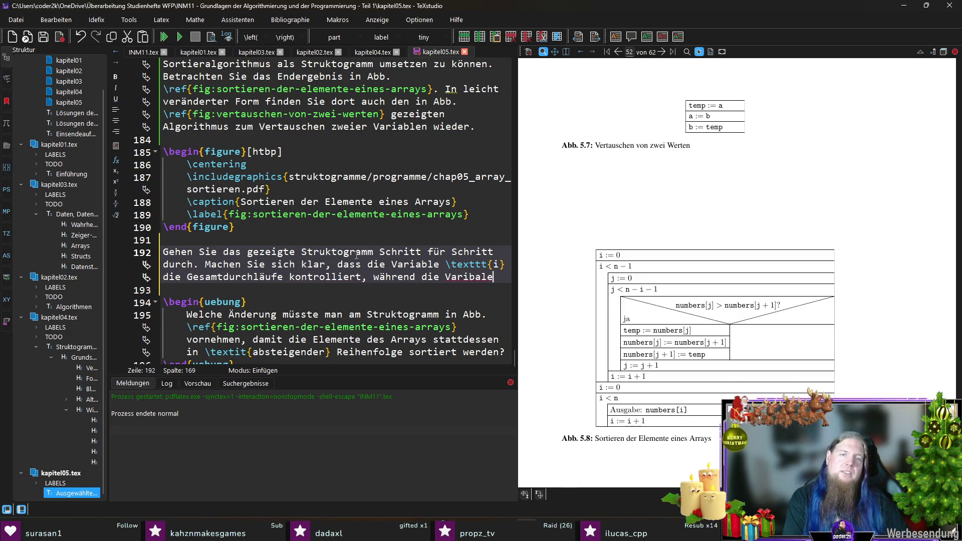
key("BackSpace")
key("BackSpace")
key("BackSpace")
type("able \t")
type("exttt{j")
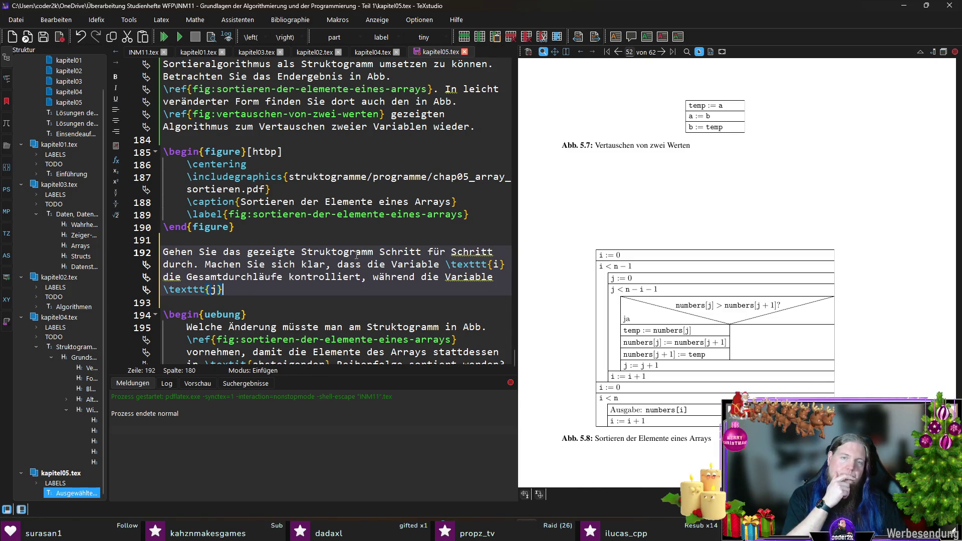
type(" den")
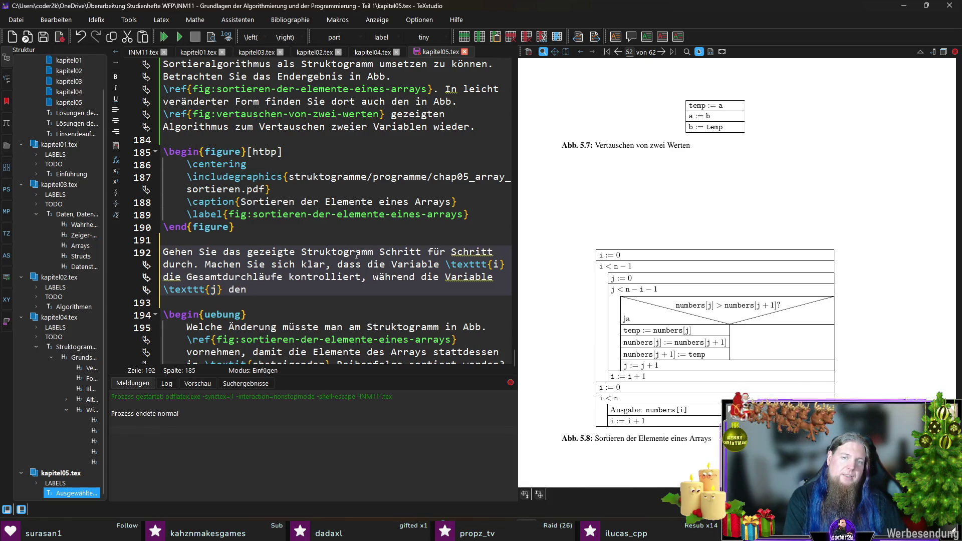
type("Index")
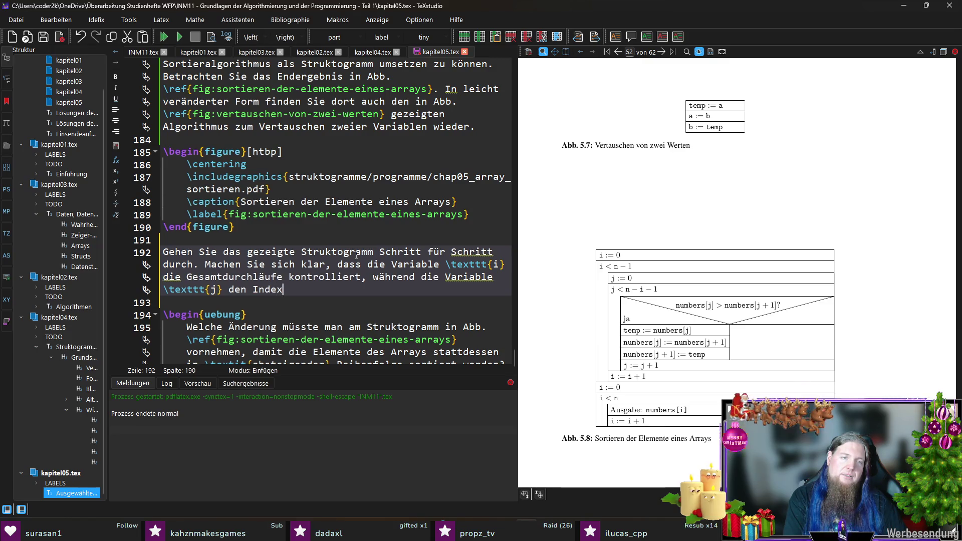
type(" der jeweils ersten Zahl")
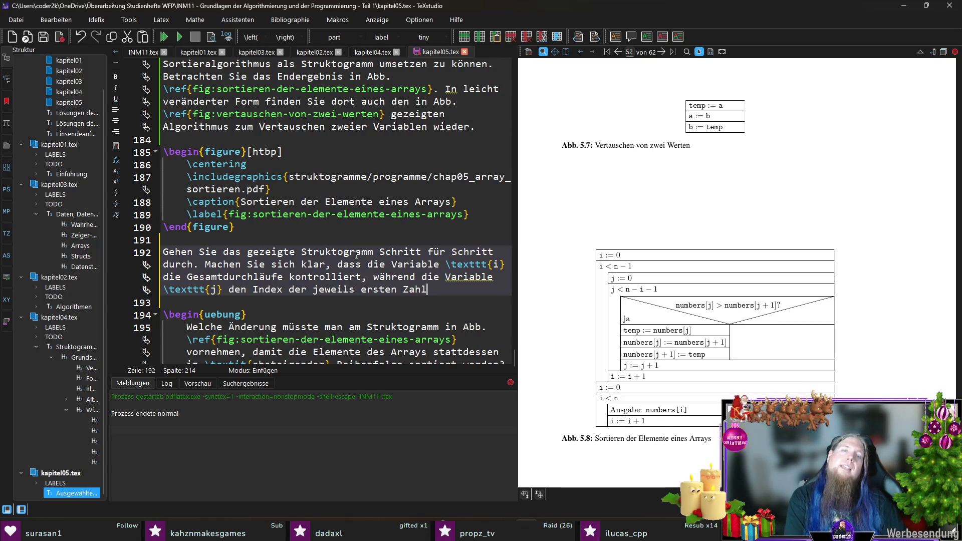
type(" des ")
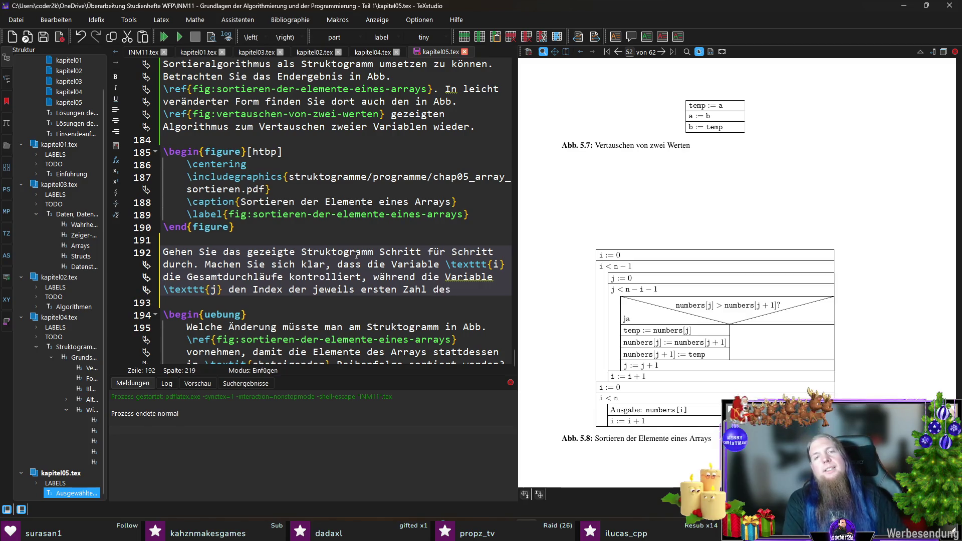
type("gerade betrachteten")
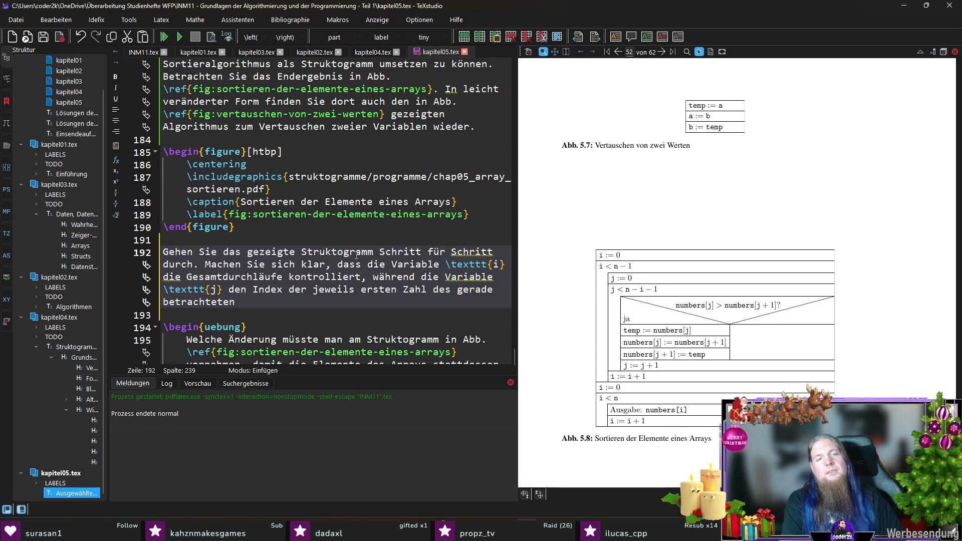
type("benachbarten Zahlenpaares darstellt.")
key("F5")
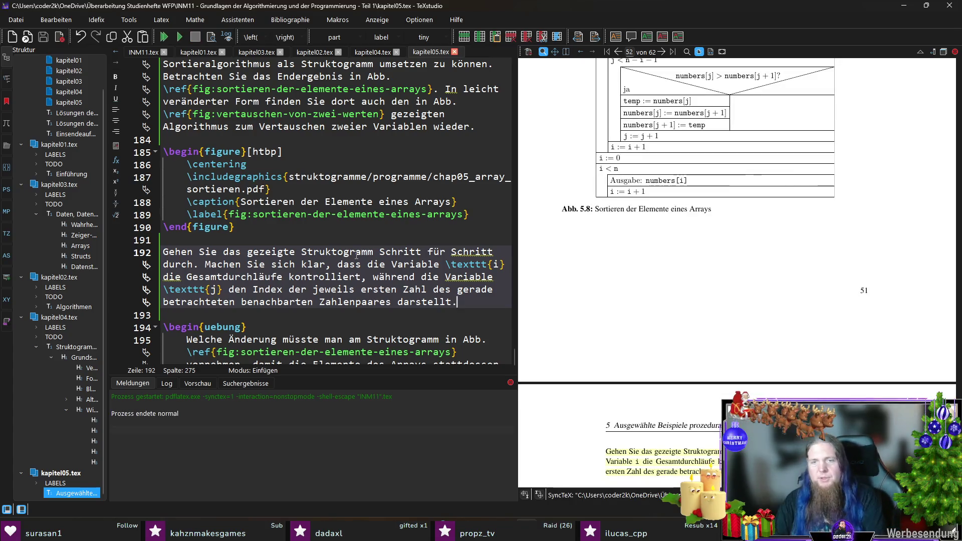
scroll(682, 309, "down", 3)
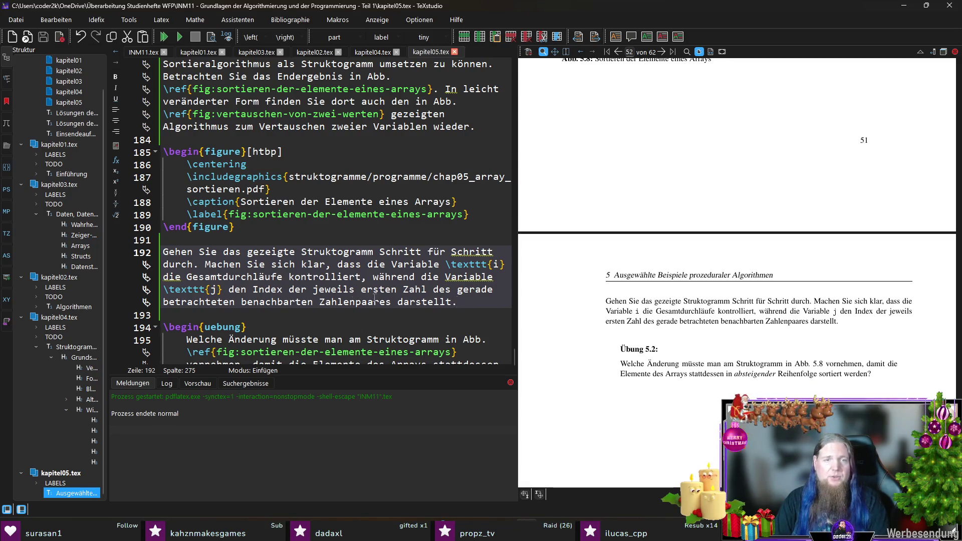
- Replace 'gerade betrachteten benachbarten' with 'im aktuellen Durchlauf betrachteten', save and recompile
double_click(472, 289)
key("BackSpace")
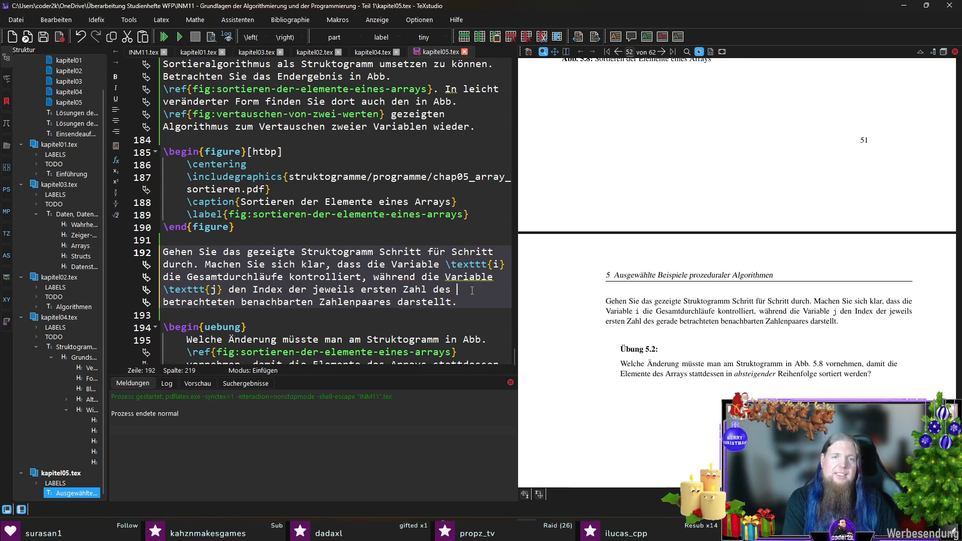
type("in die")
key("BackSpace")
key("BackSpace")
key("BackSpace")
type("m aktuellen Durchla")
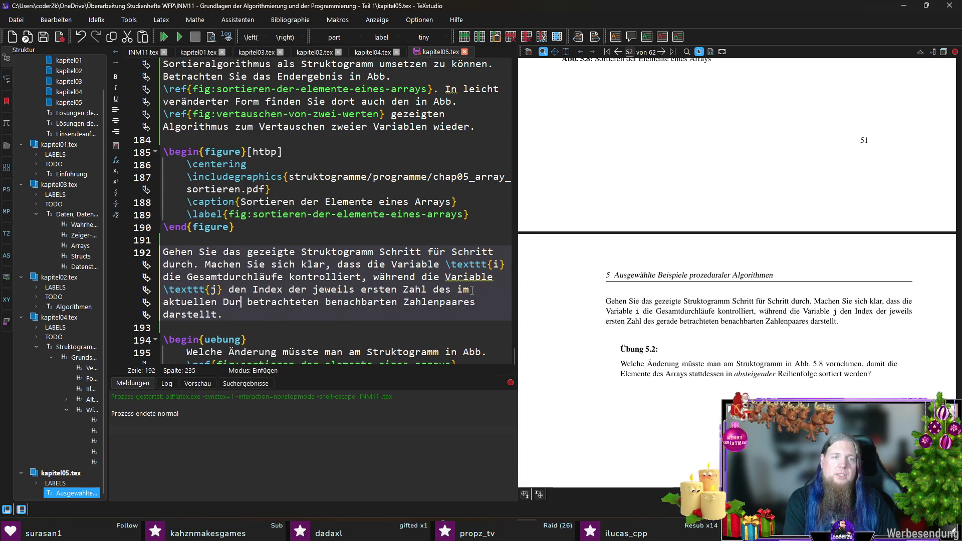
type("uf")
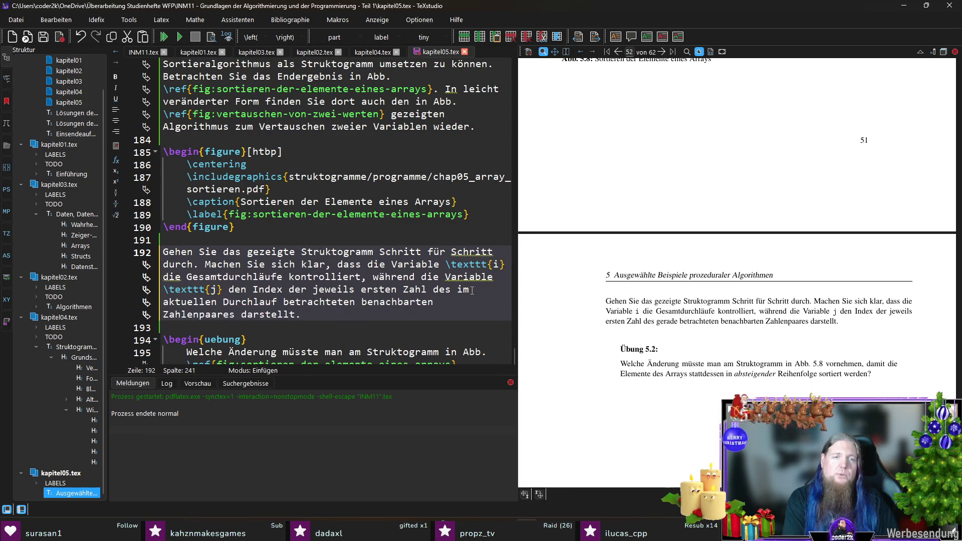
key("ctrl+s")
key("Right")
key("Right")
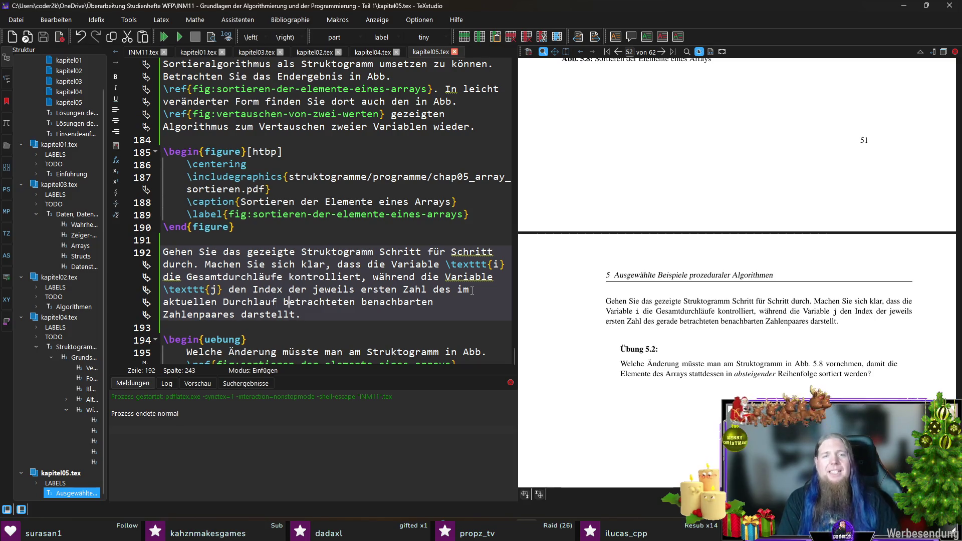
key("ctrl+Delete")
key("ctrl+s")
key("F5")
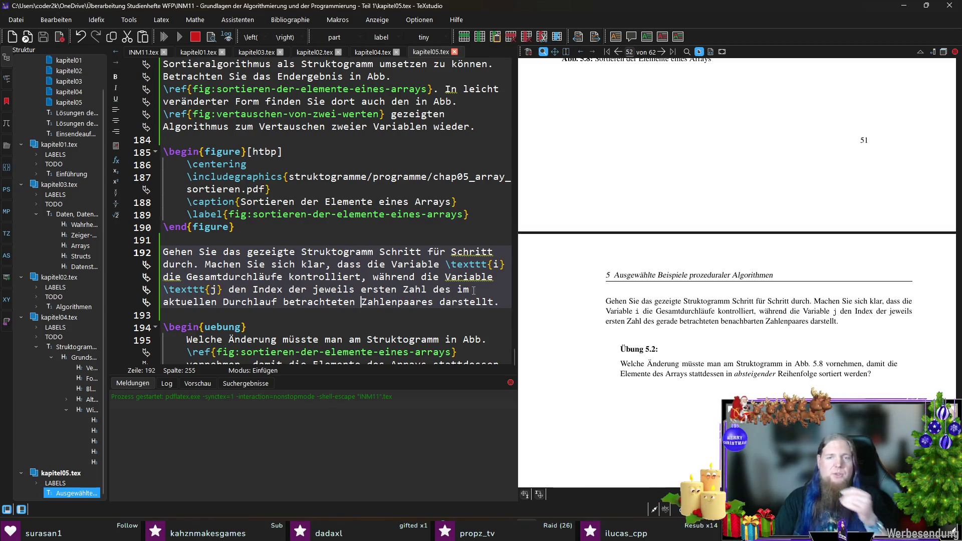
scroll(724, 301, "up", 4)
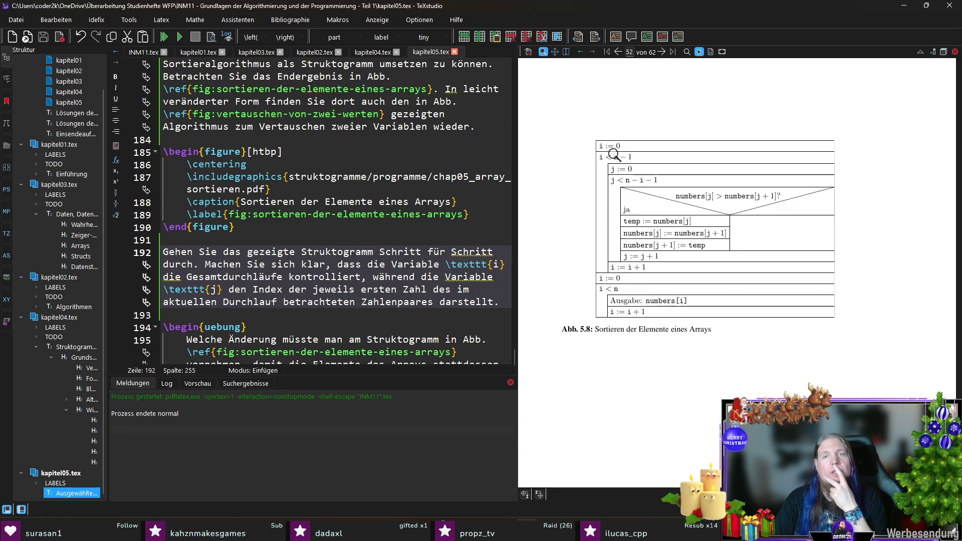
- Add that i runs from $0$ to $\texttt{n} - 1$, and begin the sentence giving j's values from $0$
left_click(503, 304)
type("Die Variable \tex")
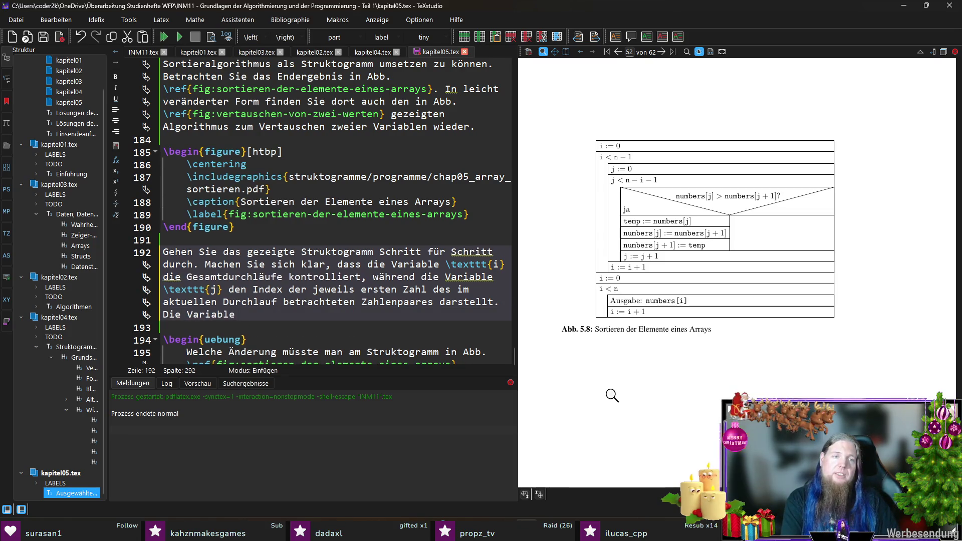
type("ttt{i} ")
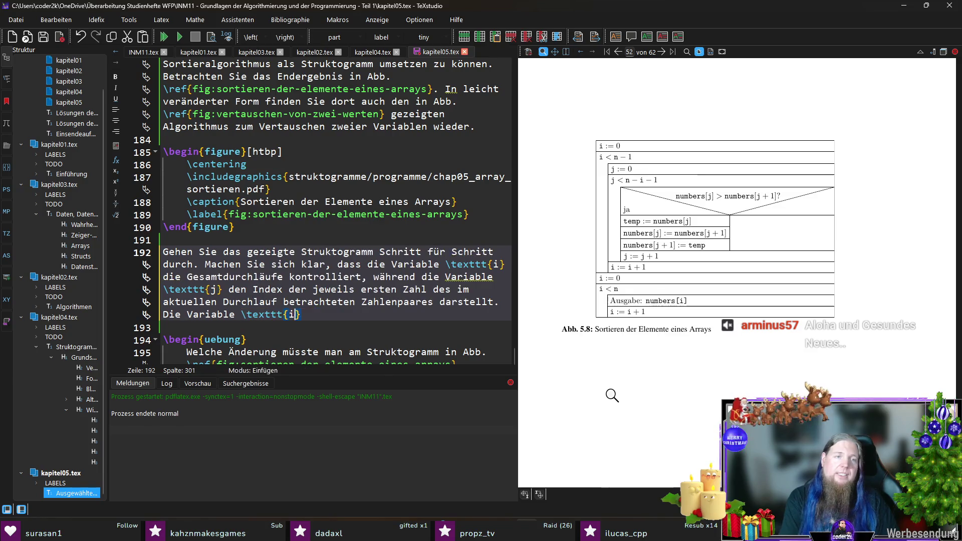
type("ft nacheinander die Werte ")
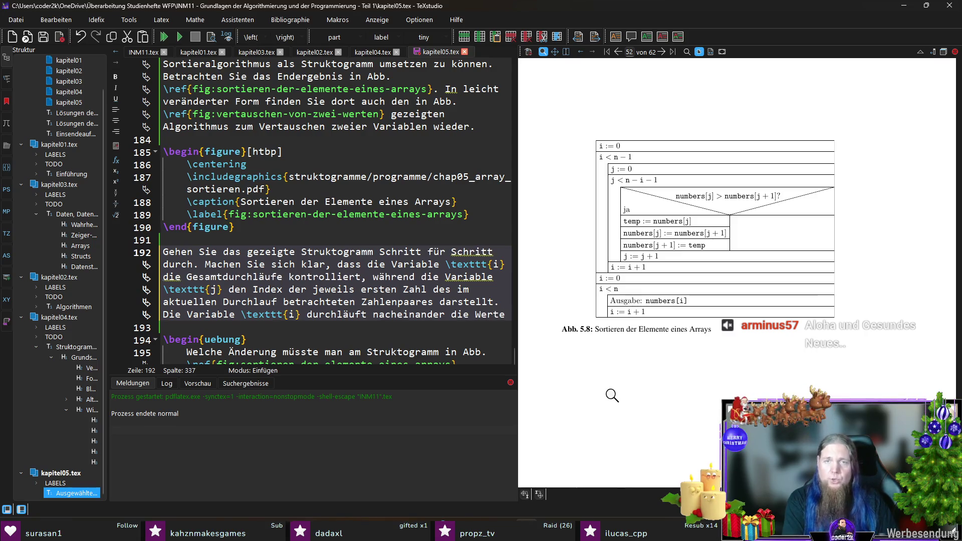
type("$0$ bis")
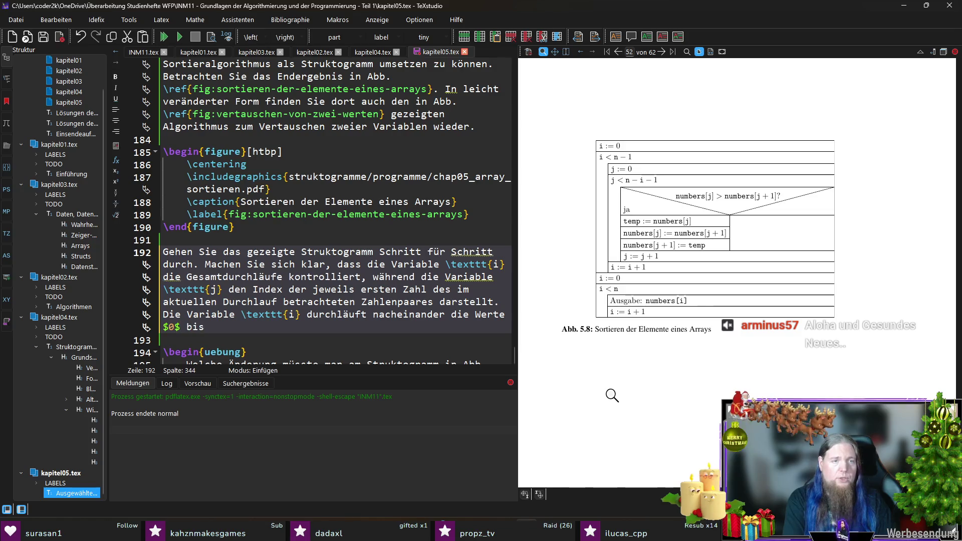
type(" $\texttt{n} - 1")
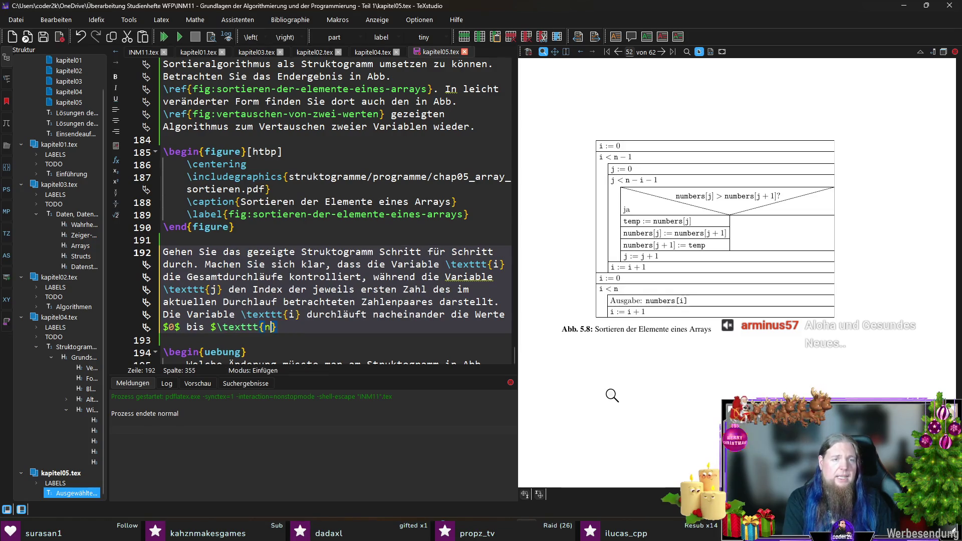
type(".")
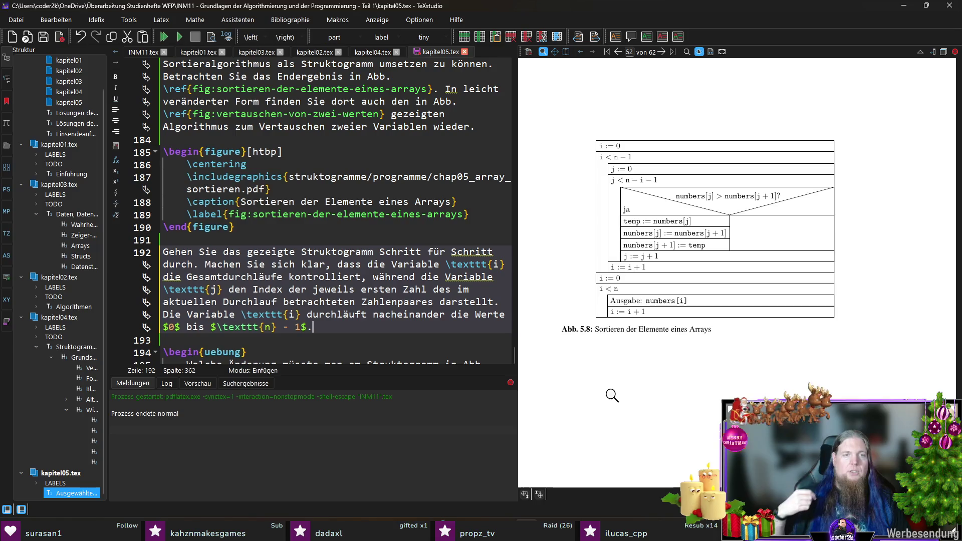
type(" F")
type("\textit{jeden")
type(" dies")
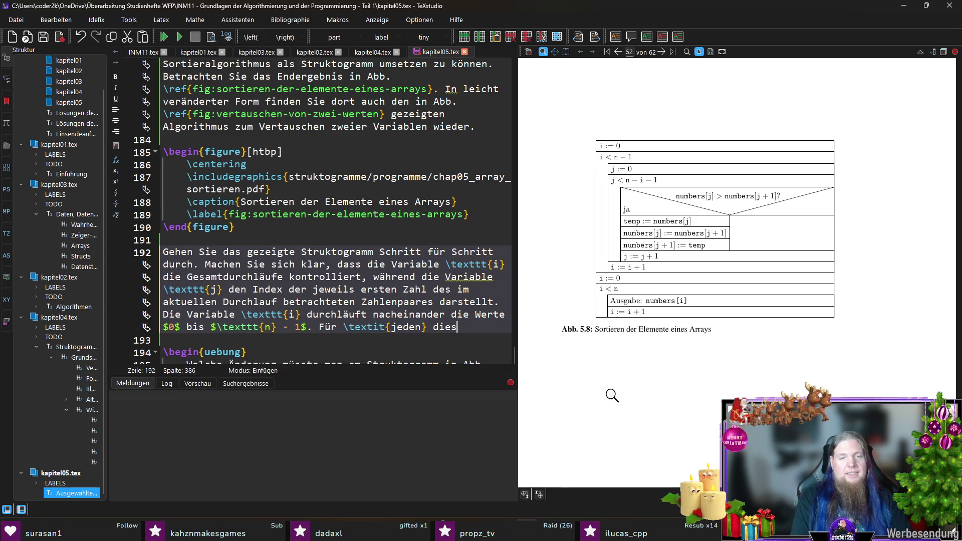
type("er Werte von \\tex")
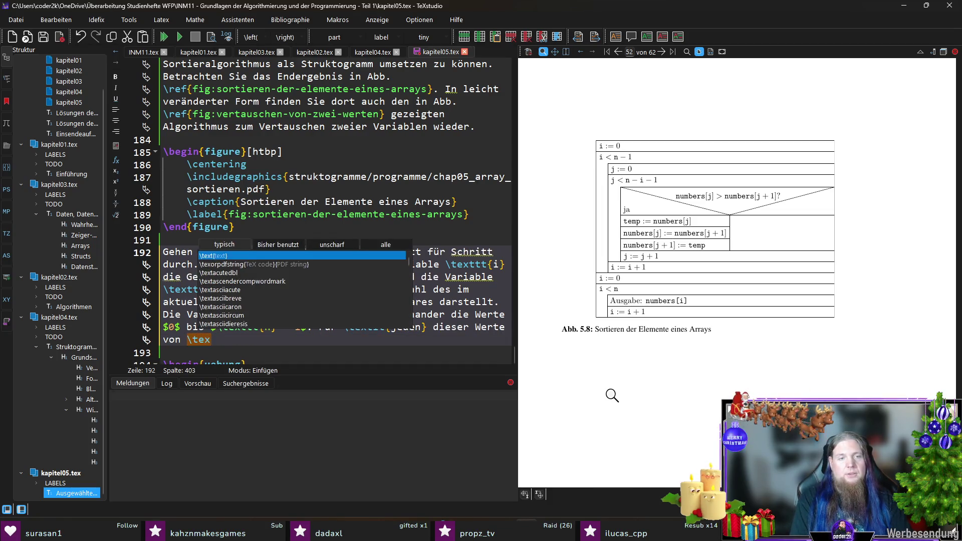
type("ttt{i}, durchläuft")
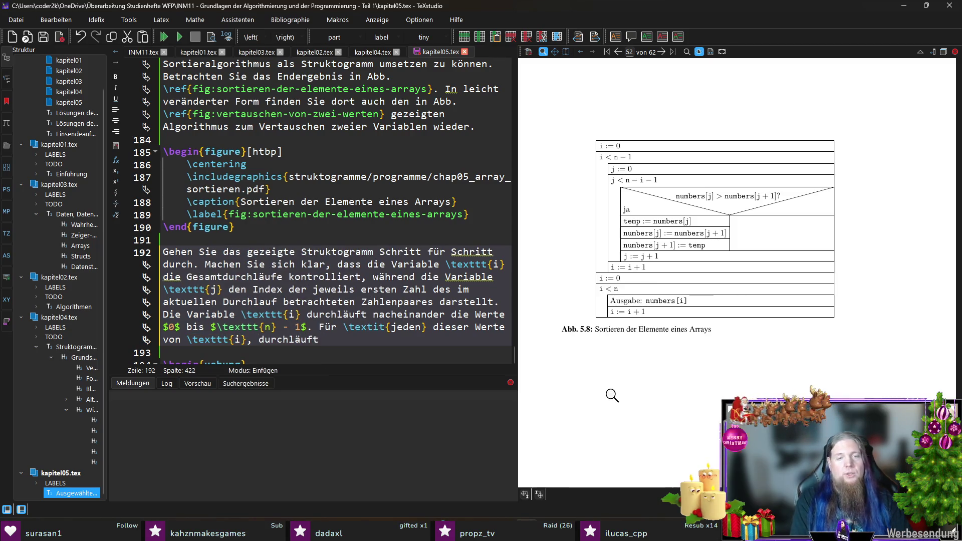
type(" die Variable \textt")
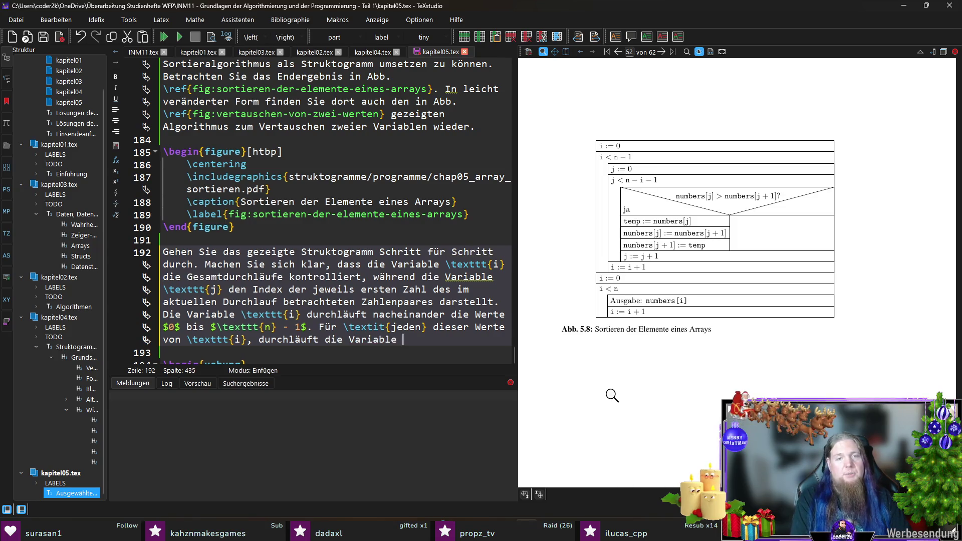
key("Return")
type("j}")
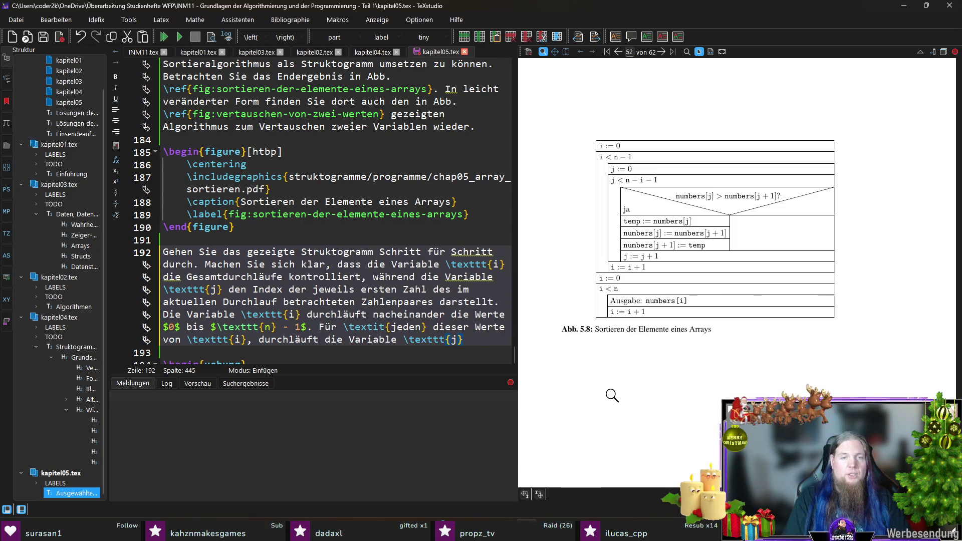
type(" jeweils die V")
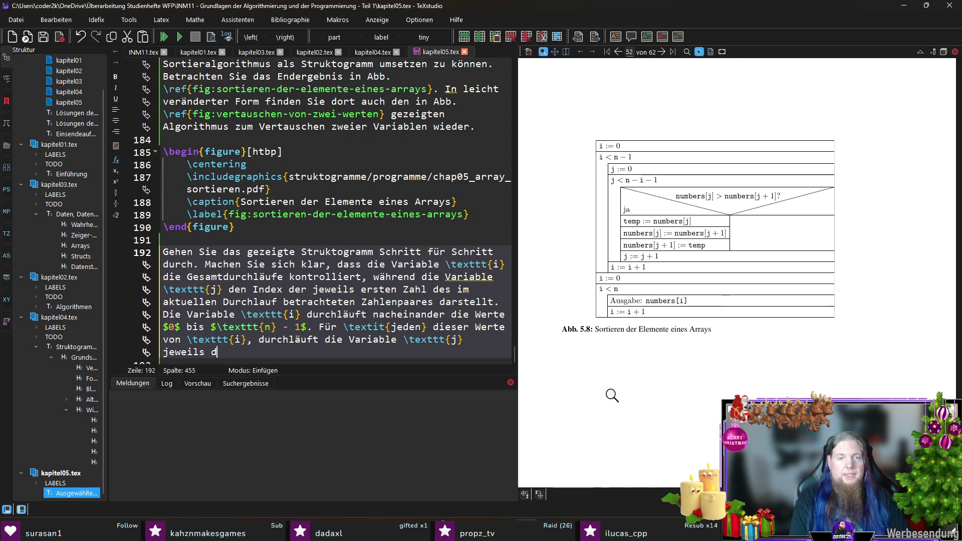
key("BackSpace")
type("Werte ")
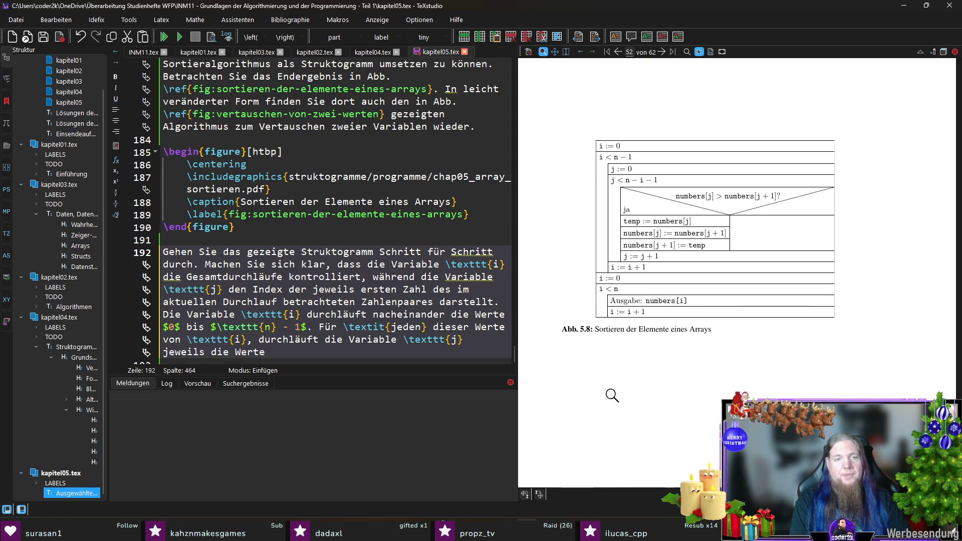
type("$0$ bis $")
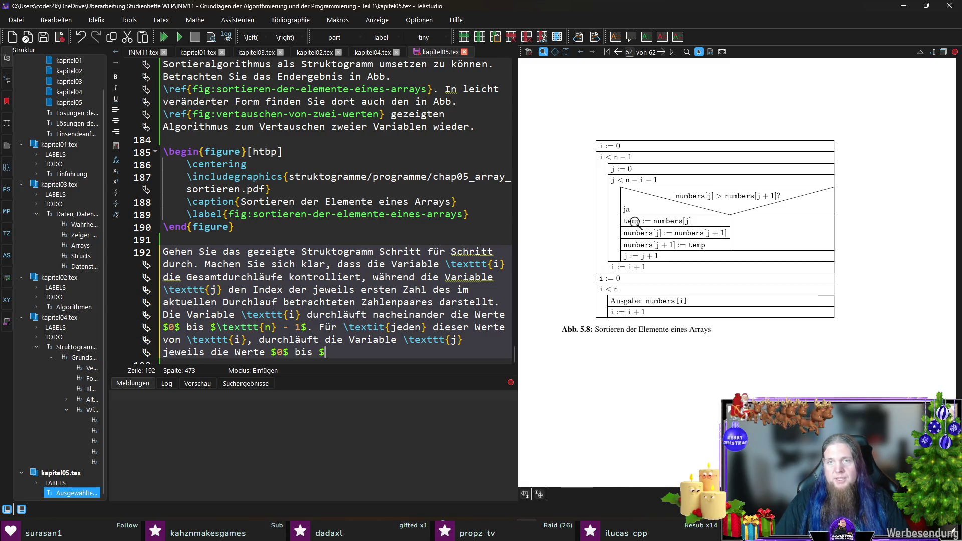
mouse_move(624, 186)
left_mouse_down()
mouse_move(644, 183)
mouse_move(642, 191)
left_mouse_up()
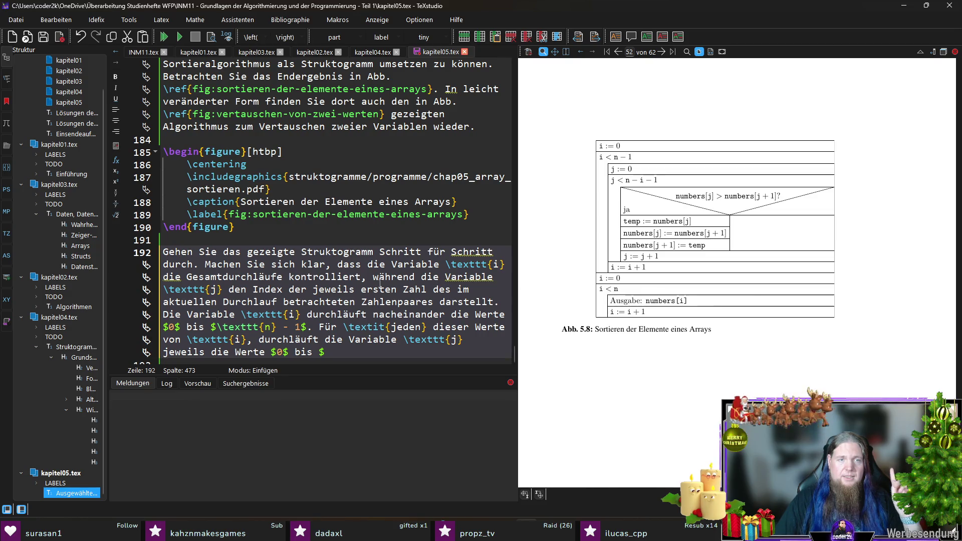
scroll(333, 291, "down", 1)
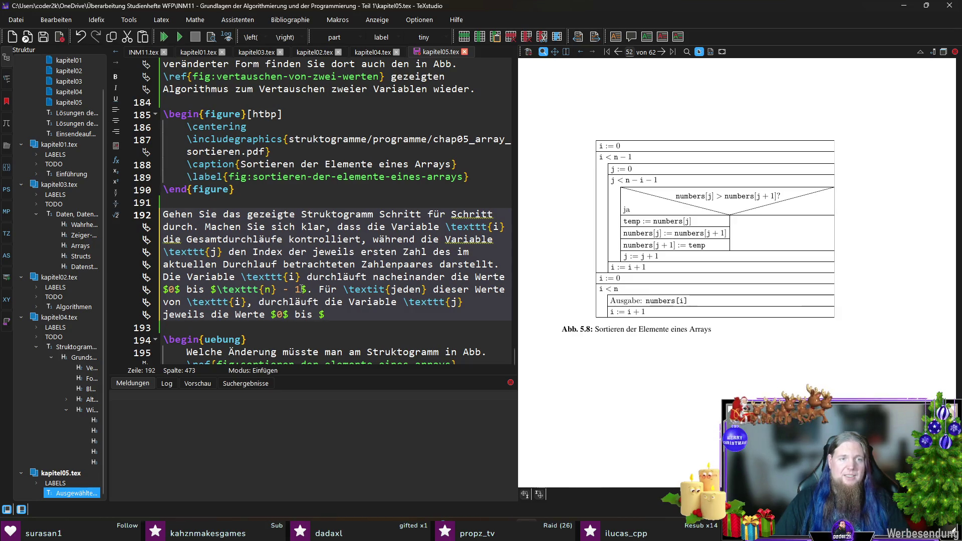
- Change the i range to 'inklusive n - 2', adding the condition ($\texttt{i} < \texttt{n} - 1$)
type("inklusive ")
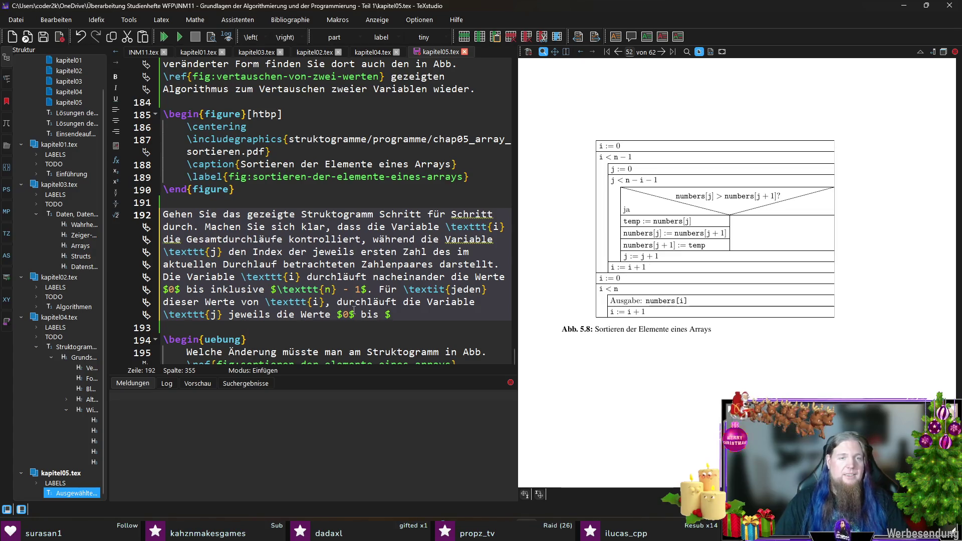
type("2")
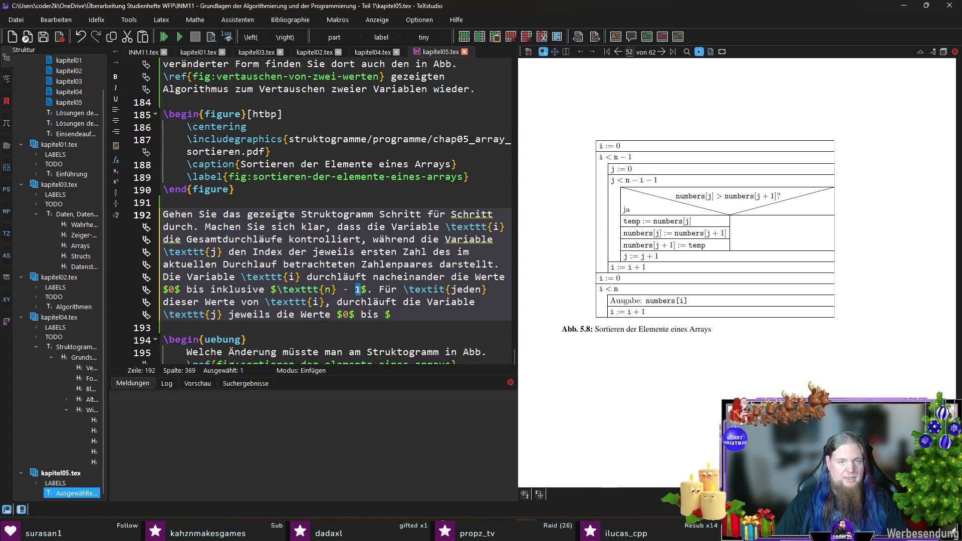
type(" (")
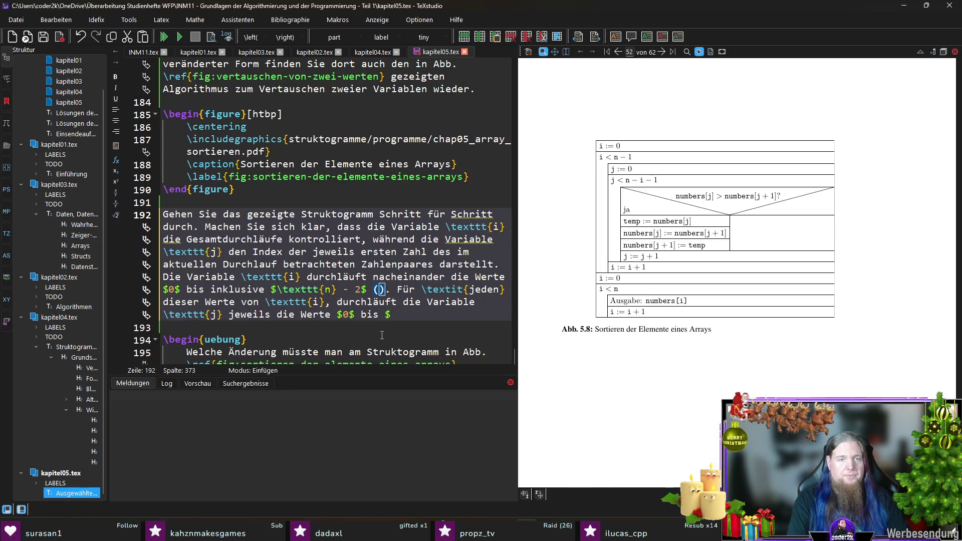
type("$")
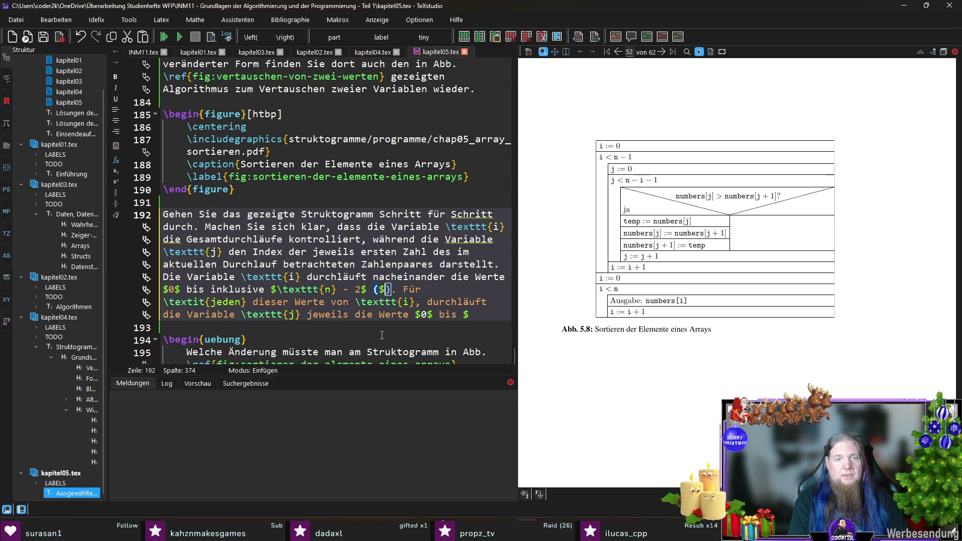
type("\tex")
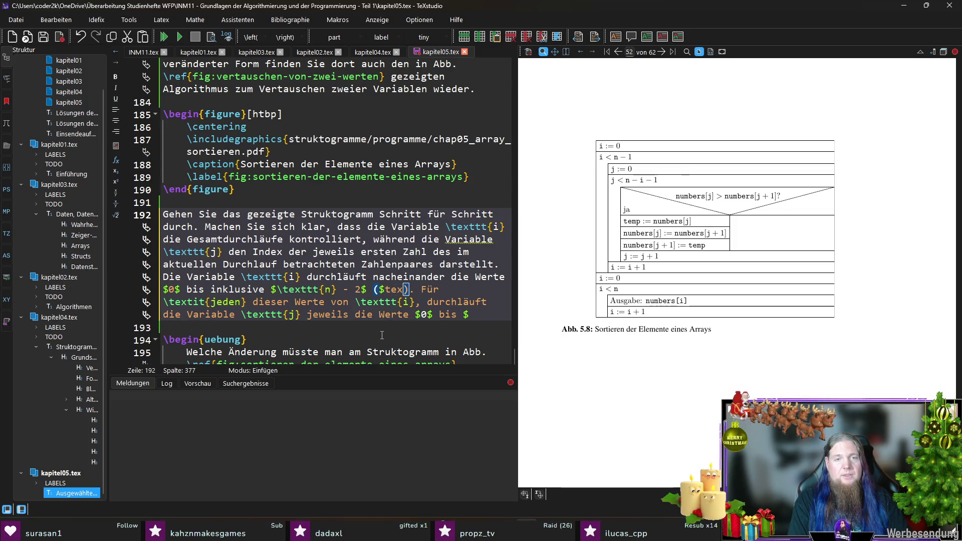
type("ttt{n}")
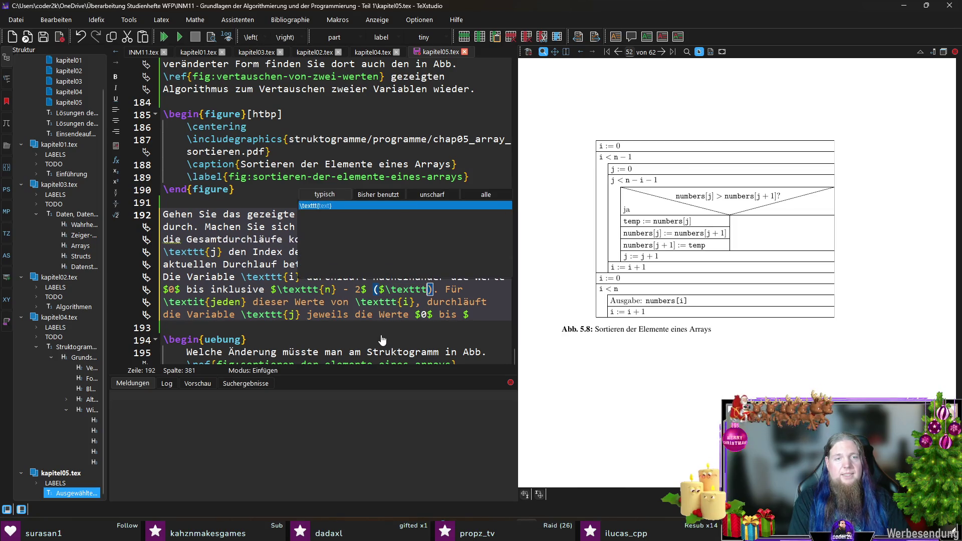
type(" <")
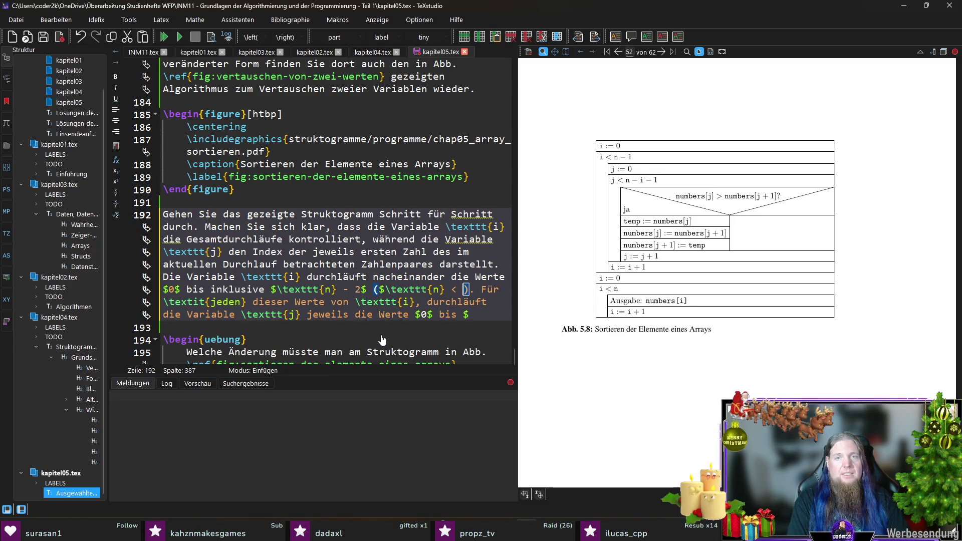
key("Left")
key("Left")
key("Left")
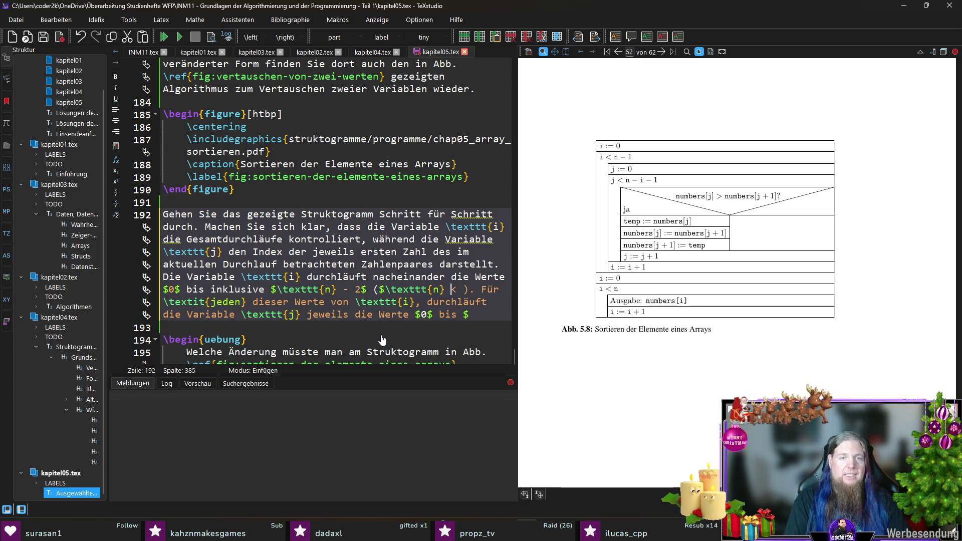
key("BackSpace")
type("i")
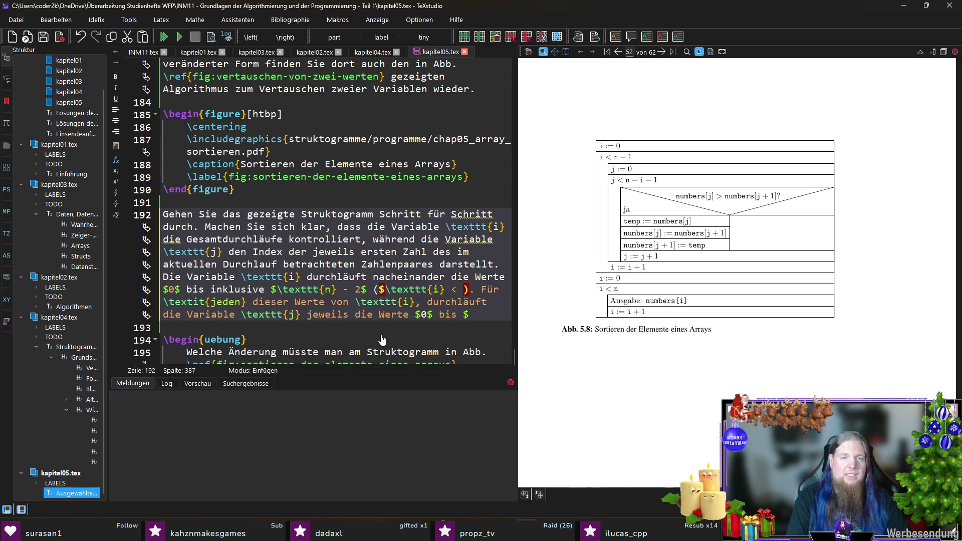
type("\texttt{n}). Für \\textit{jeden} dieser Werte von")
key("Return")
type("n")
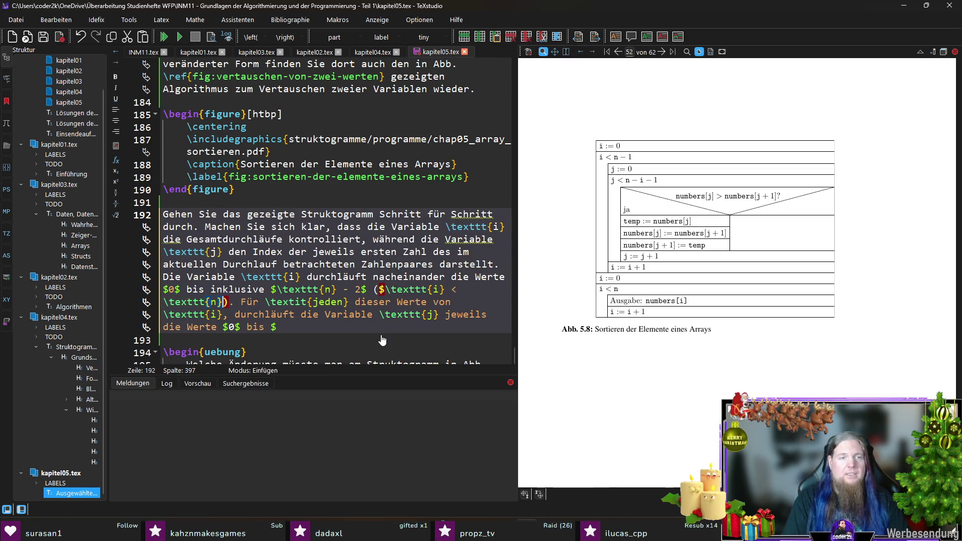
type("} - 1$")
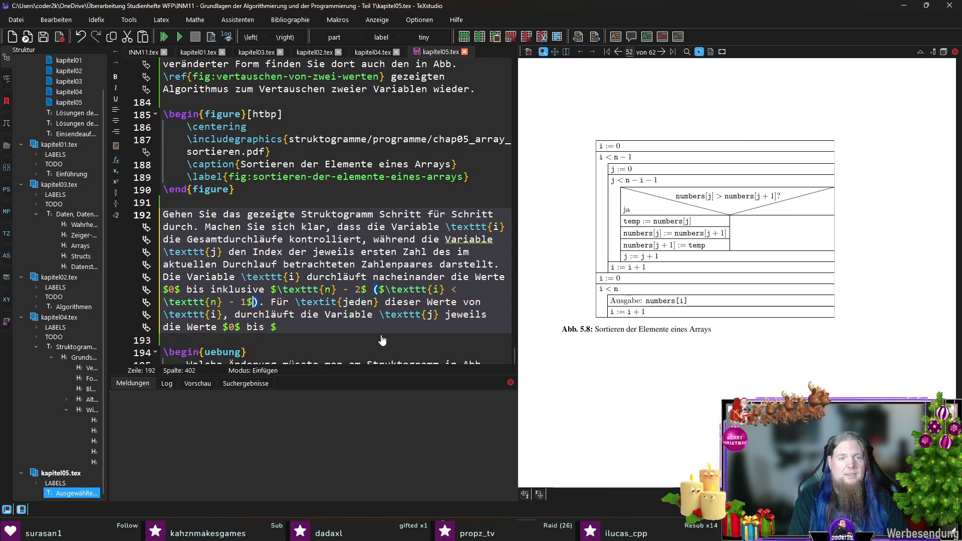